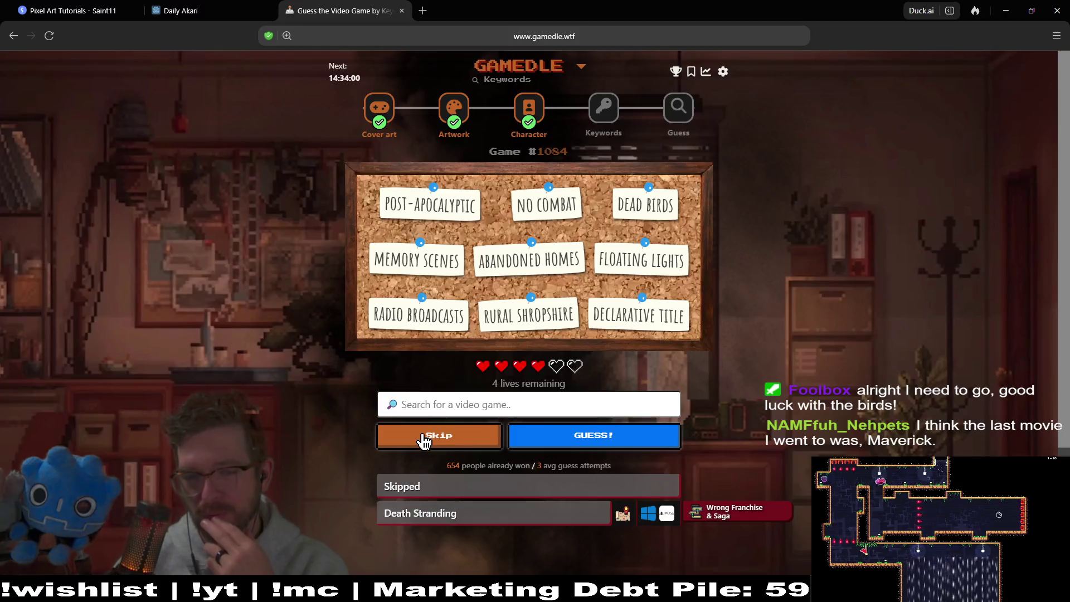
Skip a turn, search 'bird' and clear it, then skip twice more for new keyword clues
{"action": "left_click", "coordinate": [447, 443]}
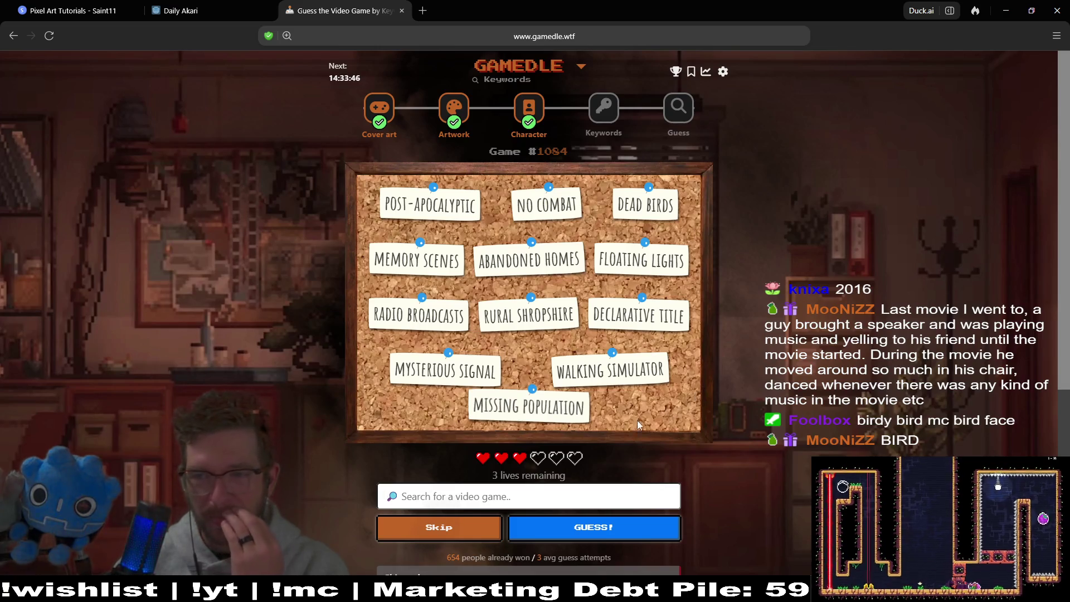
{"action": "type", "text": "bird"}
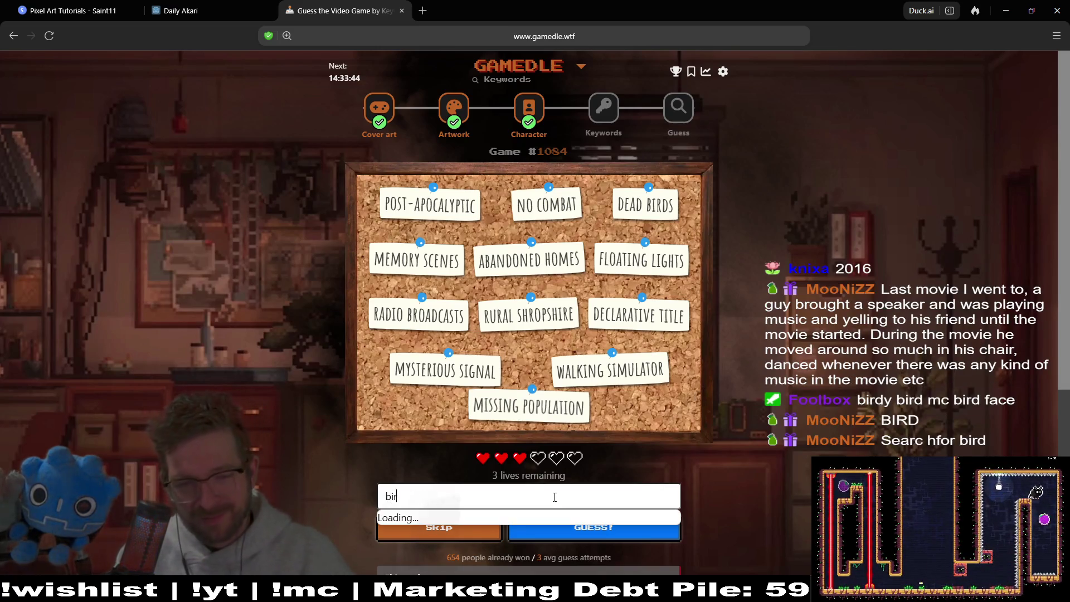
{"action": "left_click", "coordinate": [584, 442]}
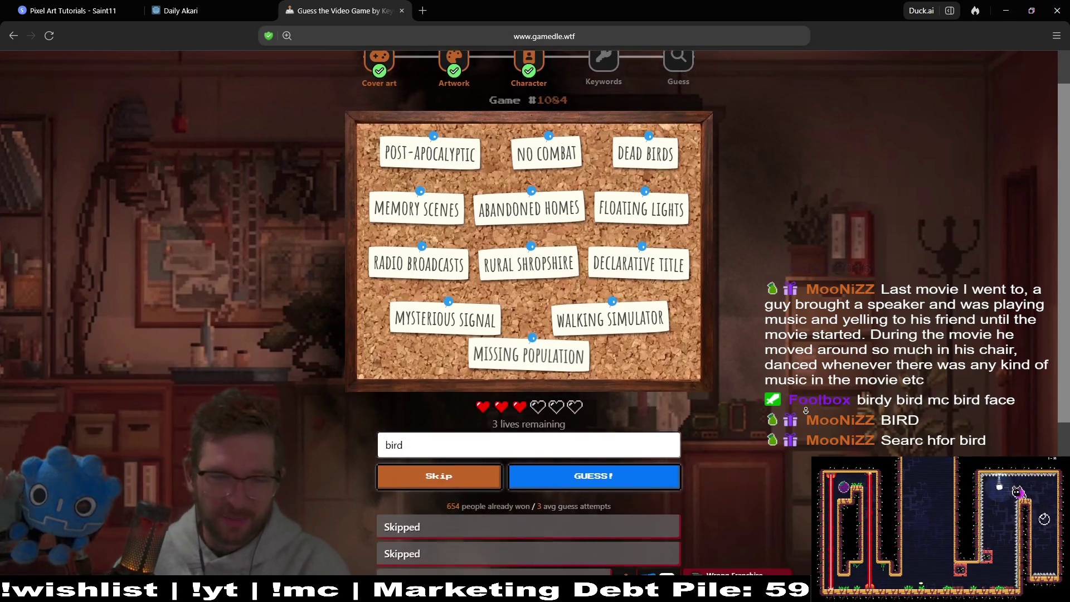
{"action": "scroll", "coordinate": [804, 412], "scroll_direction": "down", "scroll_amount": 3}
{"action": "left_click", "coordinate": [519, 357]}
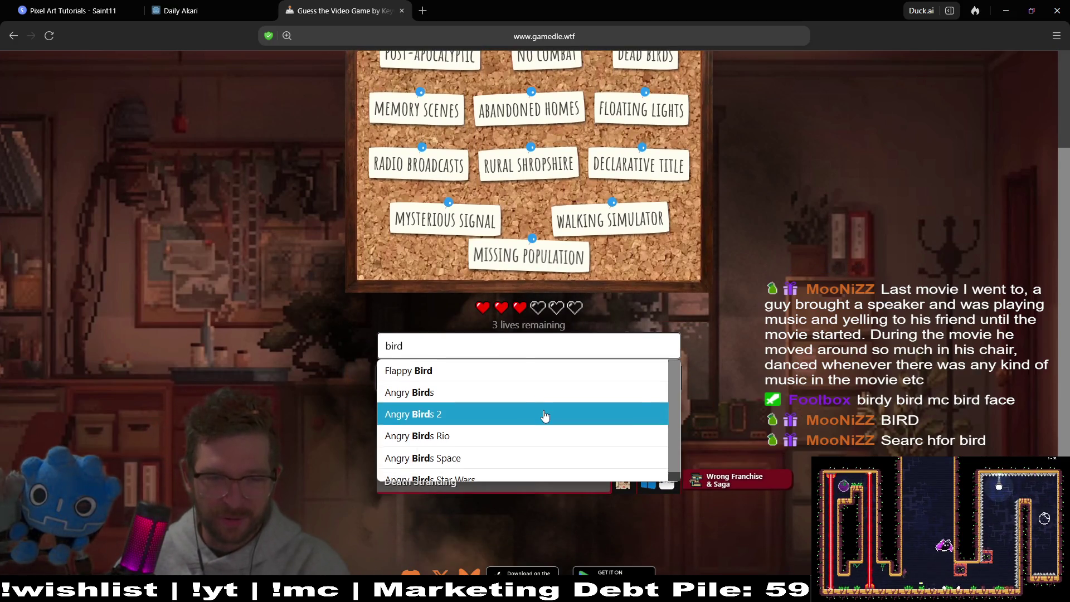
{"action": "scroll", "coordinate": [545, 415], "scroll_direction": "down", "scroll_amount": 1}
{"action": "key", "text": "BackSpace"}
{"action": "key", "text": "BackSpace"}
{"action": "key", "text": "BackSpace"}
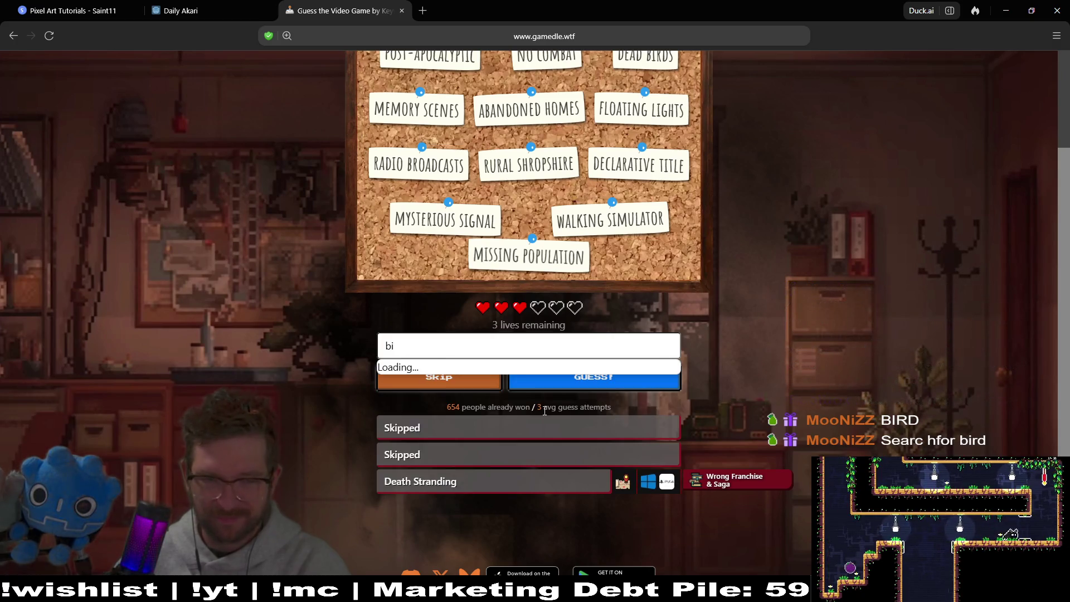
{"action": "left_click", "coordinate": [450, 385]}
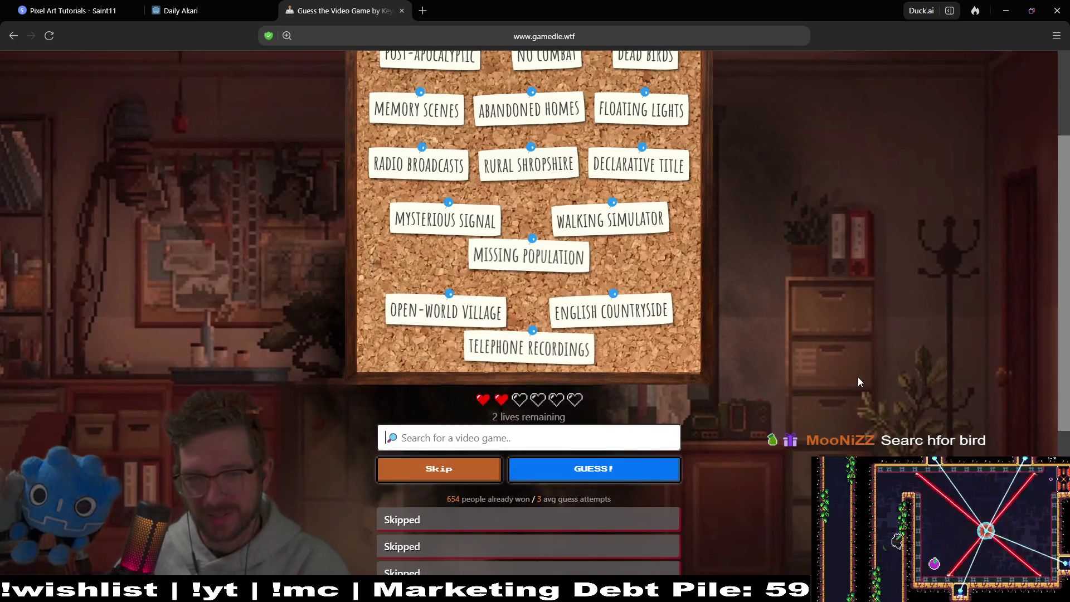
{"action": "left_click", "coordinate": [445, 470]}
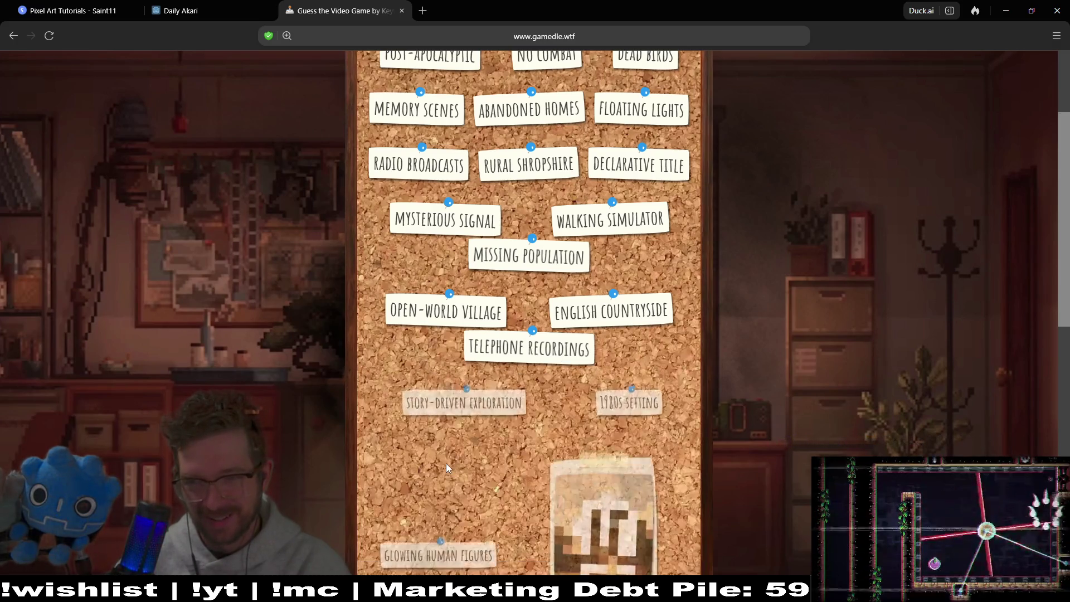
Scroll through the newly revealed keyword clues and the pixelated cover photo
{"action": "scroll", "coordinate": [680, 323], "scroll_direction": "down", "scroll_amount": 3}
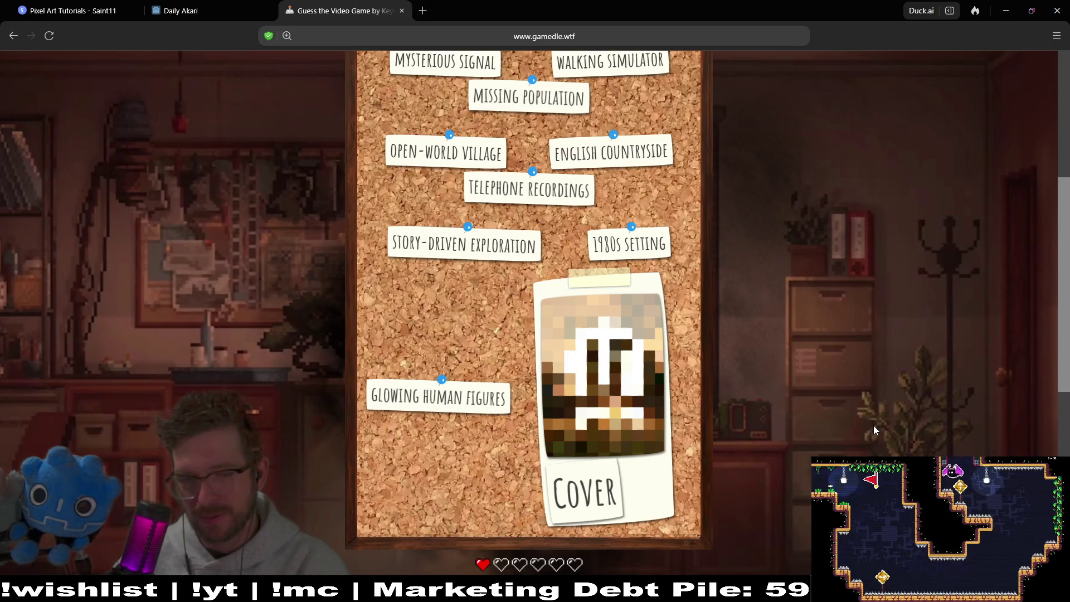
{"action": "scroll", "coordinate": [841, 384], "scroll_direction": "up", "scroll_amount": 2}
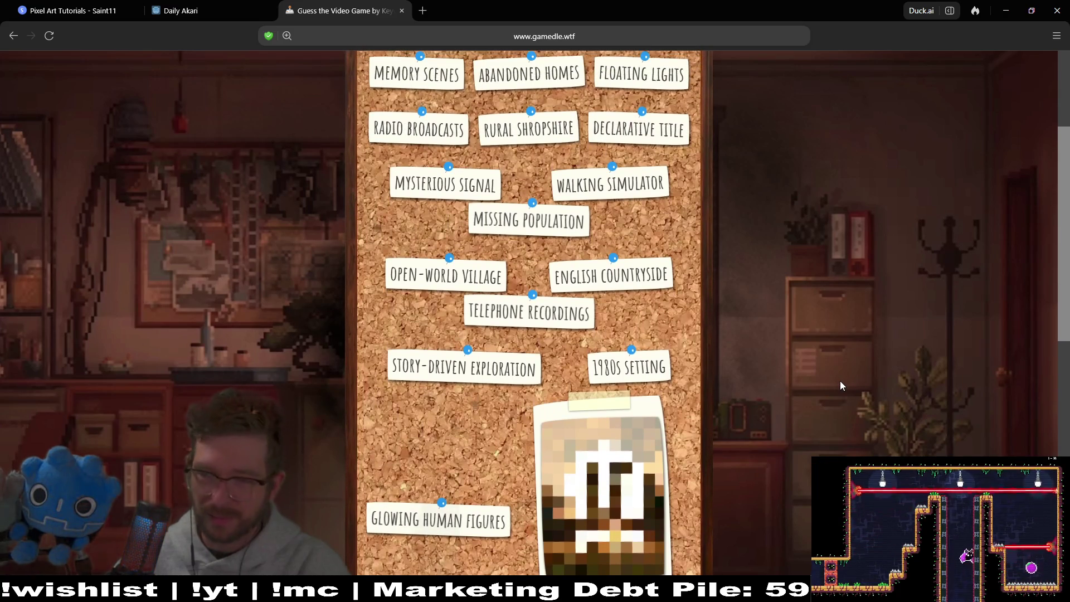
{"action": "middle_click", "coordinate": [840, 380]}
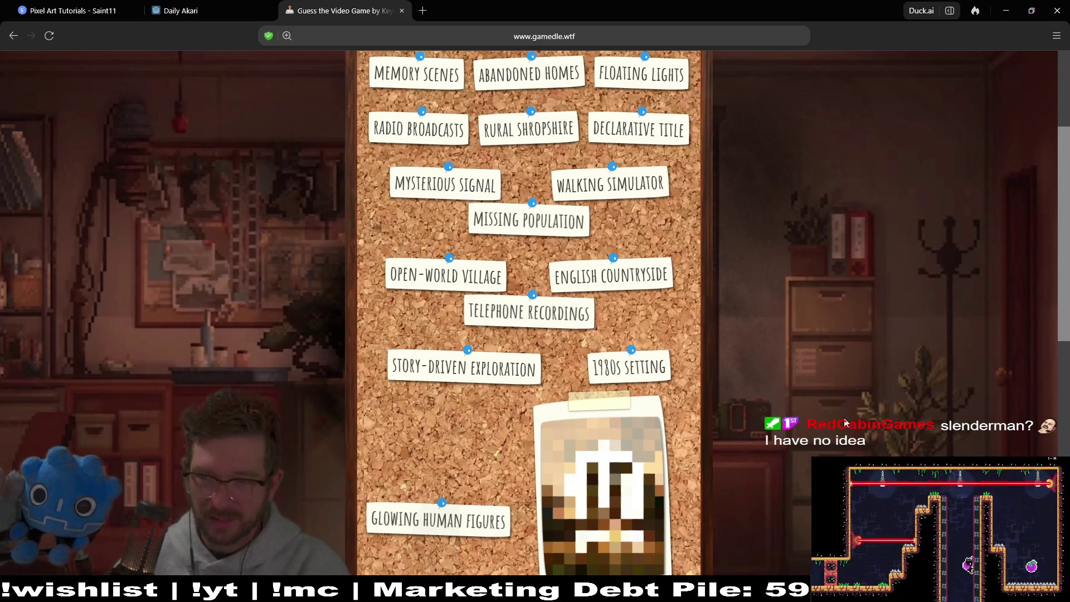
{"action": "scroll", "coordinate": [814, 369], "scroll_direction": "down", "scroll_amount": 1}
{"action": "scroll", "coordinate": [814, 369], "scroll_direction": "down", "scroll_amount": 2}
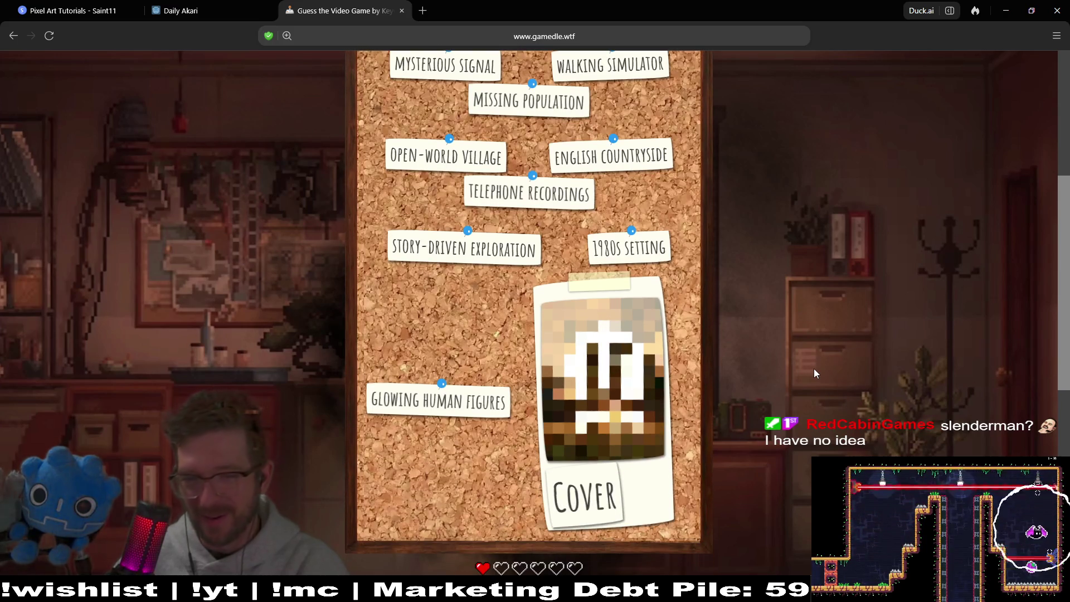
{"action": "scroll", "coordinate": [811, 351], "scroll_direction": "up", "scroll_amount": 3}
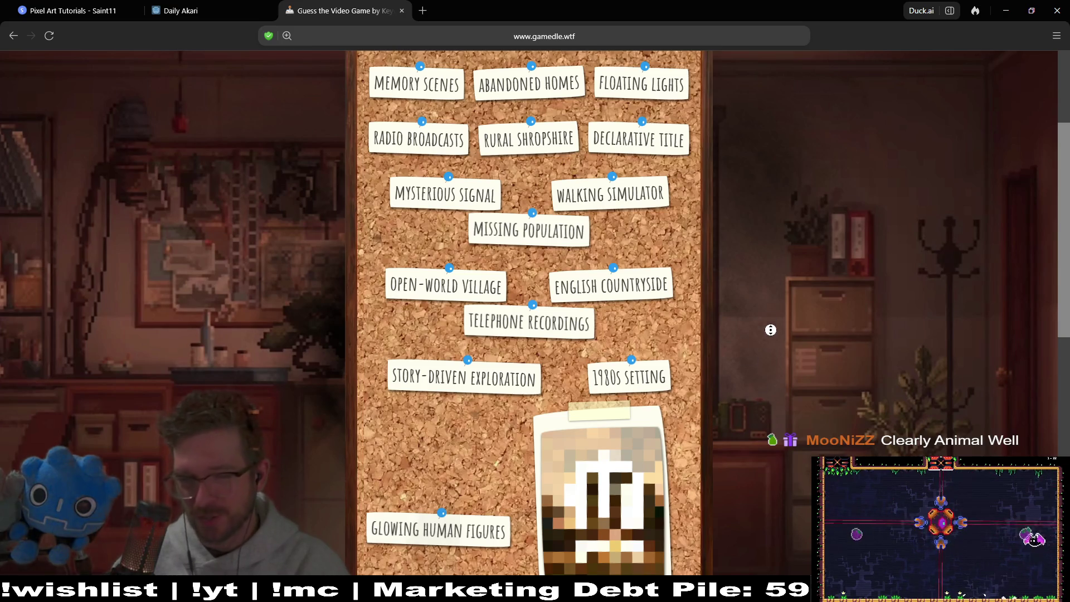
{"action": "scroll", "coordinate": [772, 335], "scroll_direction": "down", "scroll_amount": 1}
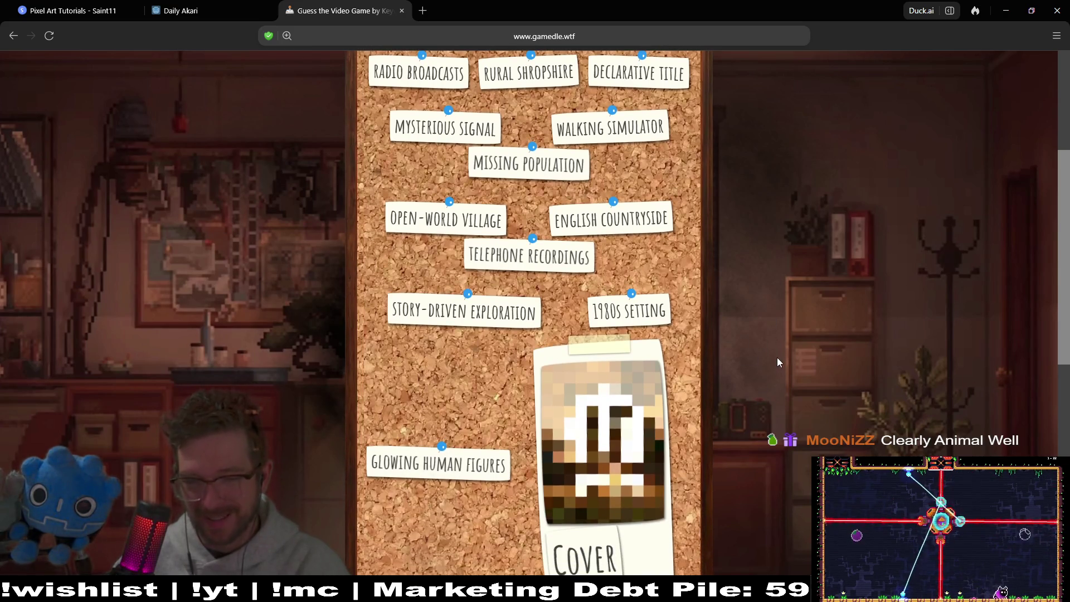
{"action": "scroll", "coordinate": [784, 371], "scroll_direction": "down", "scroll_amount": 2}
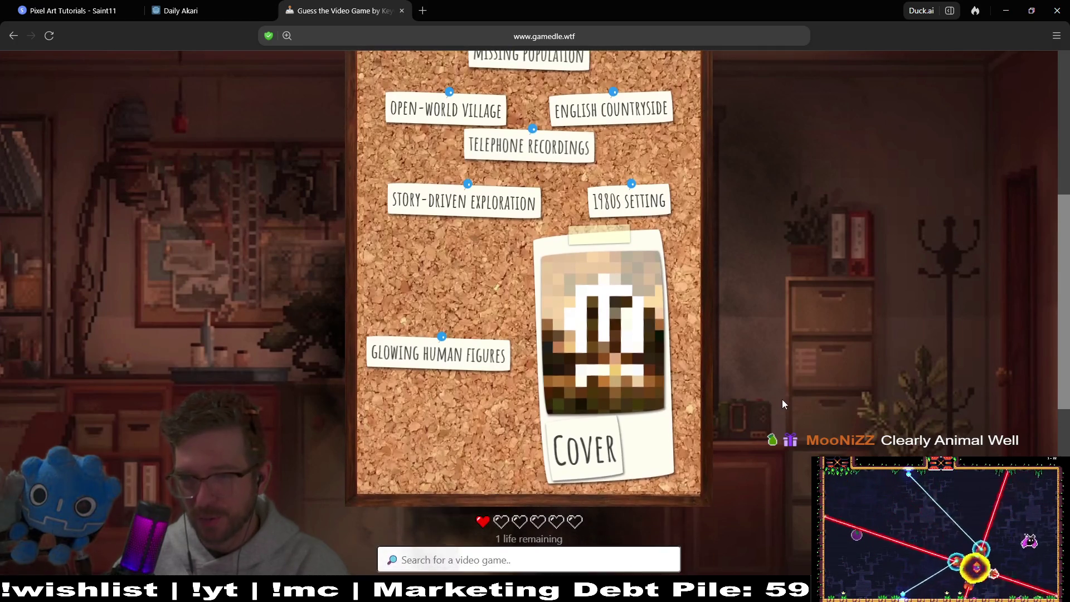
Type 'animal' in the search box and pick Animal Well as the final guess
{"action": "right_click", "coordinate": [790, 346]}
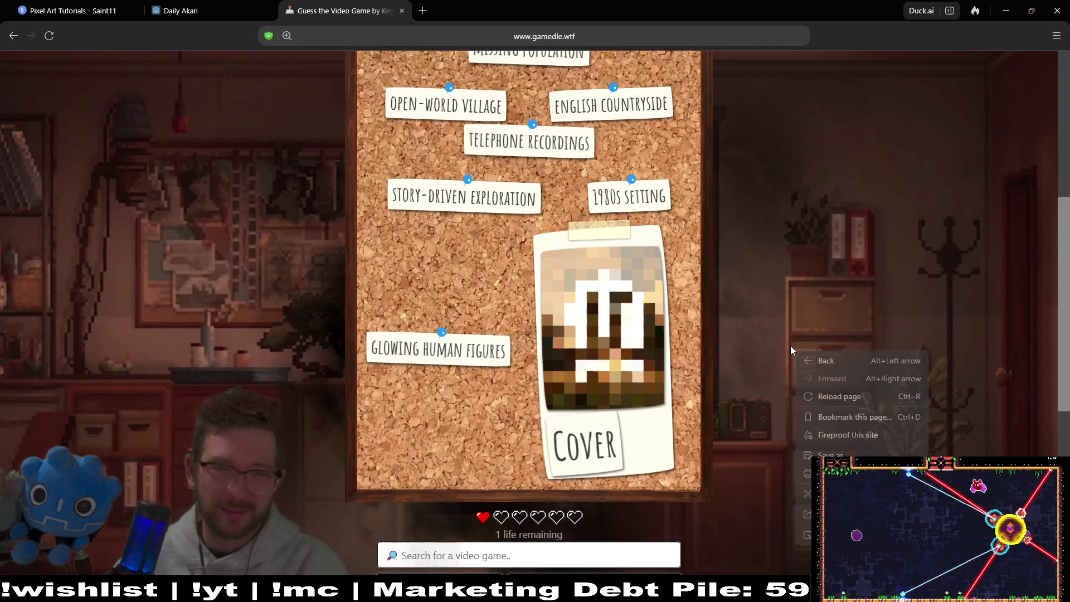
{"action": "middle_click", "coordinate": [776, 262]}
{"action": "scroll", "coordinate": [776, 278], "scroll_direction": "down", "scroll_amount": 1}
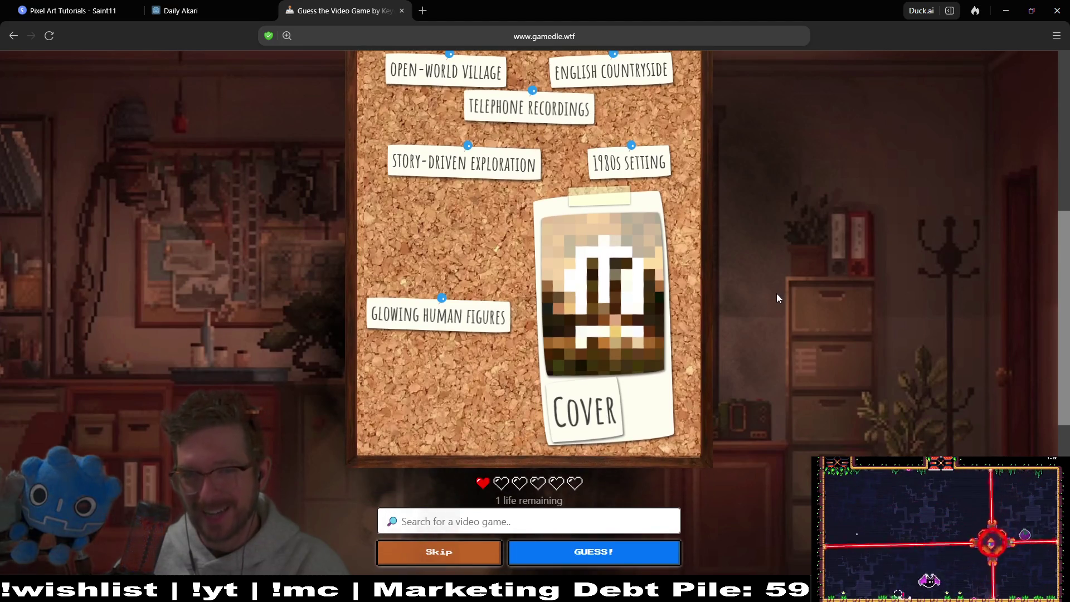
{"action": "middle_click", "coordinate": [777, 293]}
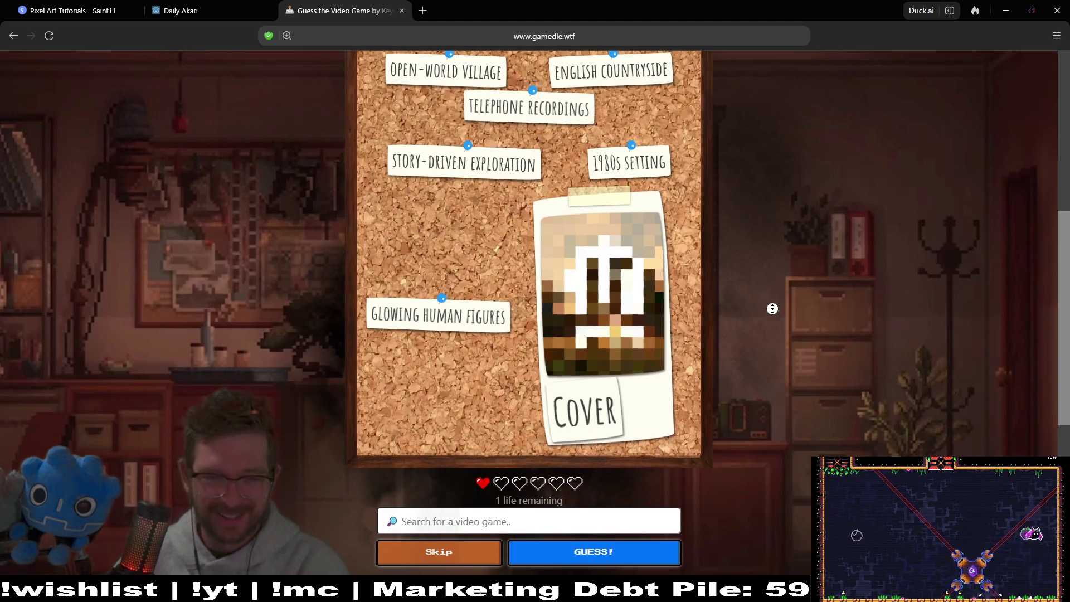
{"action": "scroll", "coordinate": [783, 350], "scroll_direction": "down", "scroll_amount": 3}
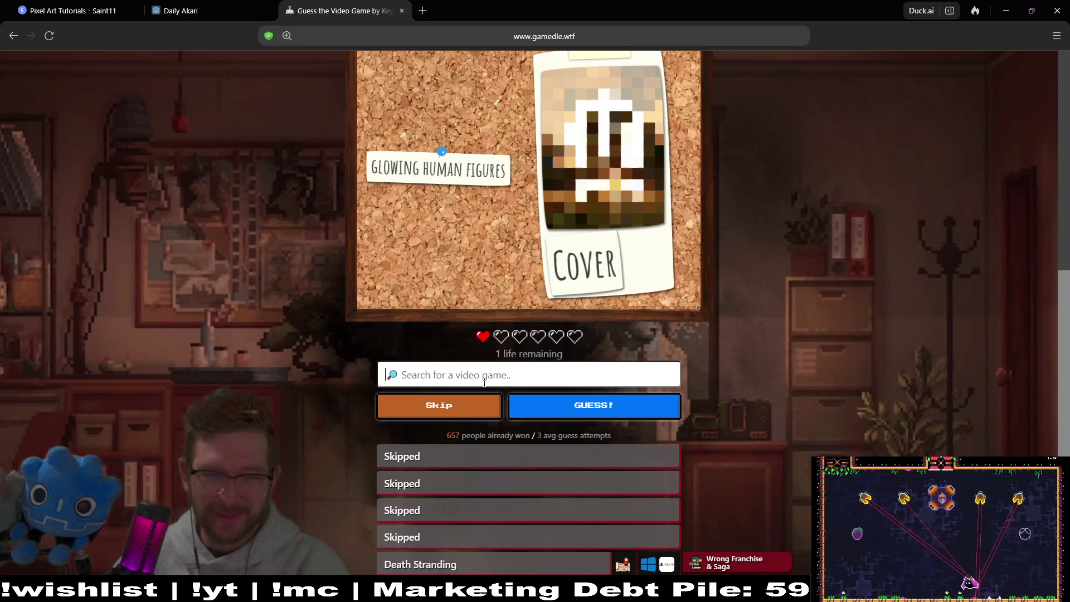
{"action": "type", "text": "animal"}
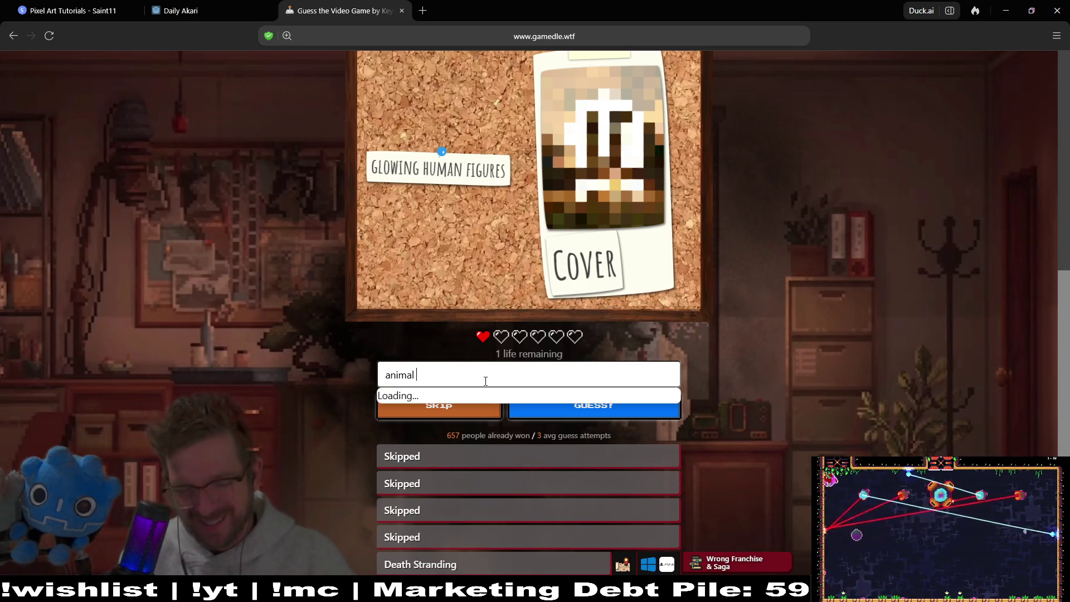
{"action": "left_click", "coordinate": [485, 396]}
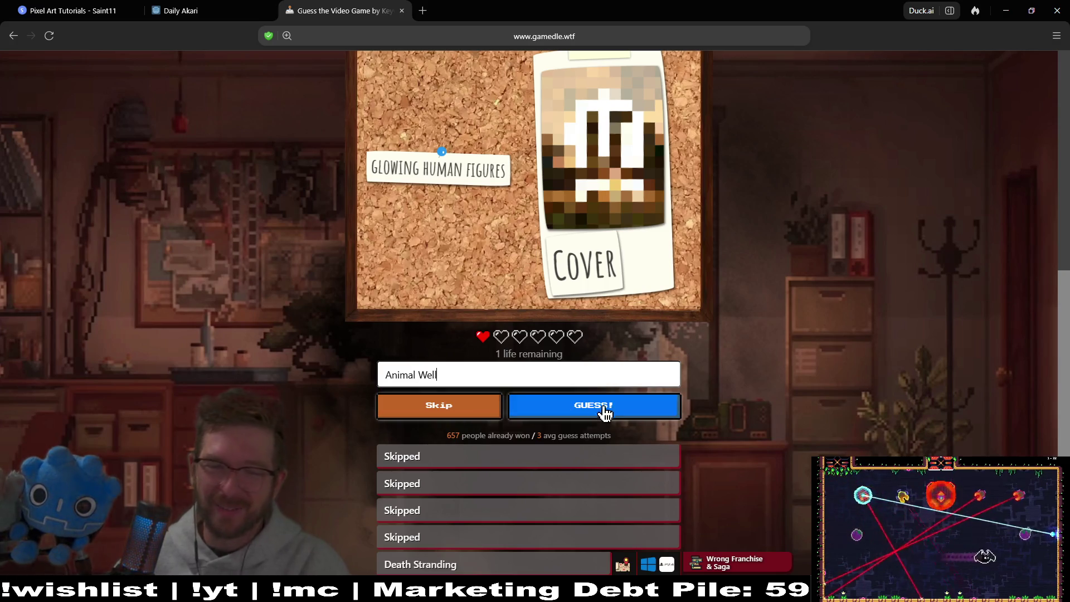
Submit Animal Well, skim the Everybody's Gone to the Rapture trailer, then switch to Guess mode
{"action": "left_click", "coordinate": [604, 406]}
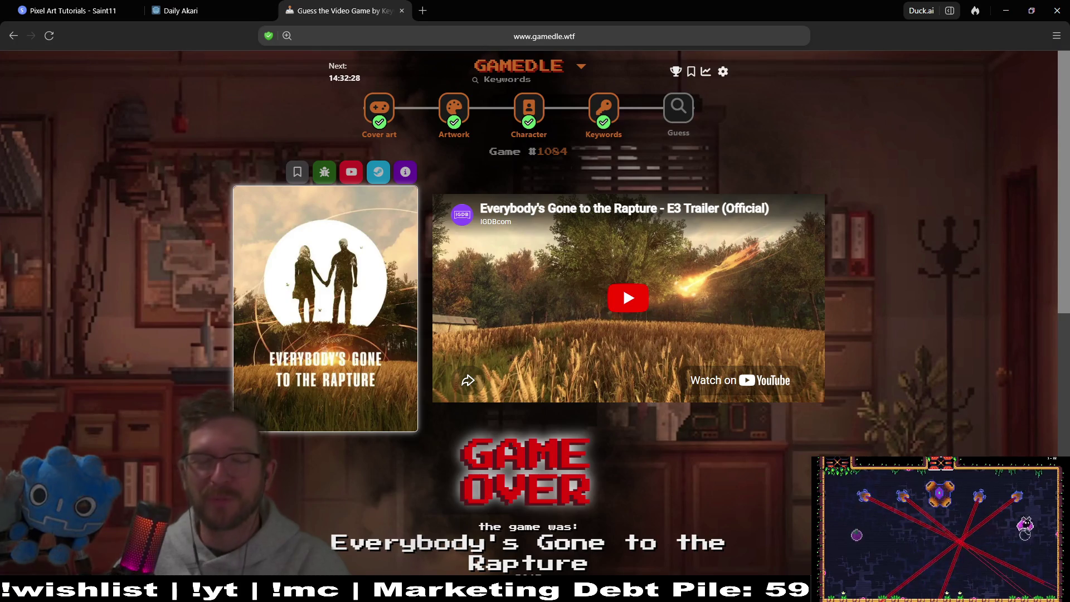
{"action": "left_click", "coordinate": [647, 305]}
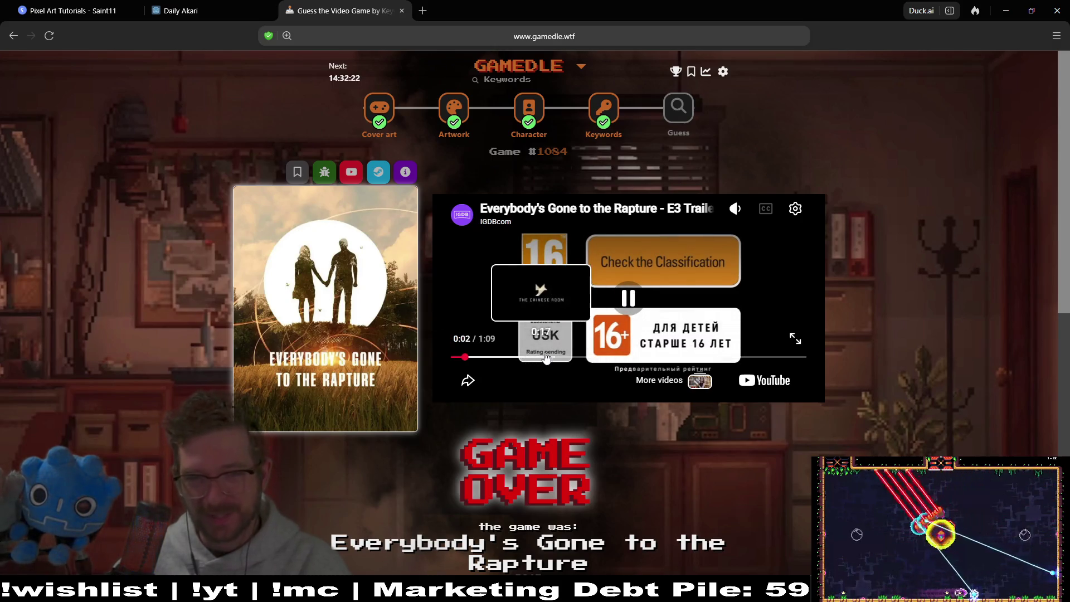
{"action": "left_click", "coordinate": [602, 357]}
{"action": "left_click", "coordinate": [671, 358]}
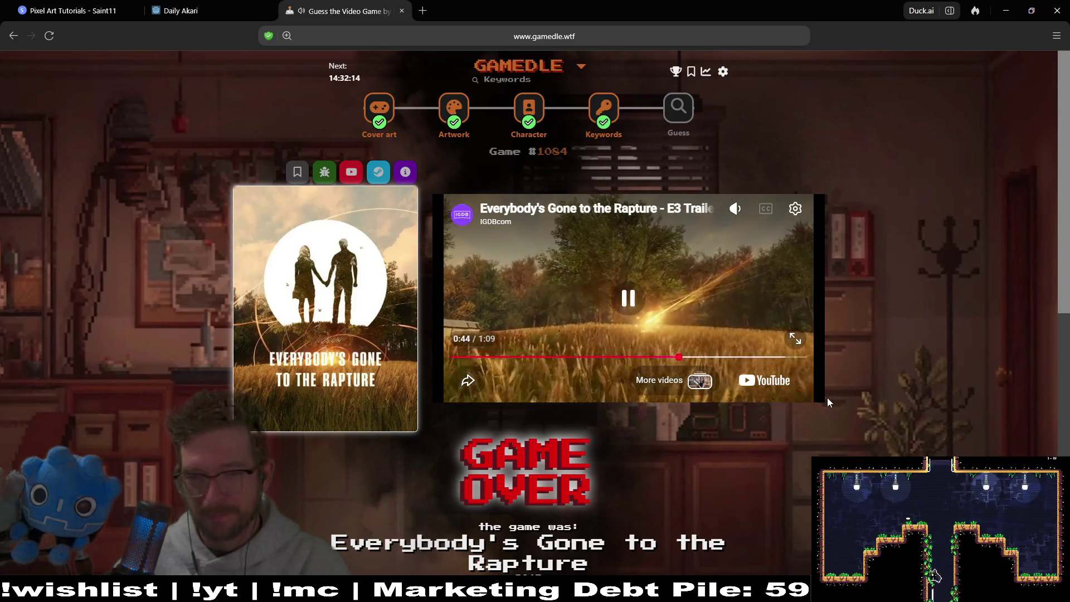
{"action": "left_click", "coordinate": [724, 358]}
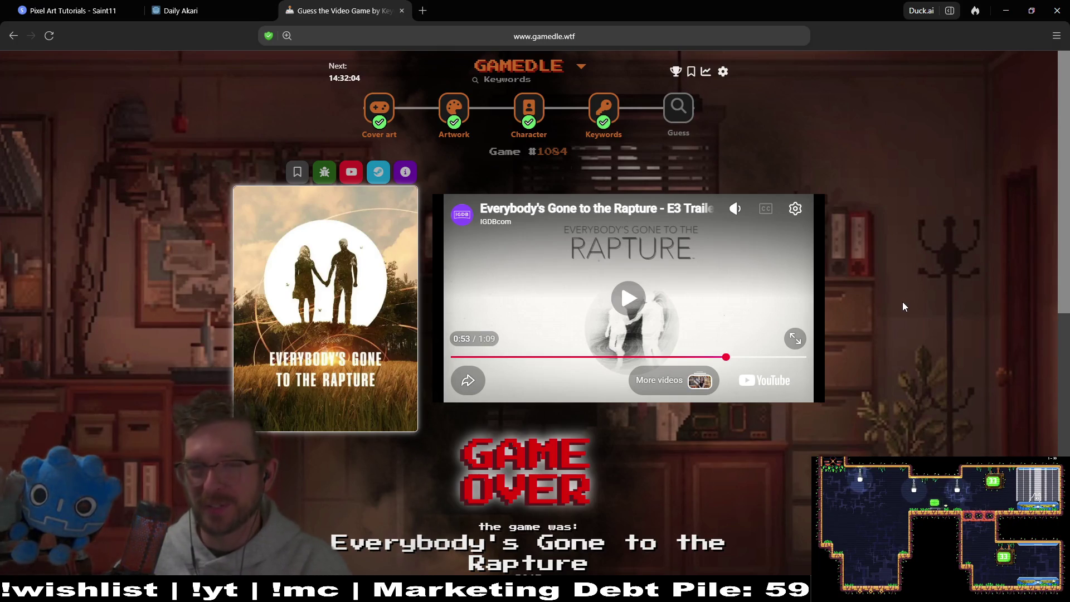
{"action": "left_click", "coordinate": [690, 108]}
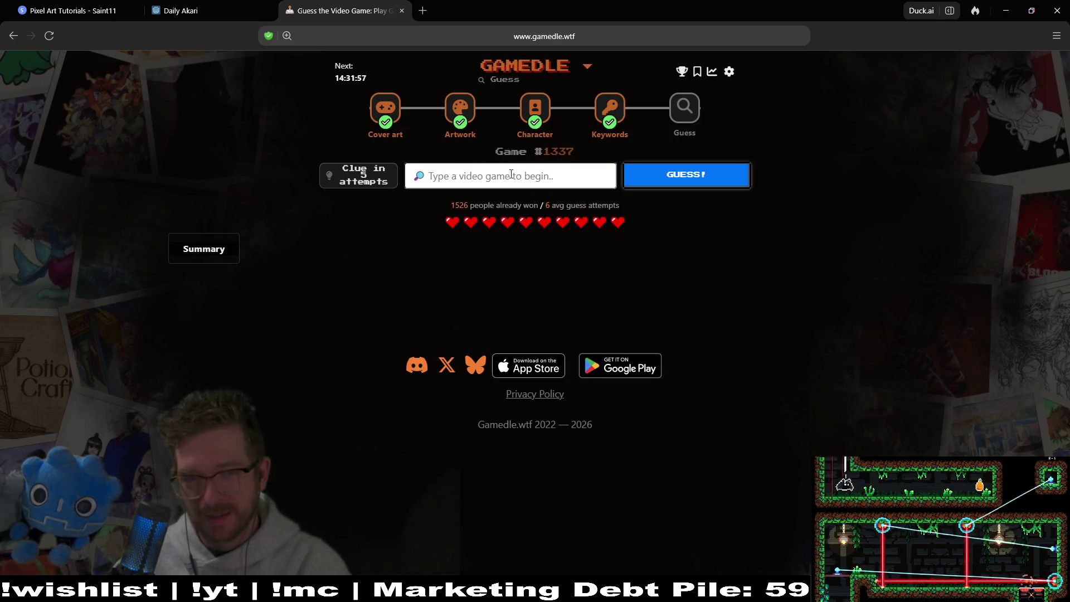
Search 'stee' and submit Stellar Blade as the first guess, leaving 9 lives
{"action": "type", "text": "ste"}
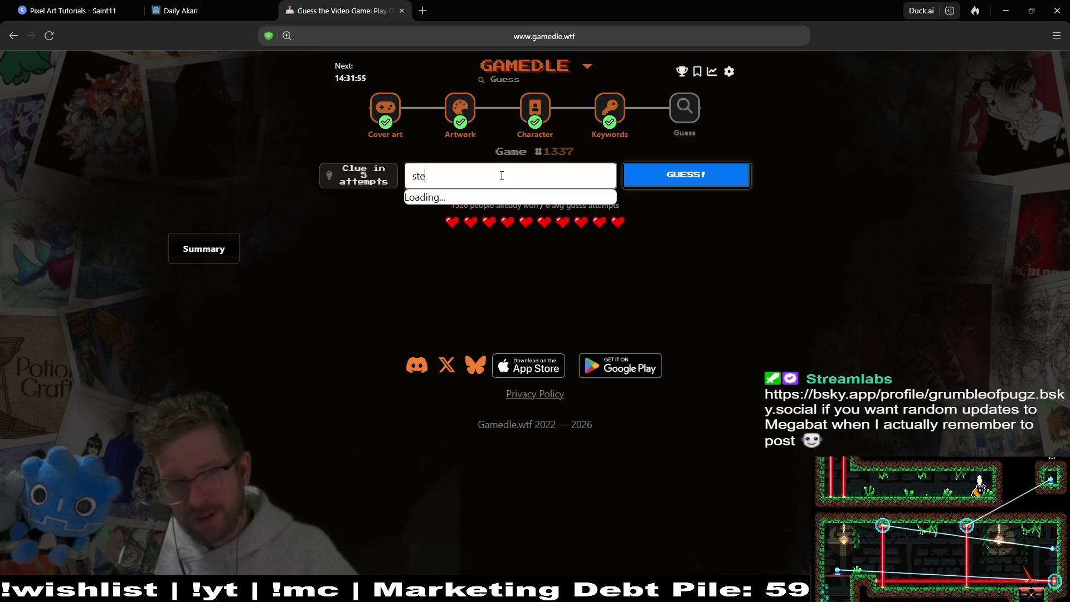
{"action": "type", "text": "e"}
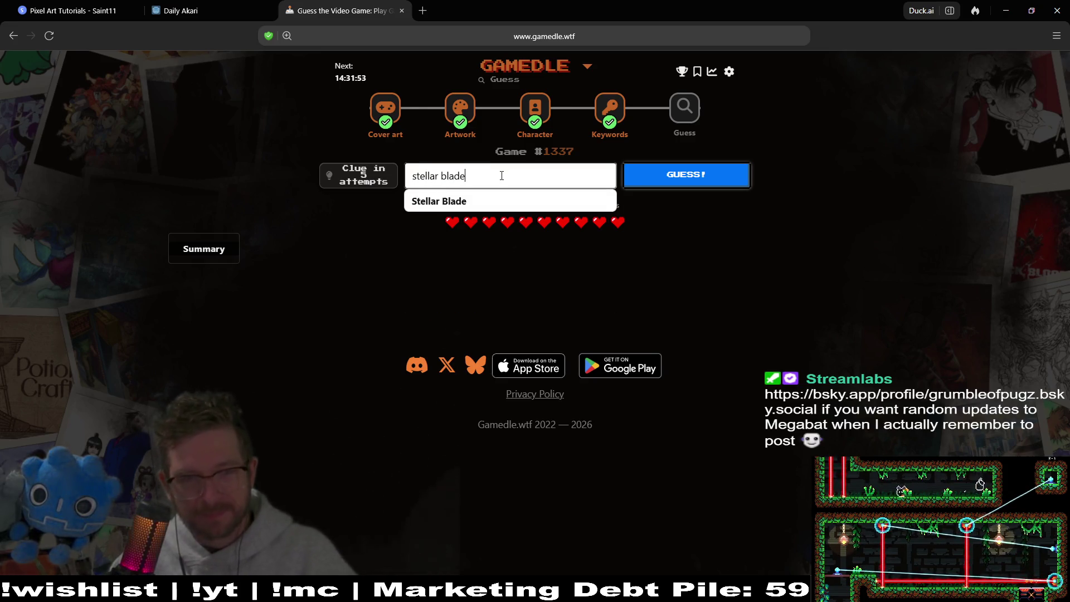
{"action": "left_click", "coordinate": [492, 203]}
{"action": "left_click", "coordinate": [705, 191]}
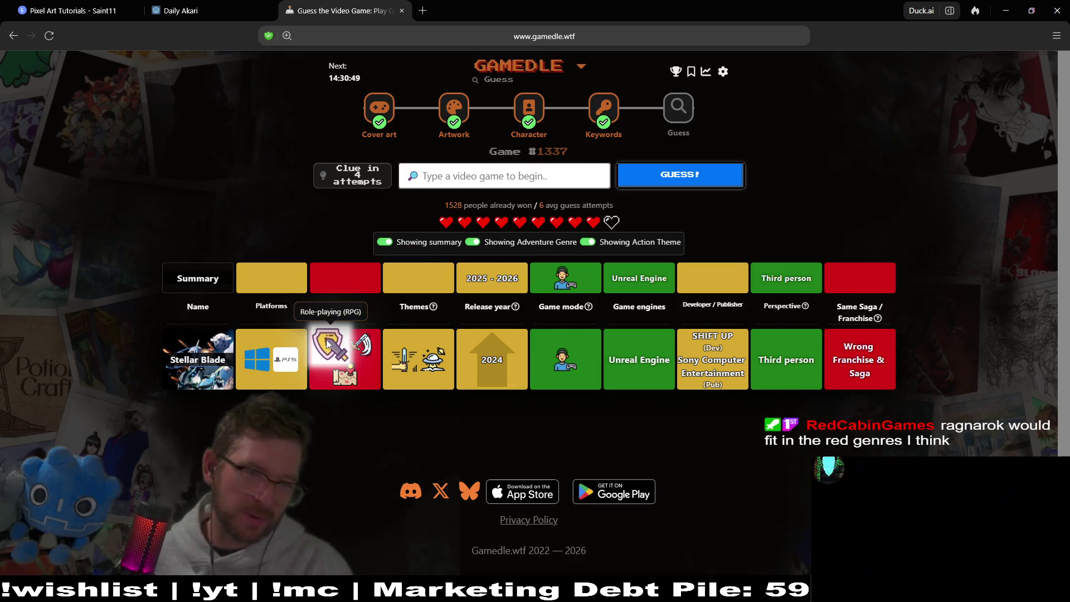
Guess Death Stranding 2: On The Beach, then revisit the keywords clue
{"action": "mouse_move", "coordinate": [350, 348]}
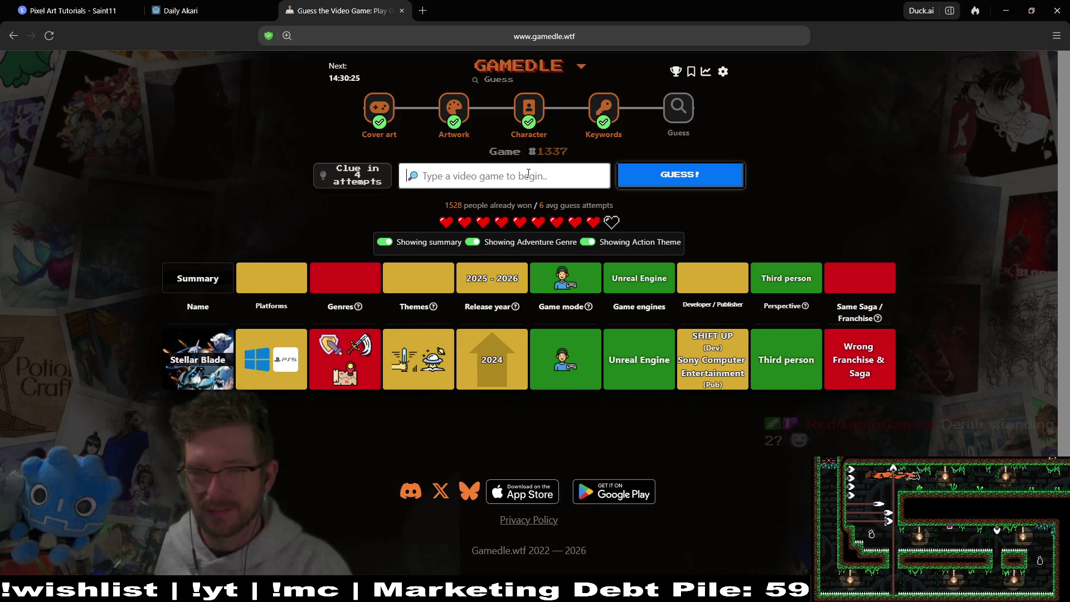
{"action": "mouse_move", "coordinate": [325, 348]}
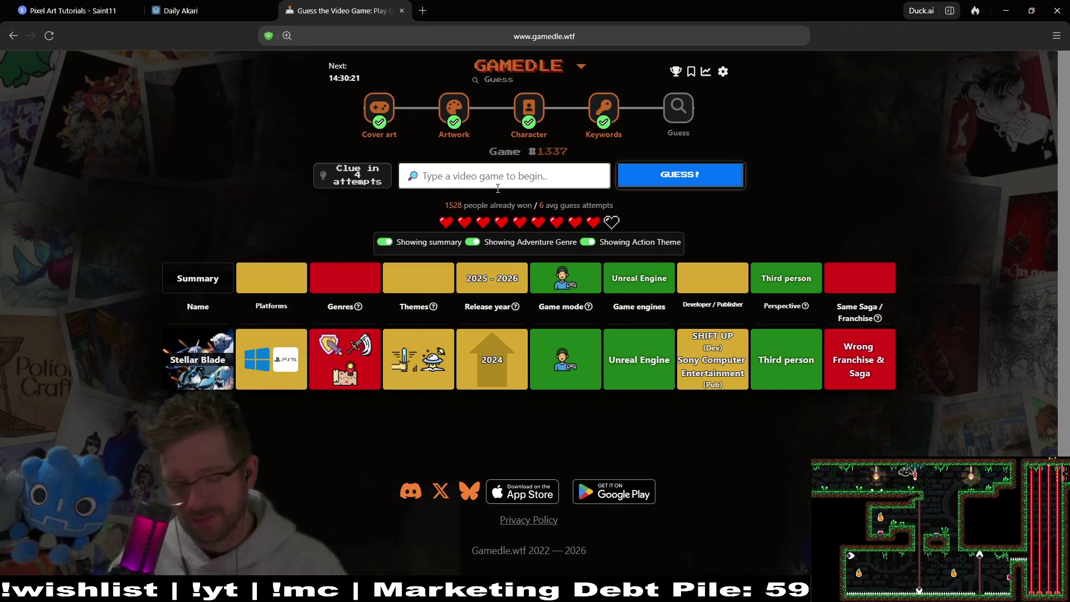
{"action": "type", "text": "death stranding "}
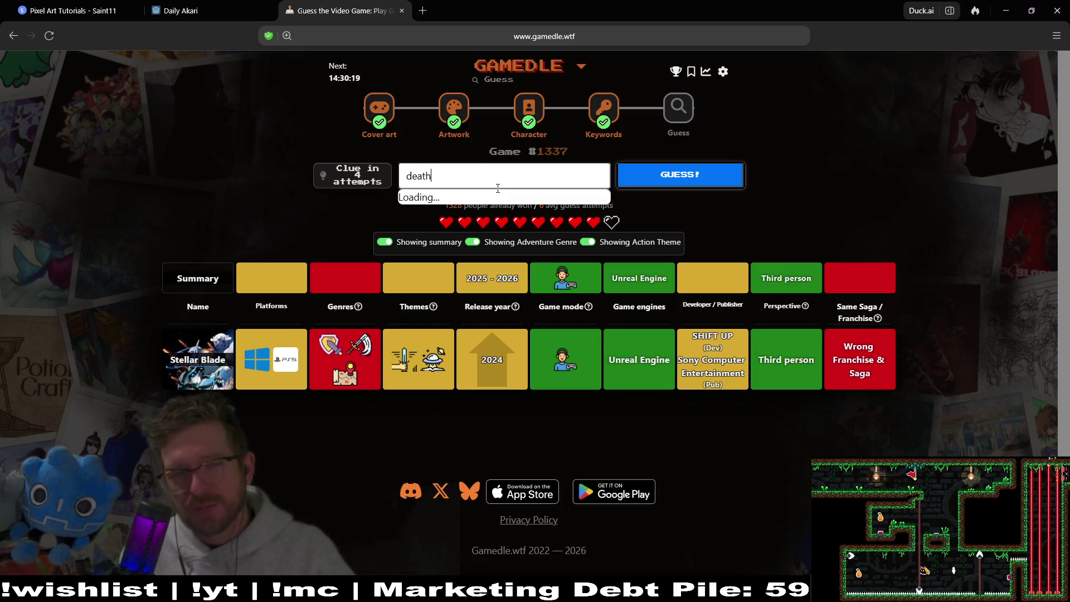
{"action": "type", "text": "2"}
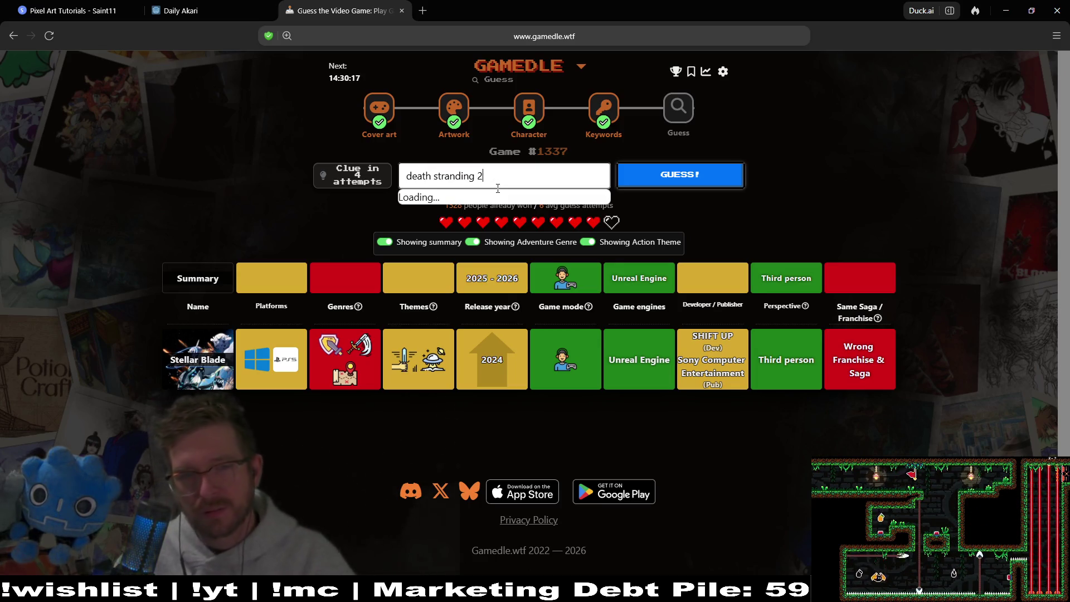
{"action": "key", "text": "Return"}
{"action": "left_click", "coordinate": [639, 190]}
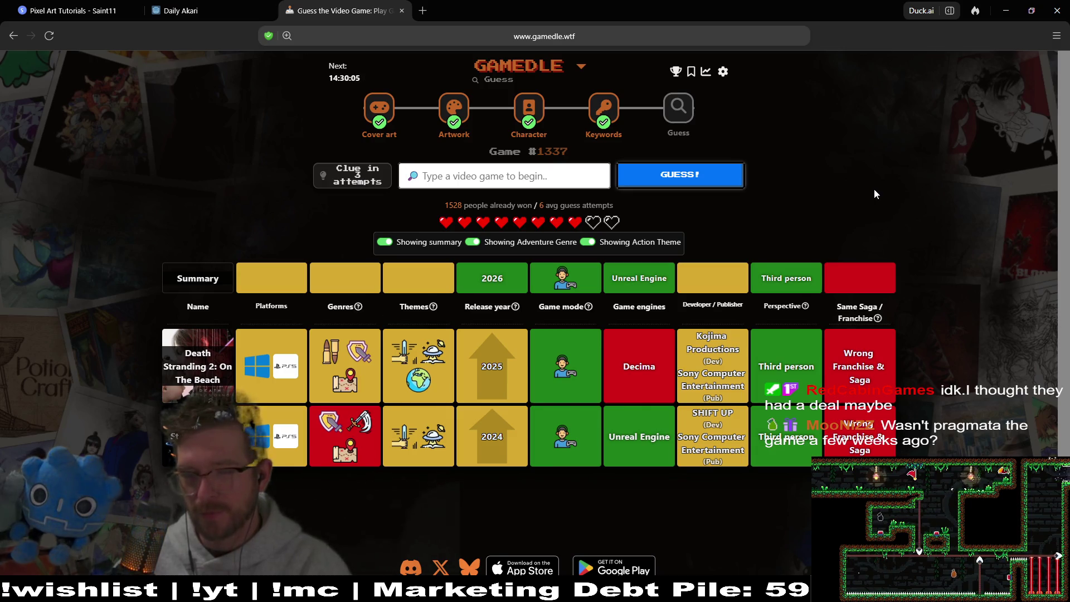
{"action": "left_click", "coordinate": [603, 111]}
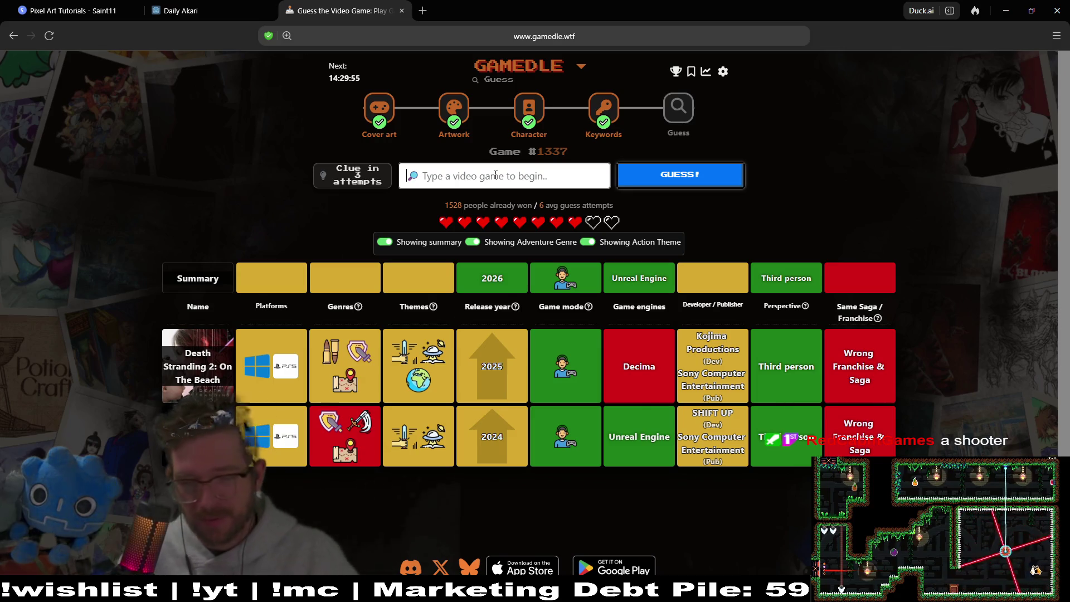
Guess Pragmata, matching 2026 and third person, then return to the guess field
{"action": "left_click", "coordinate": [495, 175]}
{"action": "type", "text": "pramata"}
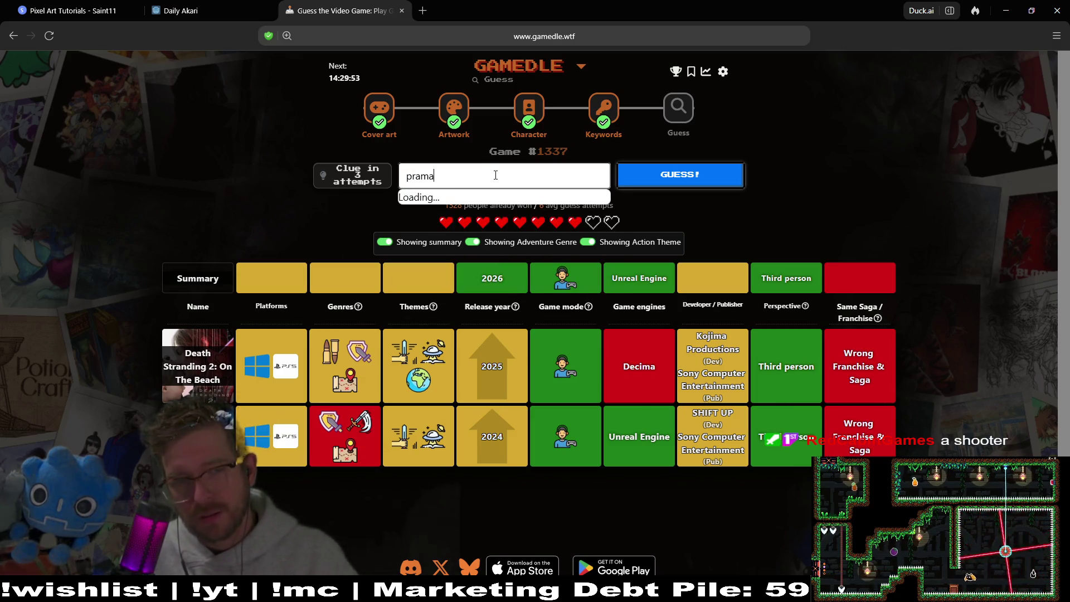
{"action": "left_click", "coordinate": [471, 200]}
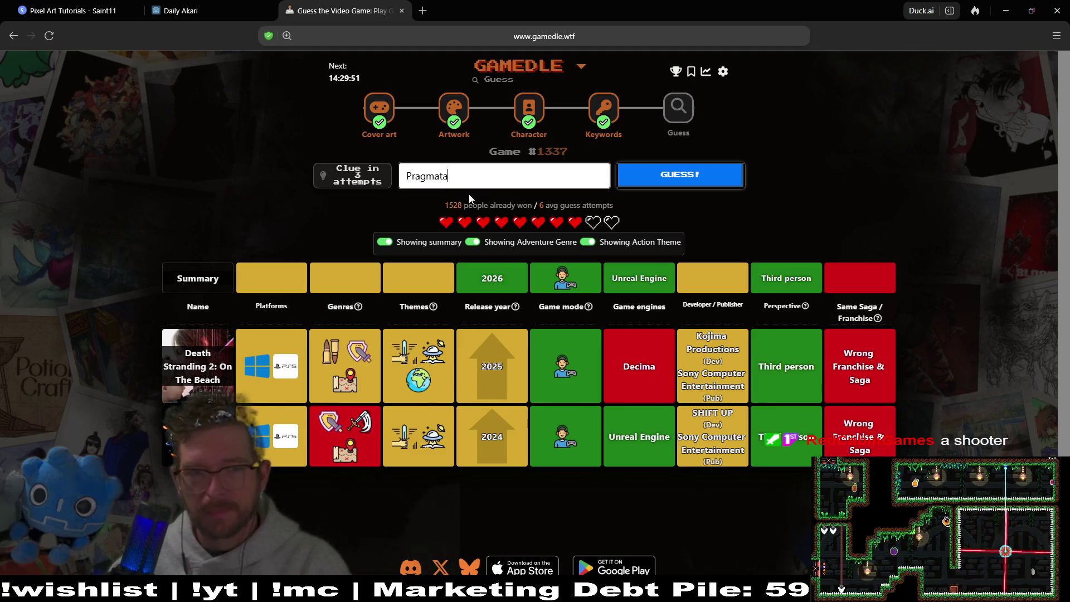
{"action": "left_click", "coordinate": [689, 180]}
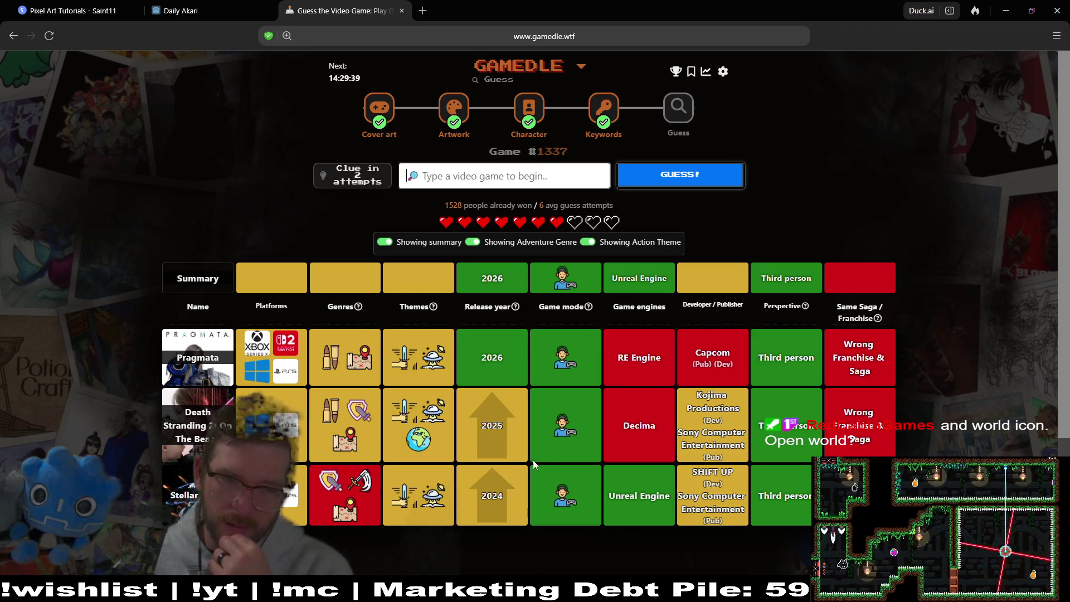
{"action": "mouse_move", "coordinate": [430, 444]}
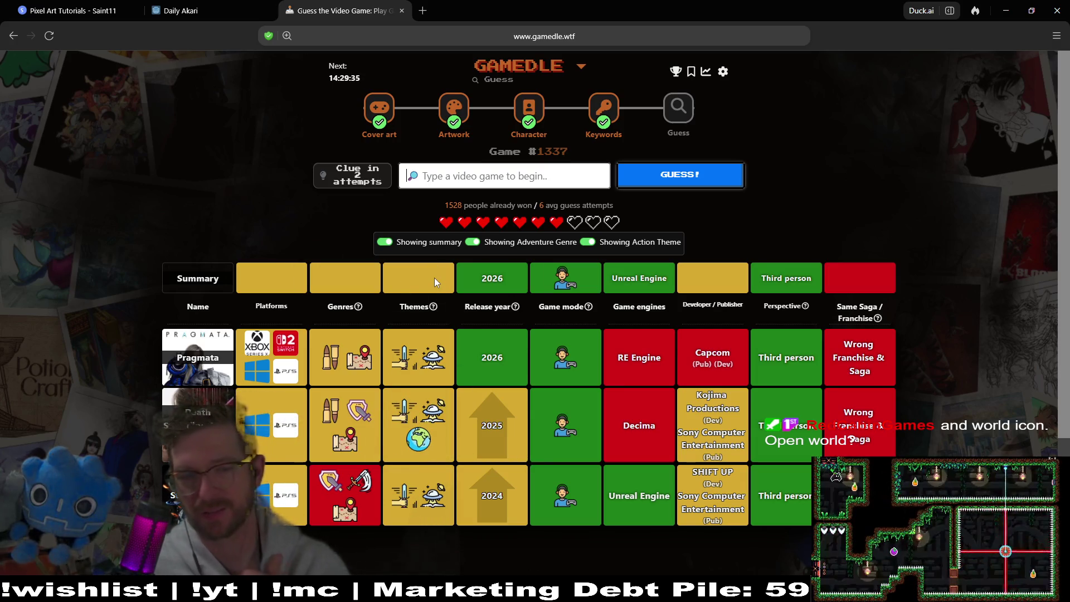
{"action": "mouse_move", "coordinate": [419, 361]}
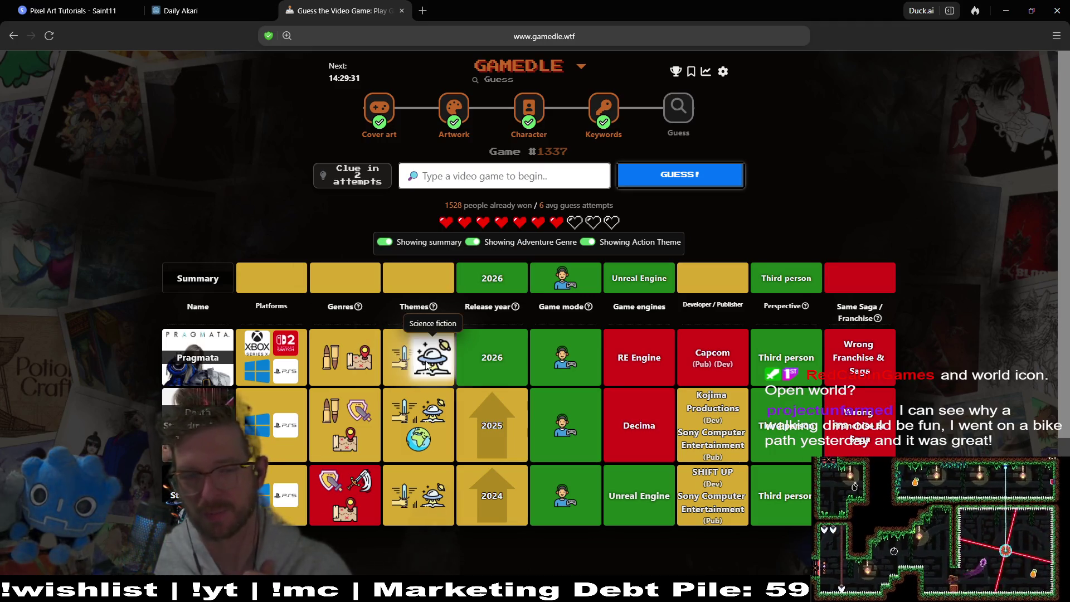
{"action": "mouse_move", "coordinate": [434, 328]}
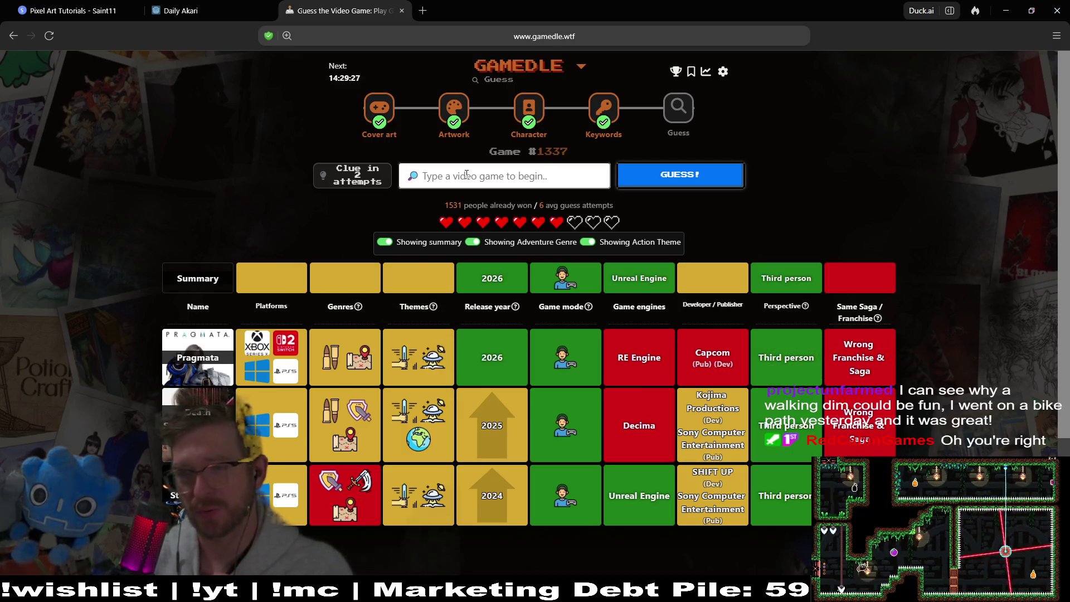
{"action": "left_click", "coordinate": [466, 174]}
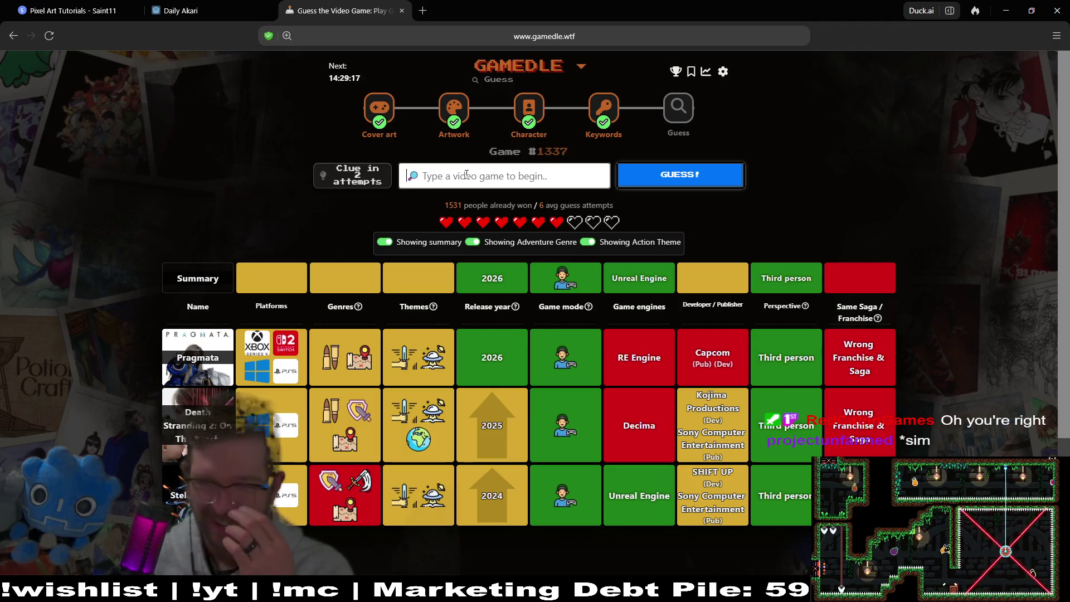
{"action": "right_click", "coordinate": [466, 174]}
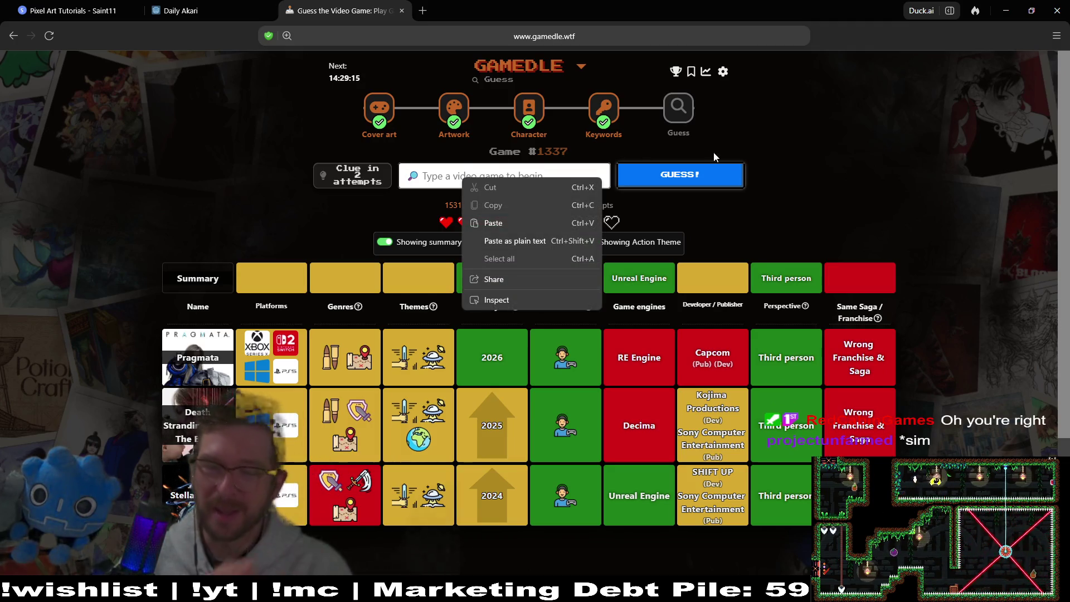
{"action": "left_click", "coordinate": [807, 177]}
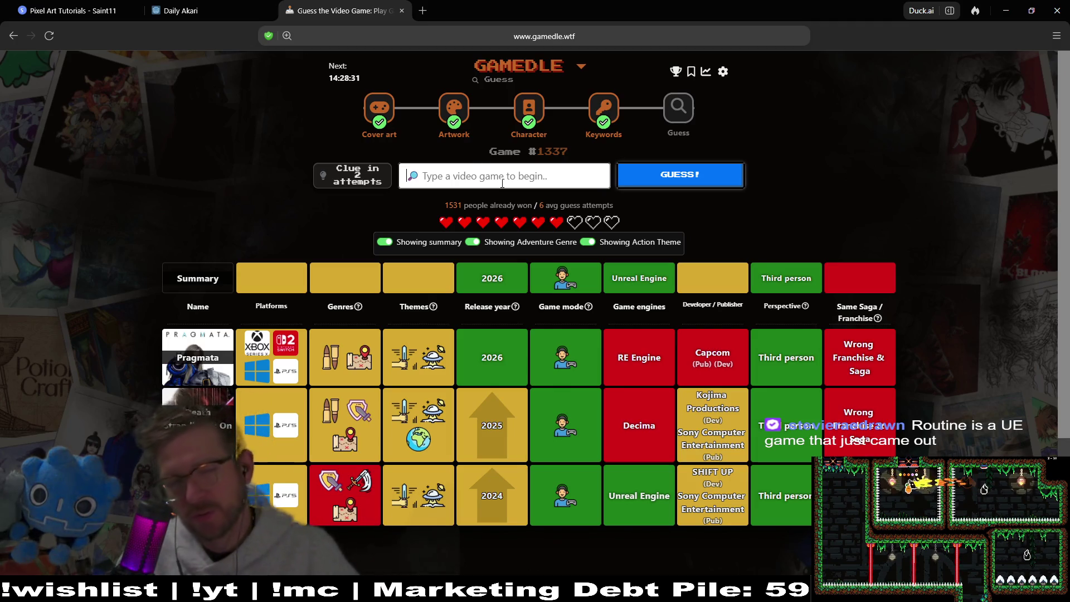
Type 'routine' into the guess box, delete it, and switch to the Steam library
{"action": "type", "text": "routine"}
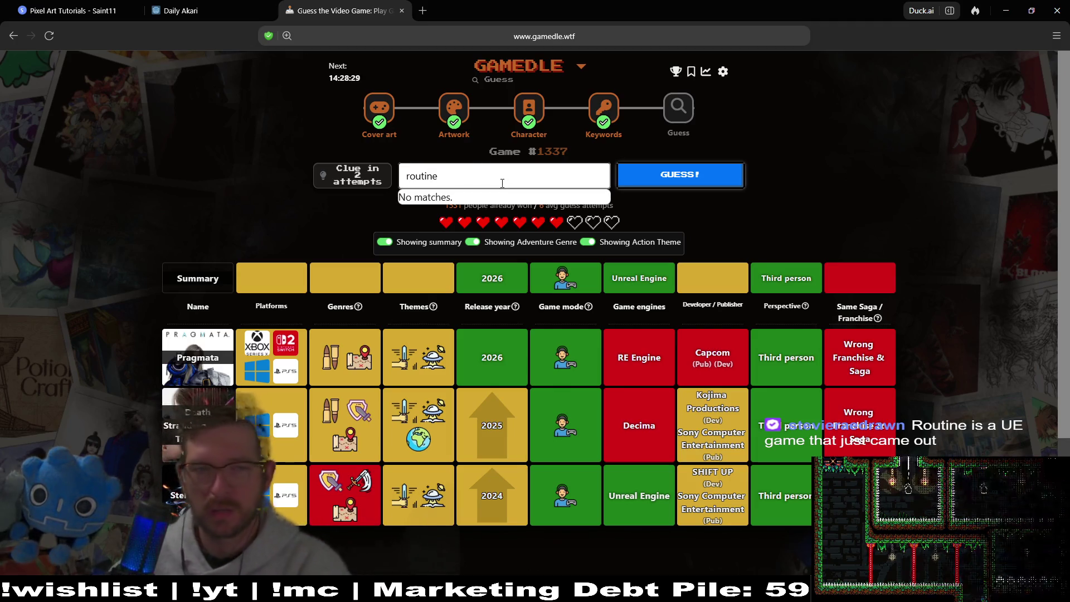
{"action": "key", "text": "BackSpace"}
{"action": "key", "text": "BackSpace"}
{"action": "key", "text": "BackSpace"}
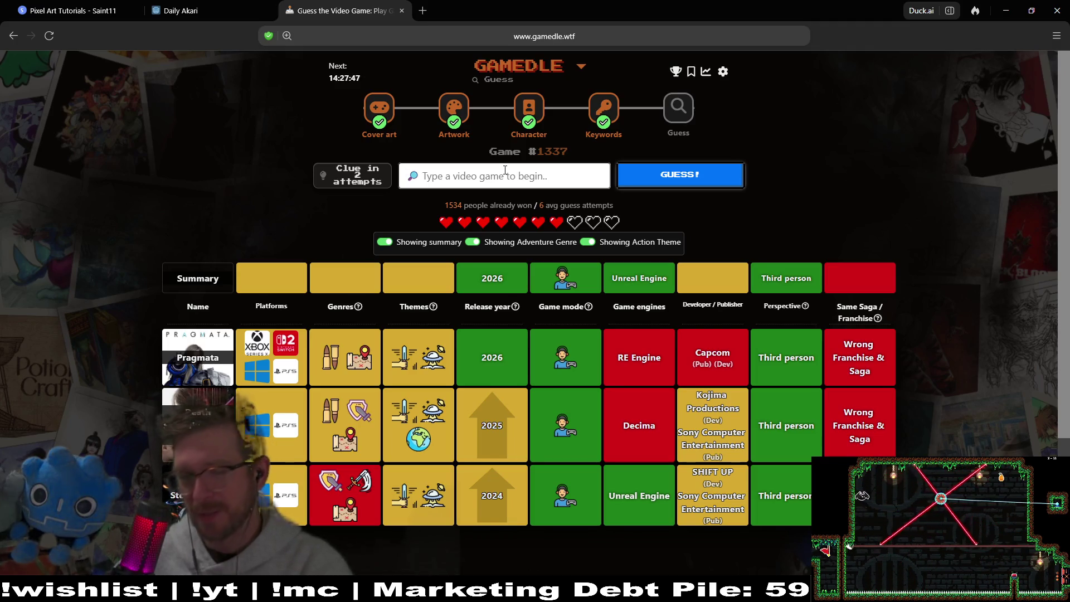
{"action": "key", "text": "alt+Tab"}
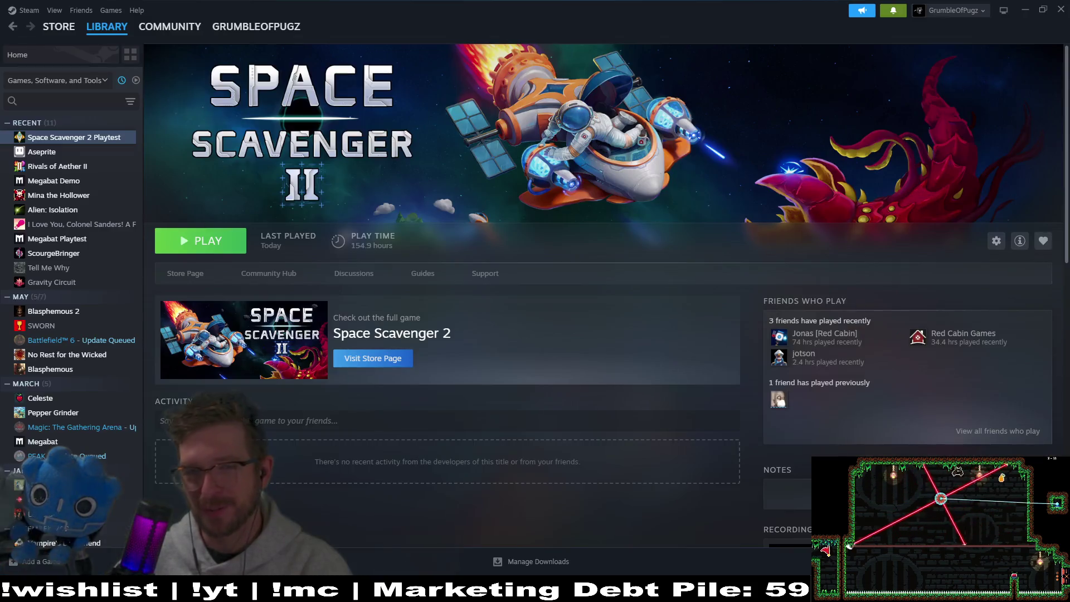
Open the Steam store and cycle the featured carousel past Gothic 1 Remake back to DELTARUNE
{"action": "left_click", "coordinate": [56, 28]}
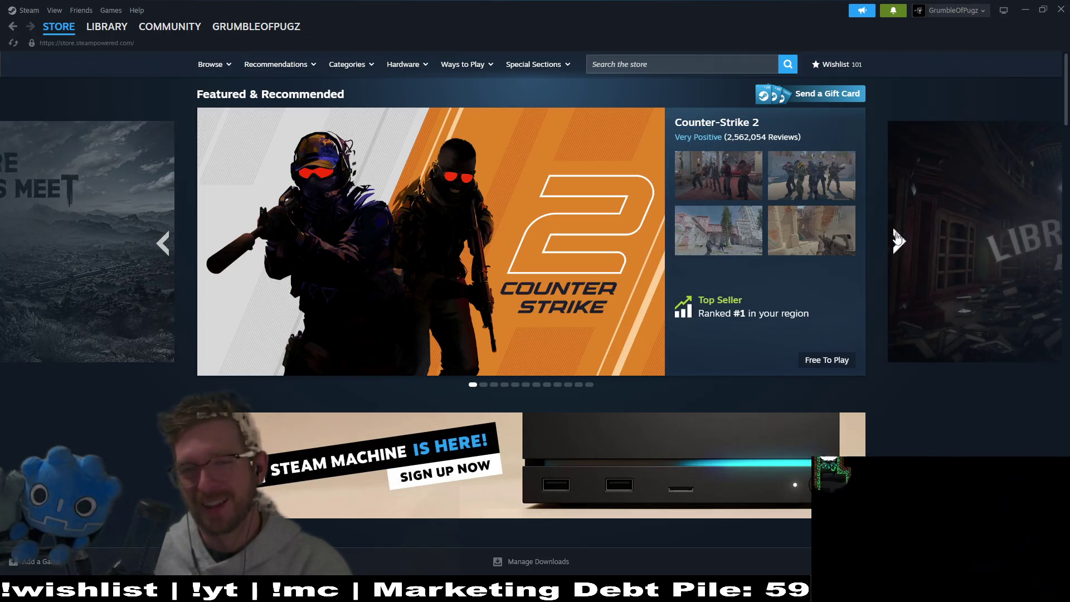
{"action": "left_click", "coordinate": [899, 241]}
{"action": "left_click", "coordinate": [898, 241]}
{"action": "left_click", "coordinate": [898, 241]}
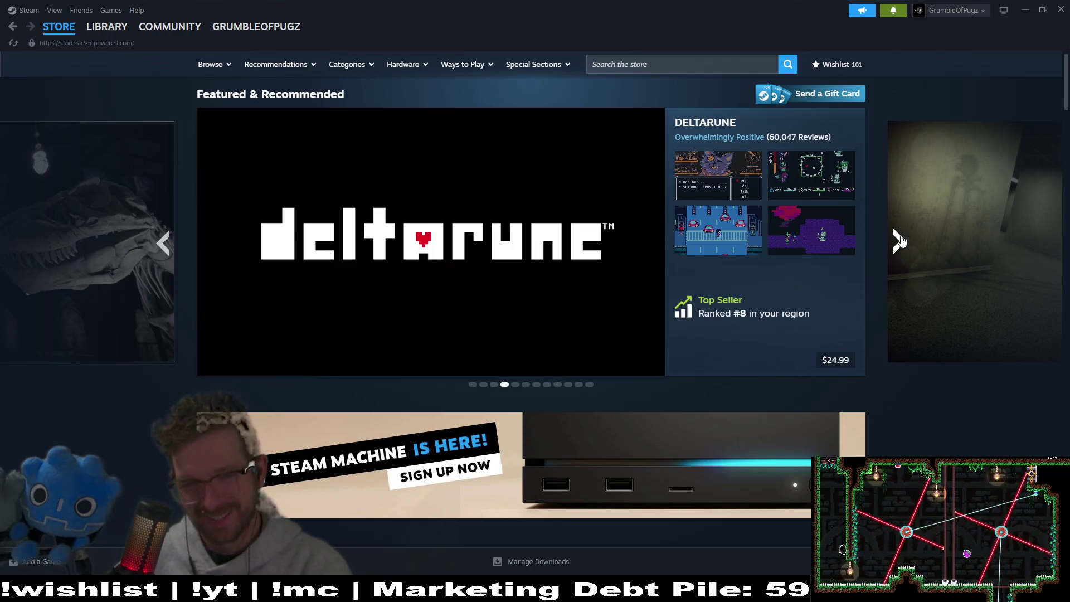
{"action": "left_click", "coordinate": [899, 241]}
{"action": "left_click", "coordinate": [898, 241]}
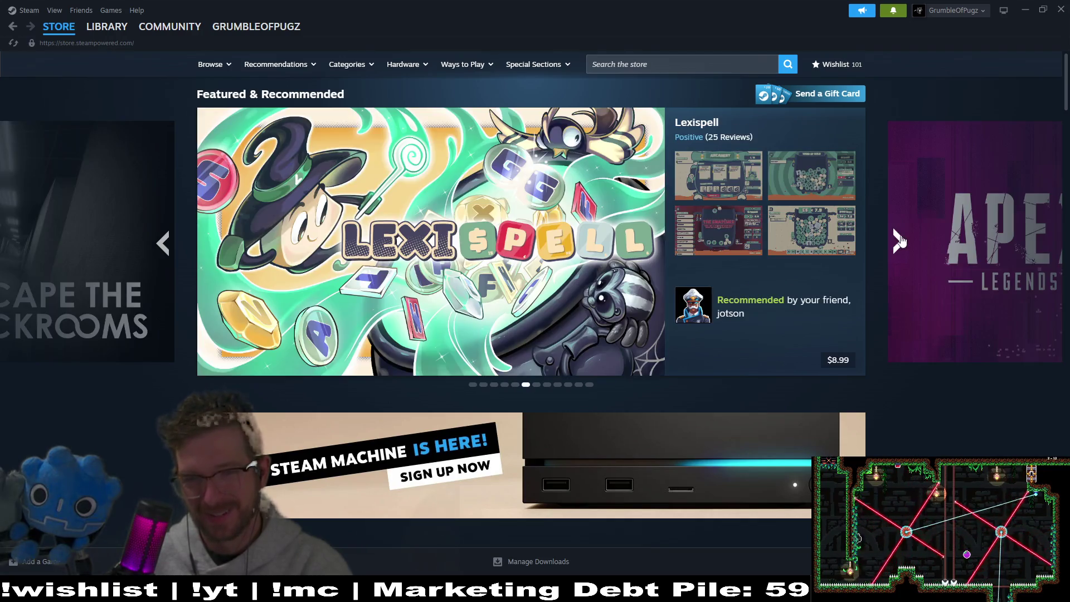
{"action": "left_click", "coordinate": [899, 241]}
{"action": "left_click", "coordinate": [898, 241]}
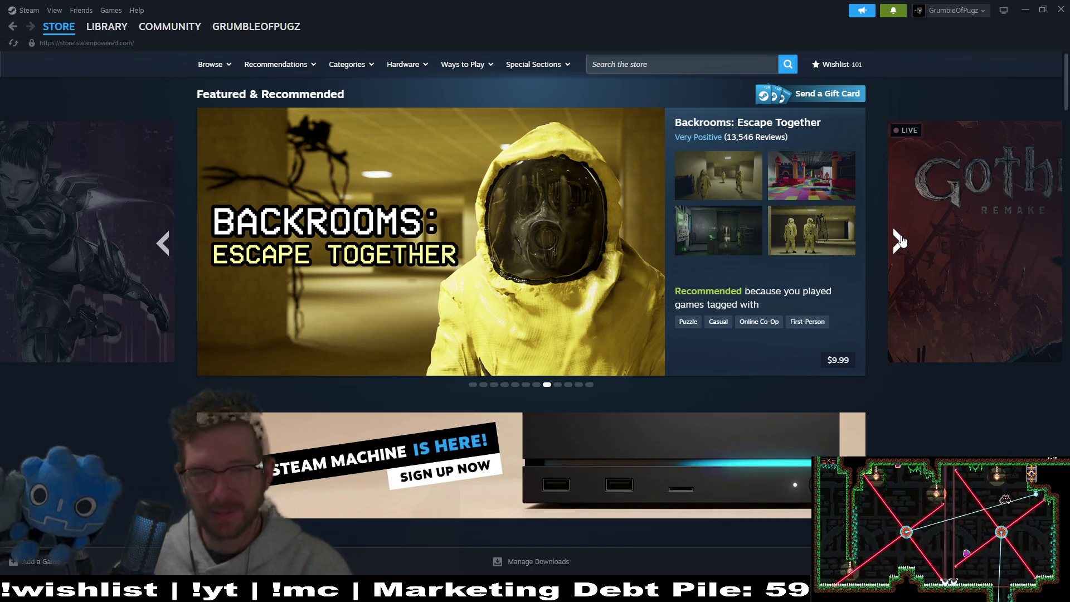
{"action": "left_click", "coordinate": [898, 241]}
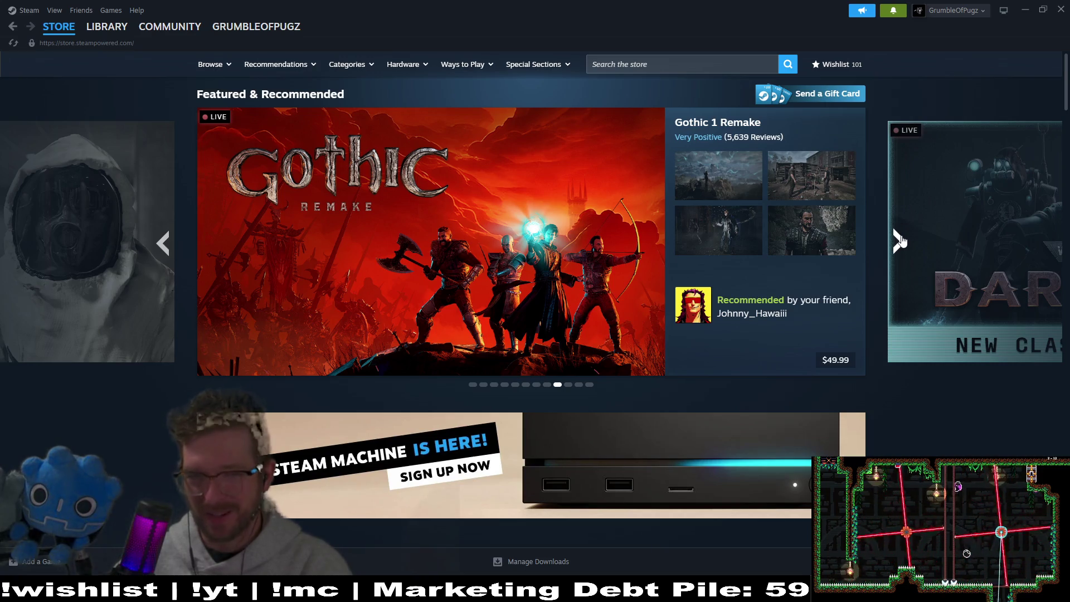
{"action": "left_click", "coordinate": [899, 240]}
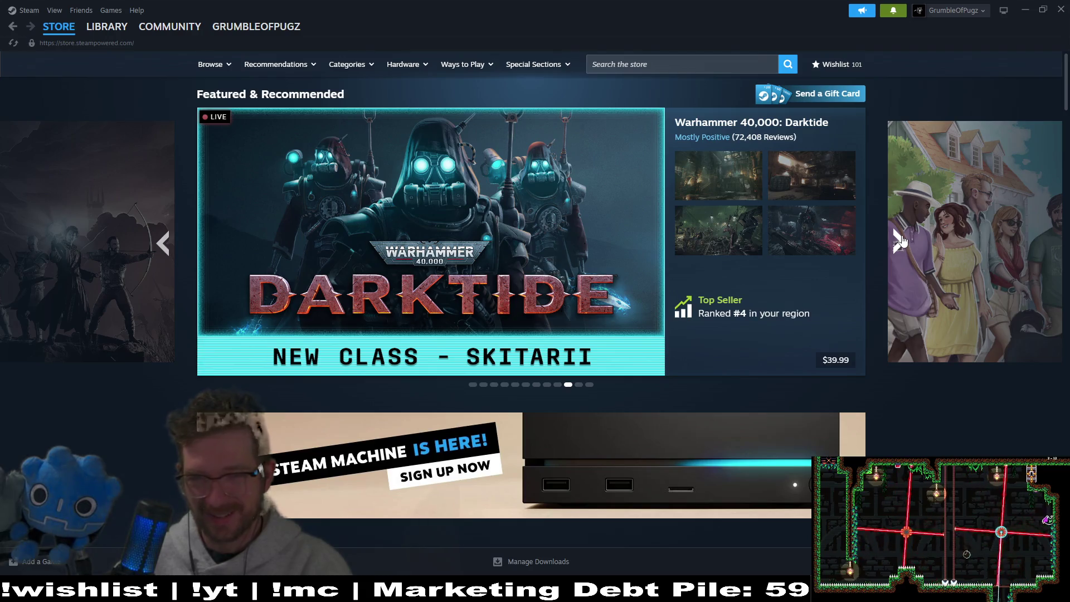
{"action": "left_click", "coordinate": [903, 241]}
{"action": "left_click", "coordinate": [903, 241]}
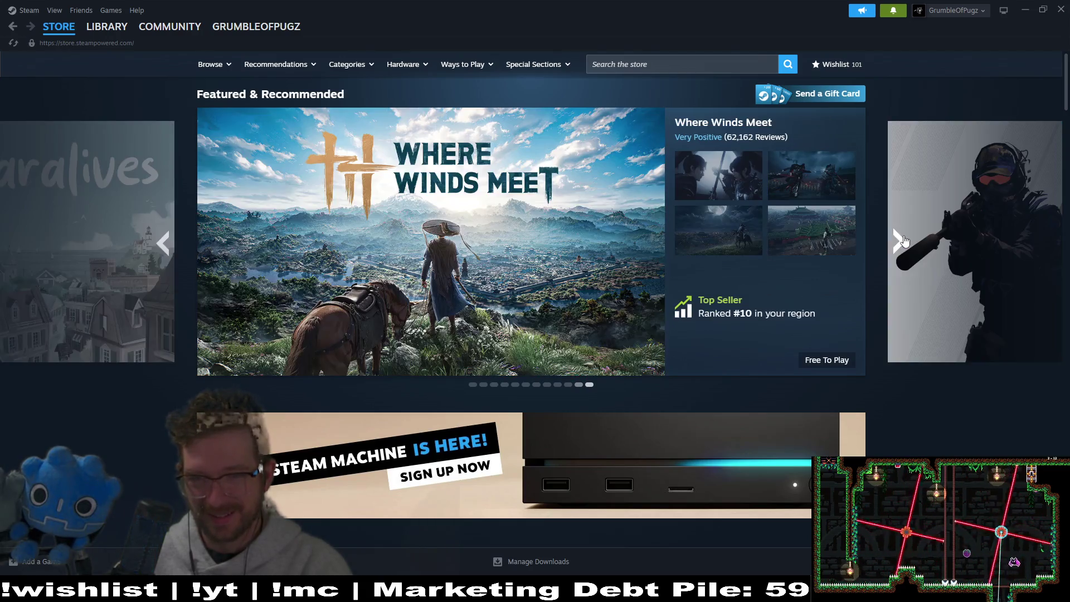
{"action": "left_click", "coordinate": [903, 241]}
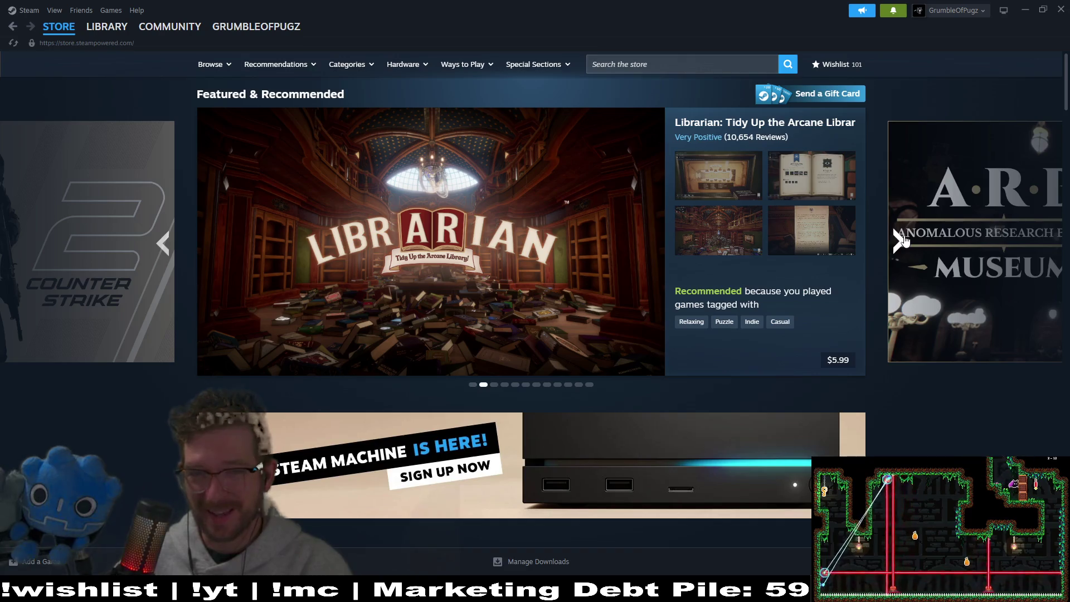
{"action": "left_click", "coordinate": [903, 240]}
{"action": "left_click", "coordinate": [903, 241]}
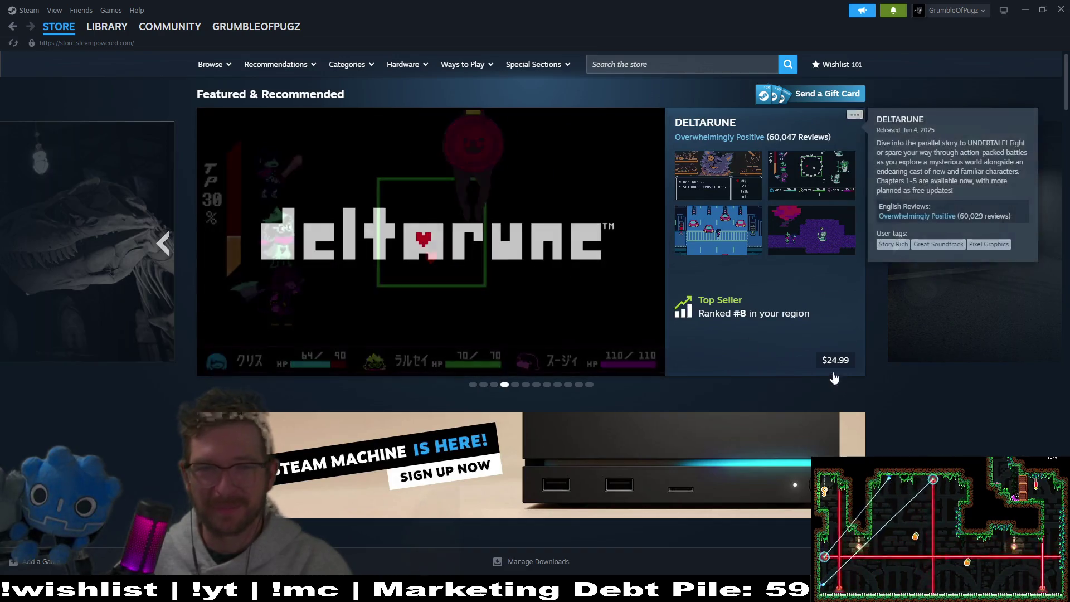
Return to the store front, advance the carousel to Gothic 1 Remake, and minimize Steam
{"action": "left_click", "coordinate": [58, 32]}
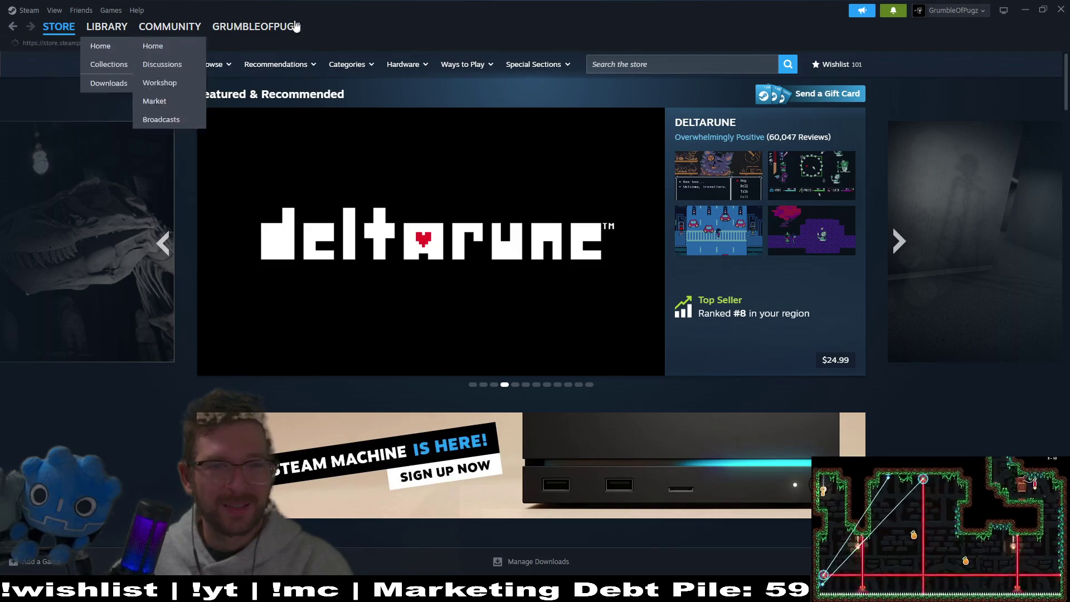
{"action": "left_click", "coordinate": [902, 245]}
{"action": "left_click", "coordinate": [902, 244]}
{"action": "left_click", "coordinate": [902, 244]}
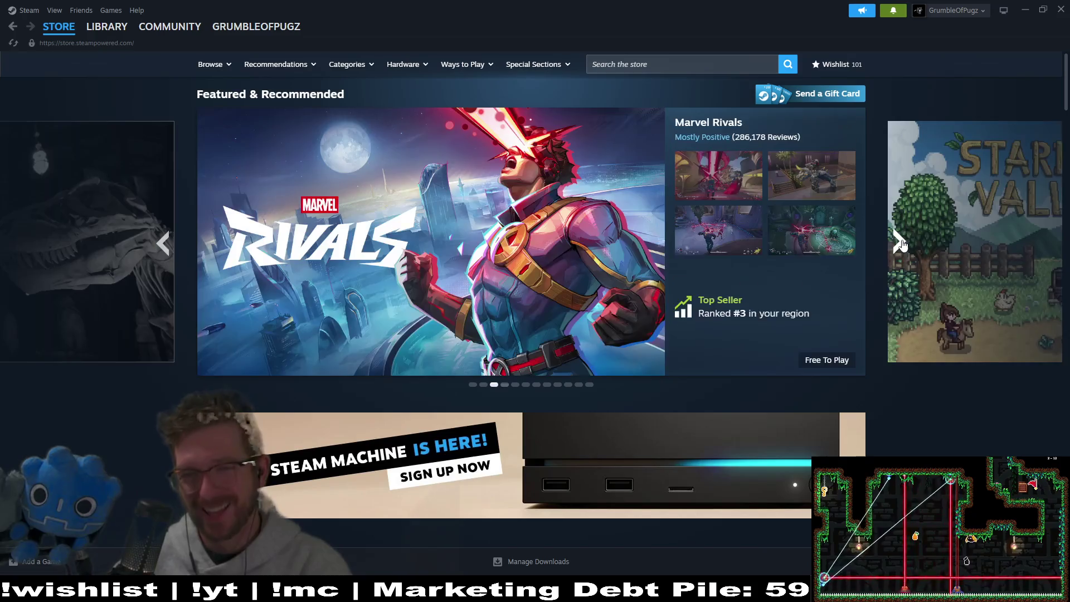
{"action": "left_click", "coordinate": [902, 244]}
{"action": "left_click", "coordinate": [902, 244]}
{"action": "left_click", "coordinate": [901, 244]}
{"action": "left_click", "coordinate": [902, 244]}
{"action": "left_click", "coordinate": [901, 244]}
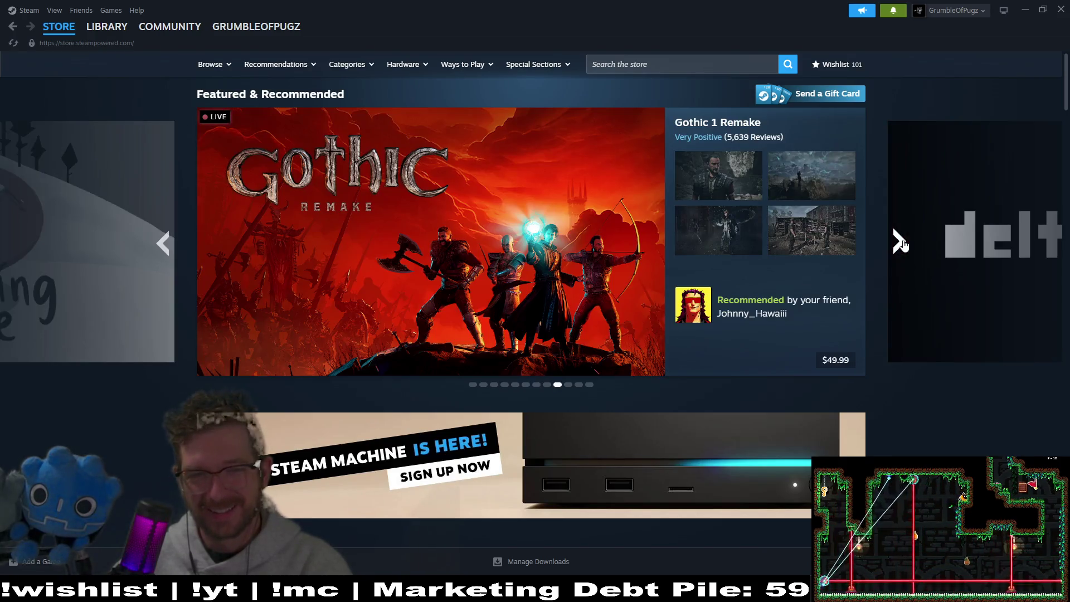
{"action": "left_click", "coordinate": [1030, 15]}
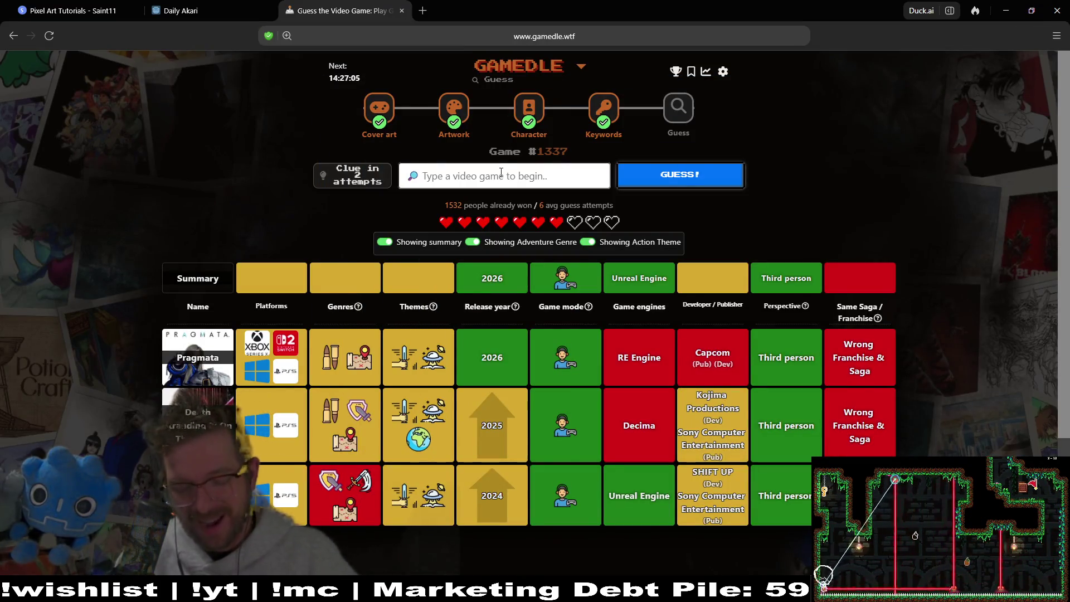
Guess Gothic 1 Remake, matching 2026, Unreal Engine and third person, then bring Steam forward
{"action": "type", "text": "goth"}
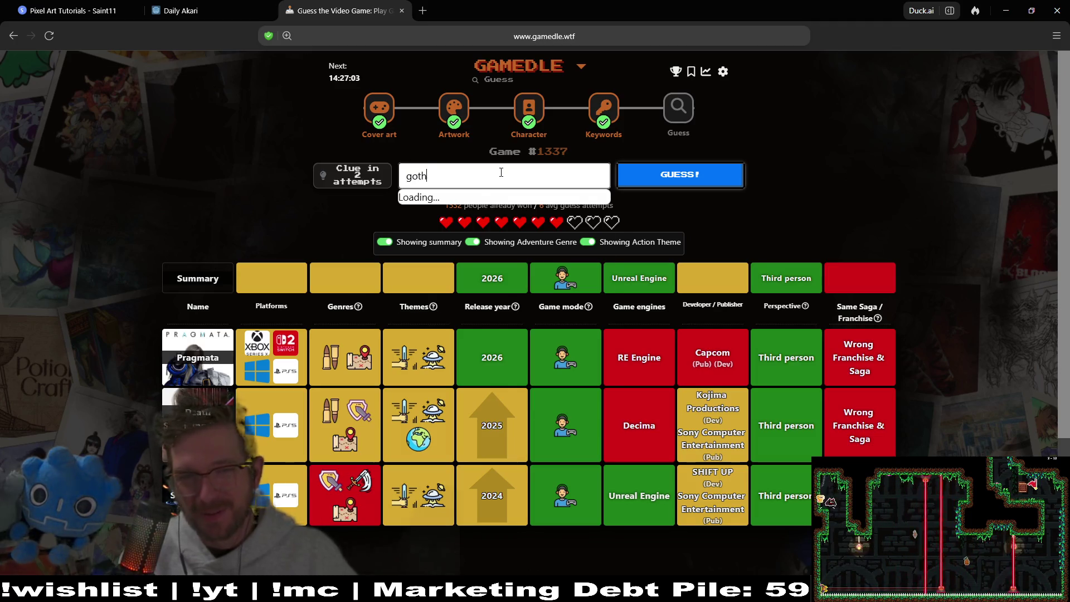
{"action": "type", "text": "e"}
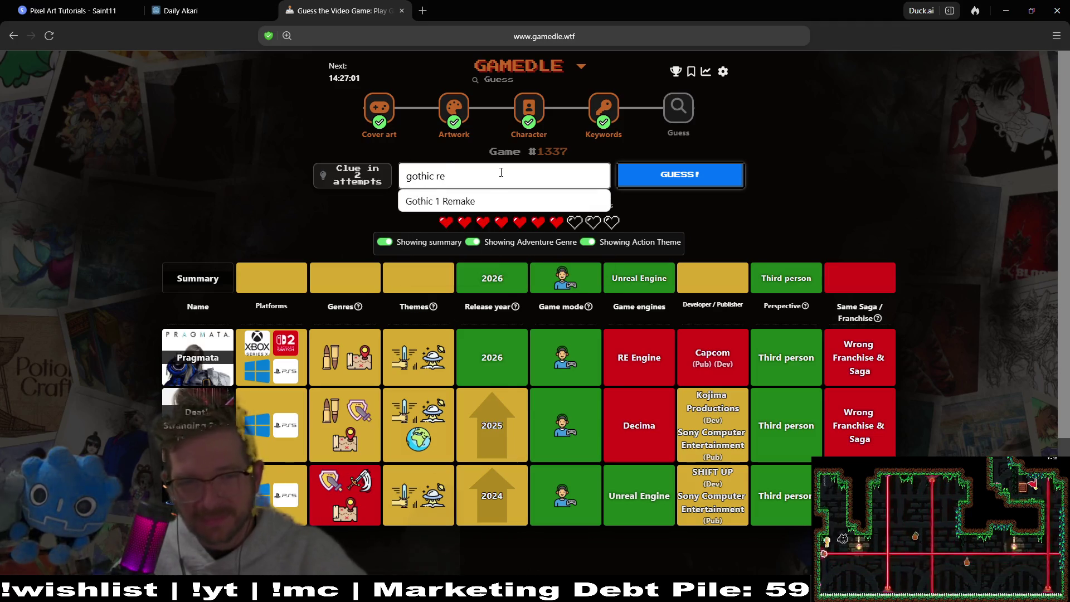
{"action": "left_click", "coordinate": [505, 204]}
{"action": "left_click", "coordinate": [668, 188]}
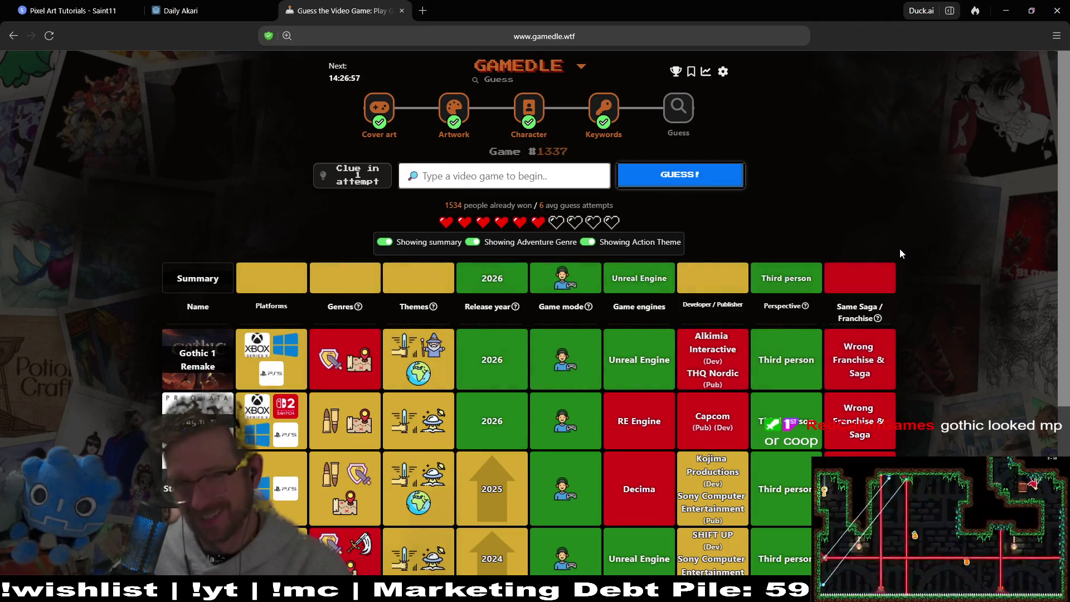
{"action": "mouse_move", "coordinate": [332, 362]}
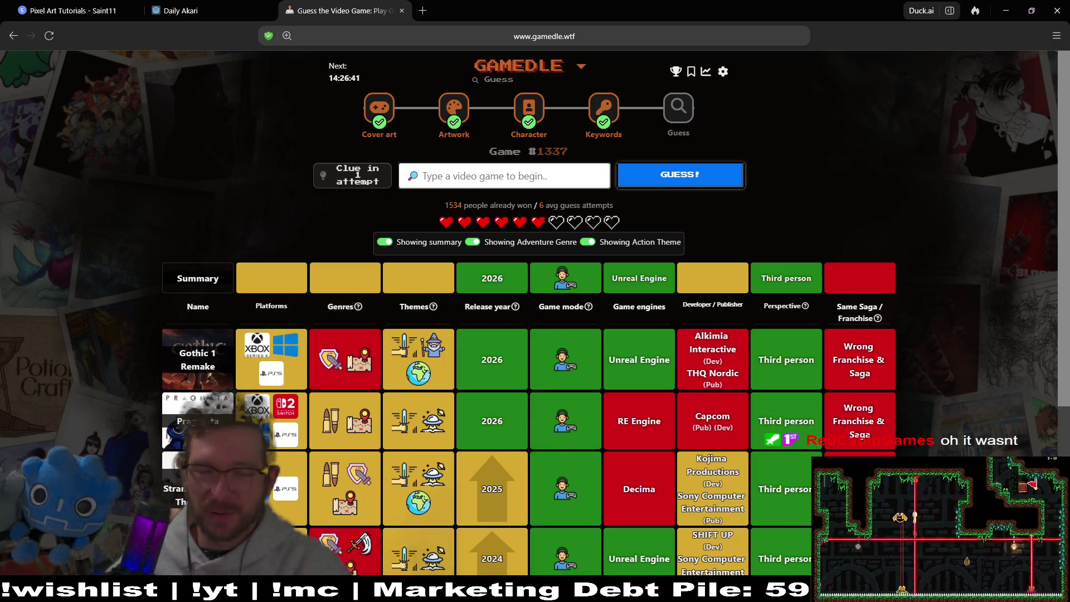
{"action": "left_click", "coordinate": [663, 590]}
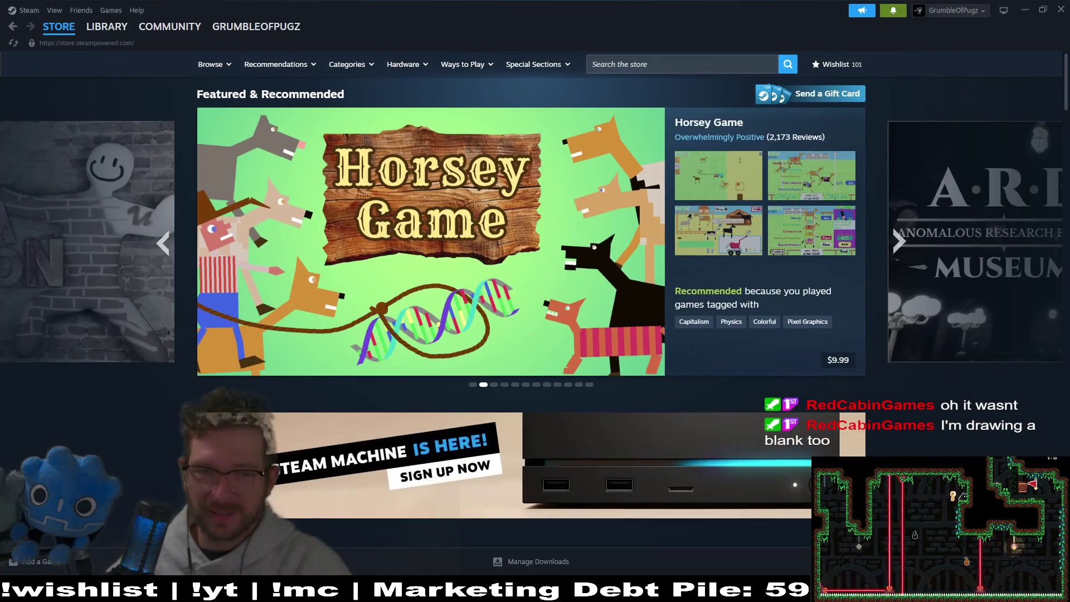
Advance the Steam featured carousel six times to Gothic 1 Remake, then minimize Steam
{"action": "left_click", "coordinate": [895, 244]}
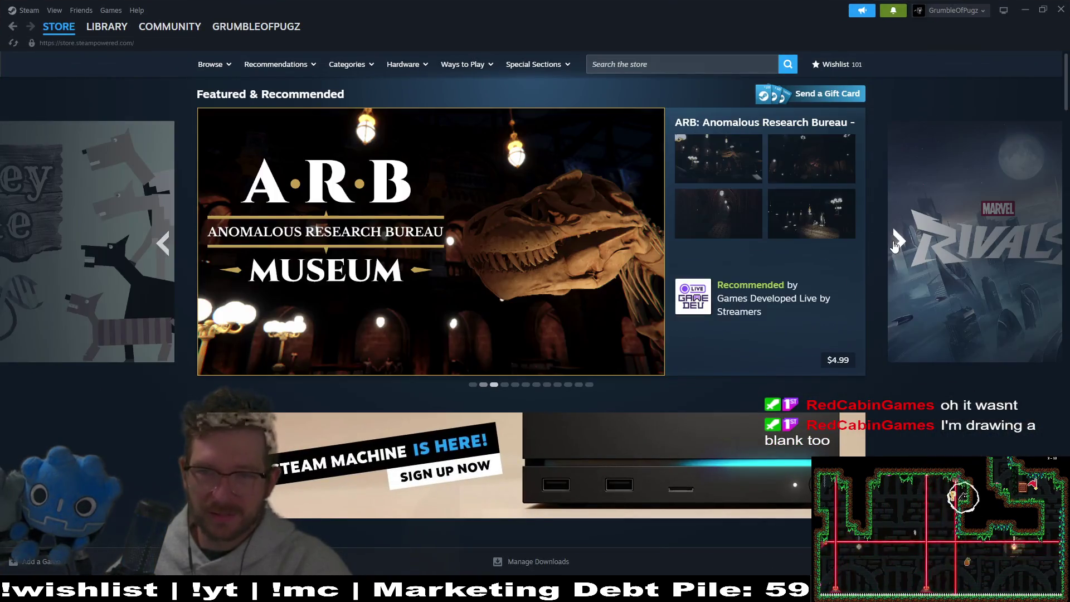
{"action": "left_click", "coordinate": [896, 244]}
{"action": "left_click", "coordinate": [895, 244]}
{"action": "left_click", "coordinate": [894, 243]}
{"action": "left_click", "coordinate": [895, 244]}
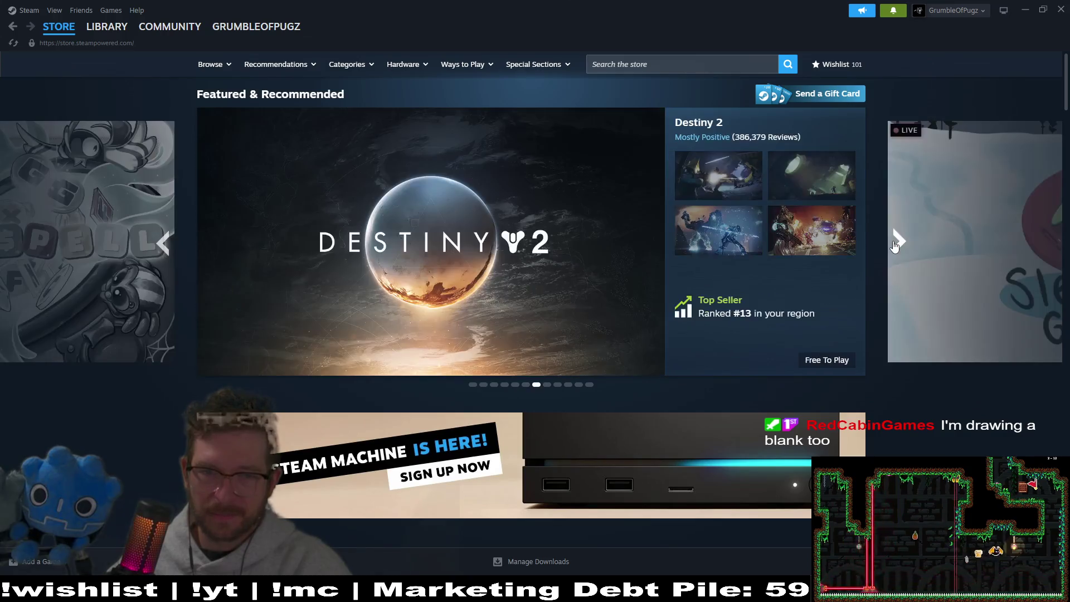
{"action": "left_click", "coordinate": [895, 244]}
{"action": "left_click", "coordinate": [894, 243]}
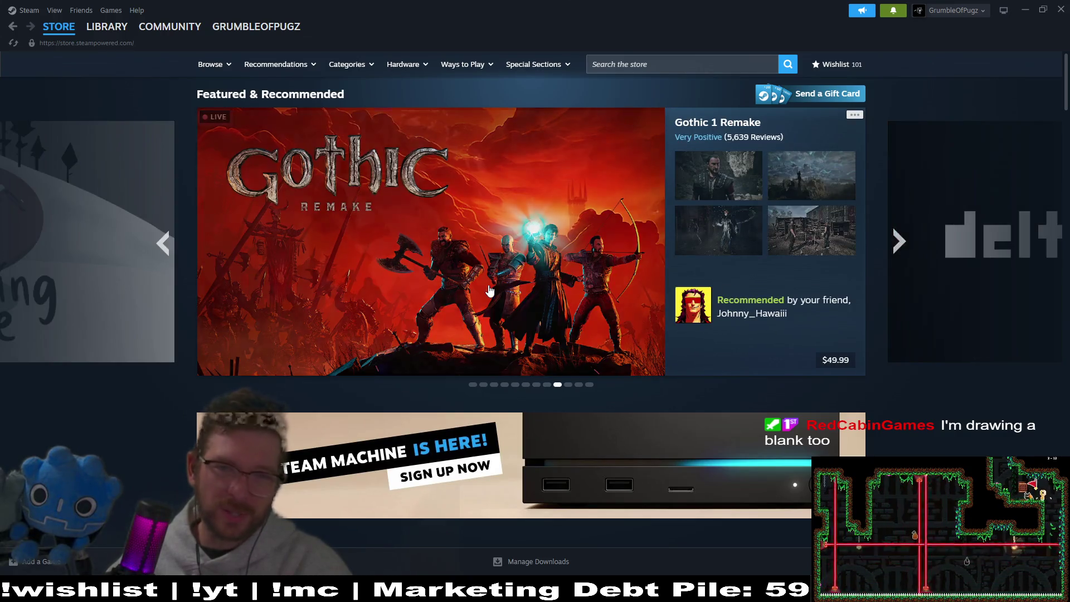
{"action": "mouse_move", "coordinate": [526, 274]}
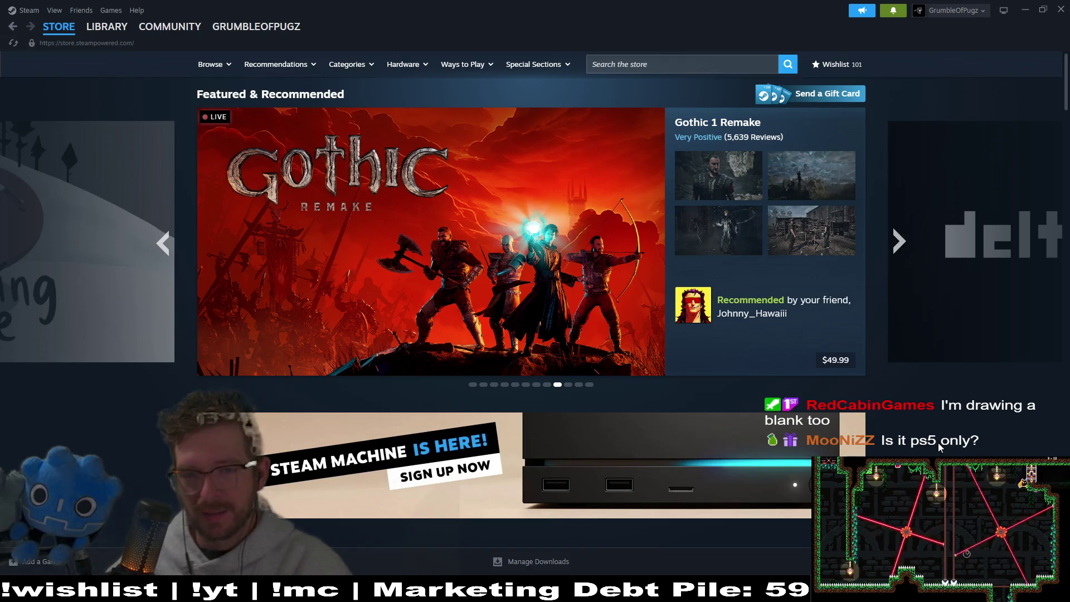
{"action": "left_click", "coordinate": [1024, 10]}
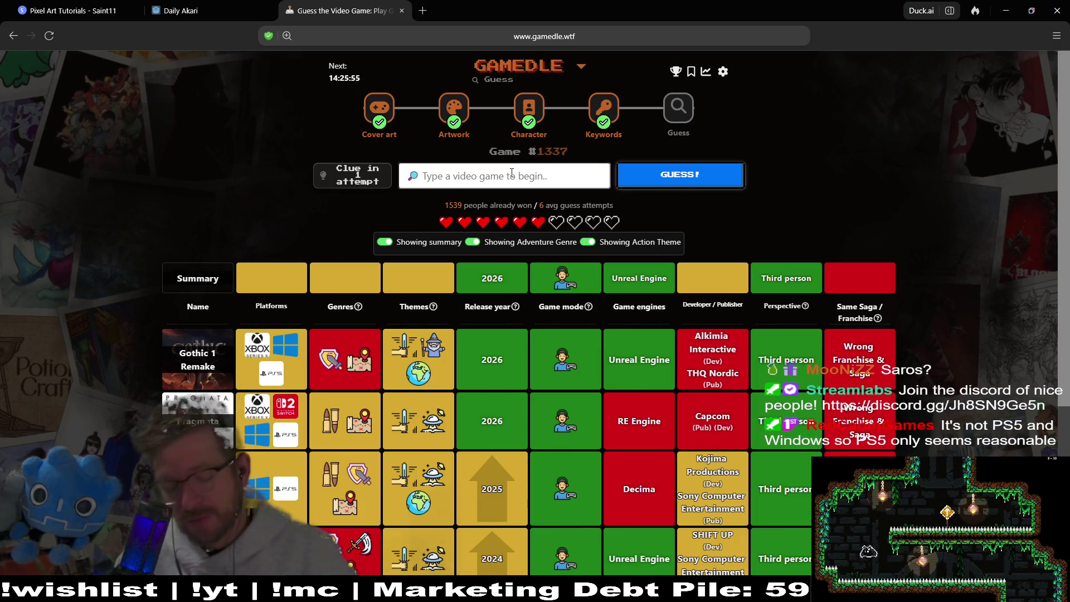
Guess Saros to solve Gamedle puzzle #1337, then switch over to Steam
{"action": "type", "text": "saros"}
{"action": "left_click", "coordinate": [418, 201]}
{"action": "left_click", "coordinate": [679, 173]}
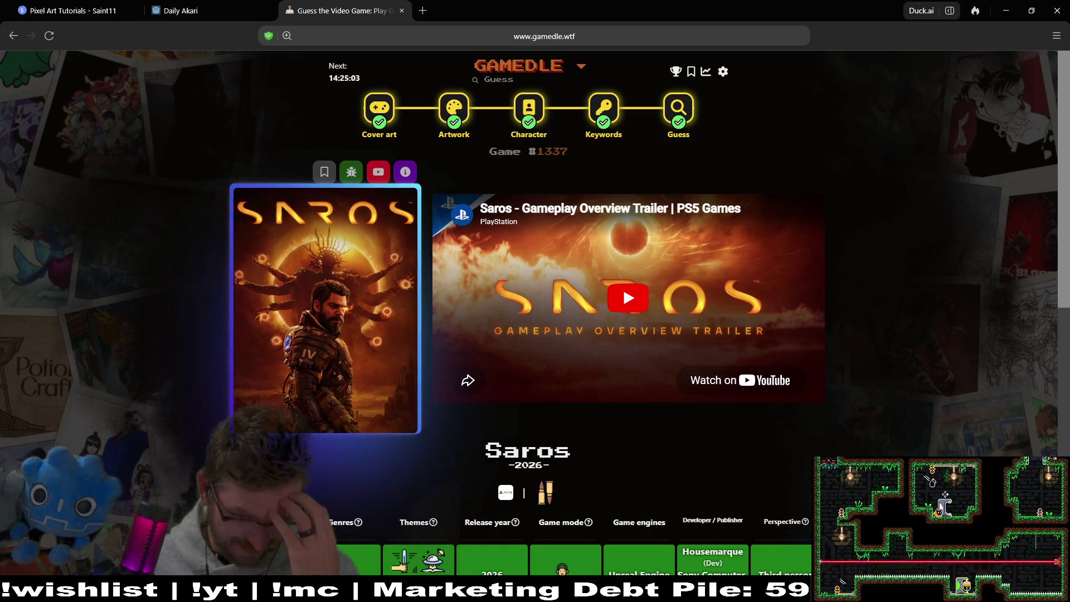
{"action": "key", "text": "alt+Tab"}
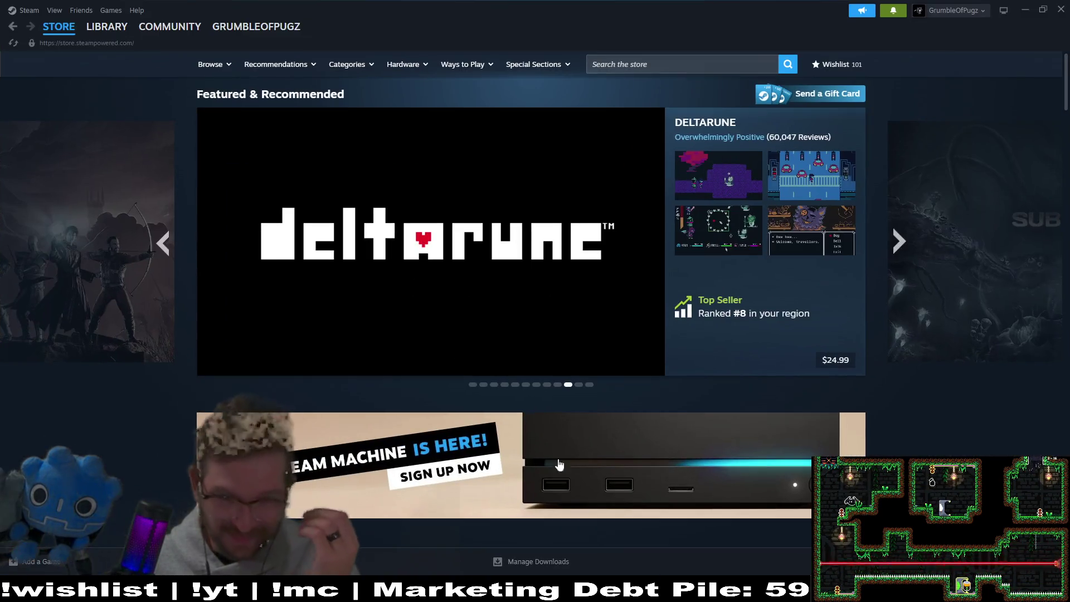
Search the Steam store for 'saros', clear the search, and minimize Steam
{"action": "left_click", "coordinate": [638, 60]}
{"action": "type", "text": "saros"}
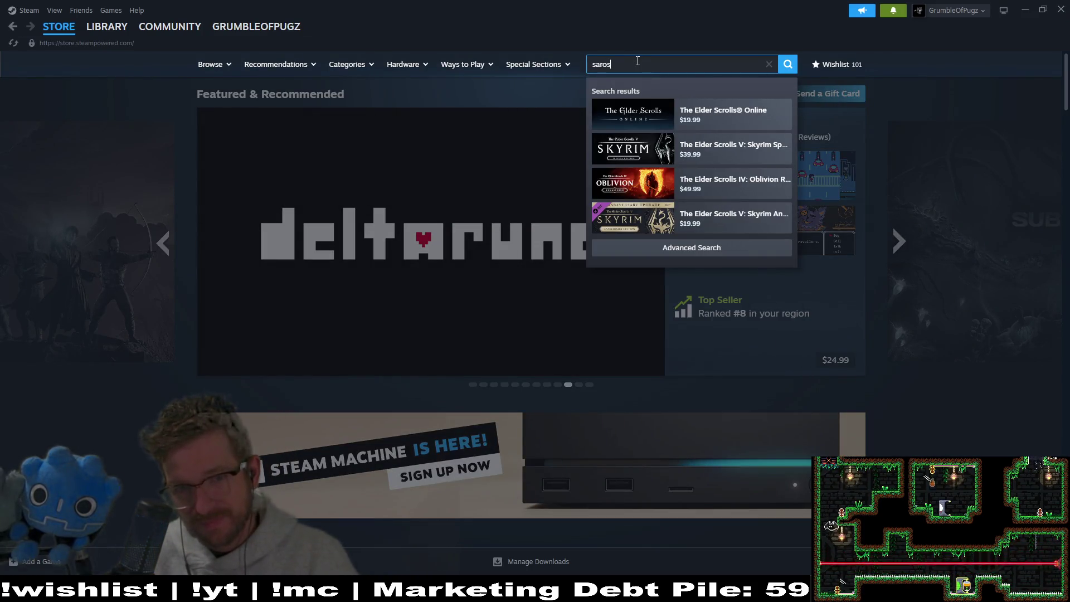
{"action": "key", "text": "BackSpace"}
{"action": "key", "text": "BackSpace"}
{"action": "key", "text": "BackSpace"}
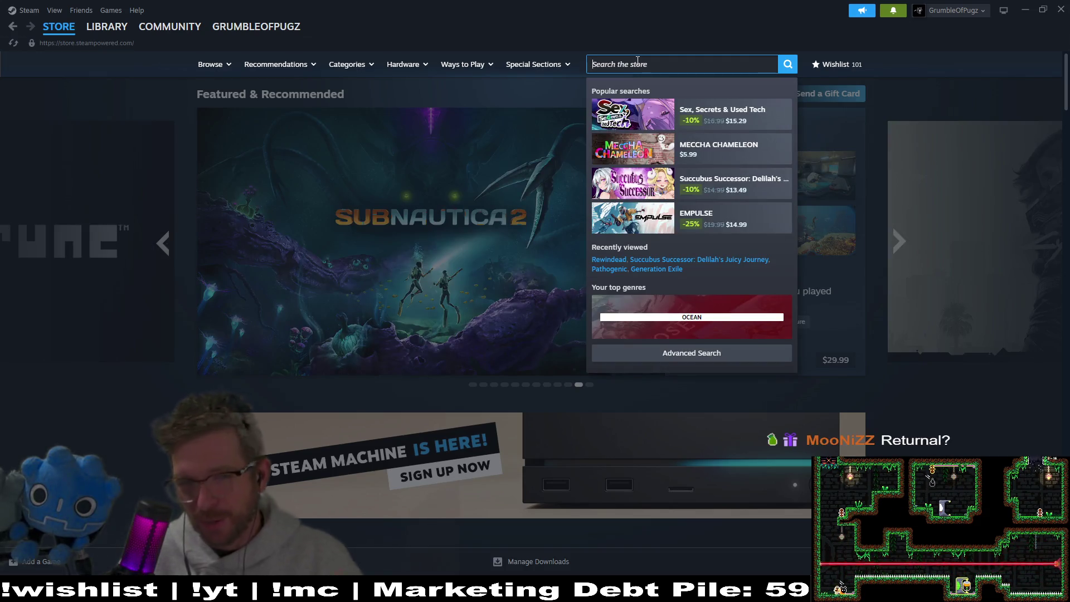
{"action": "left_click", "coordinate": [1025, 10]}
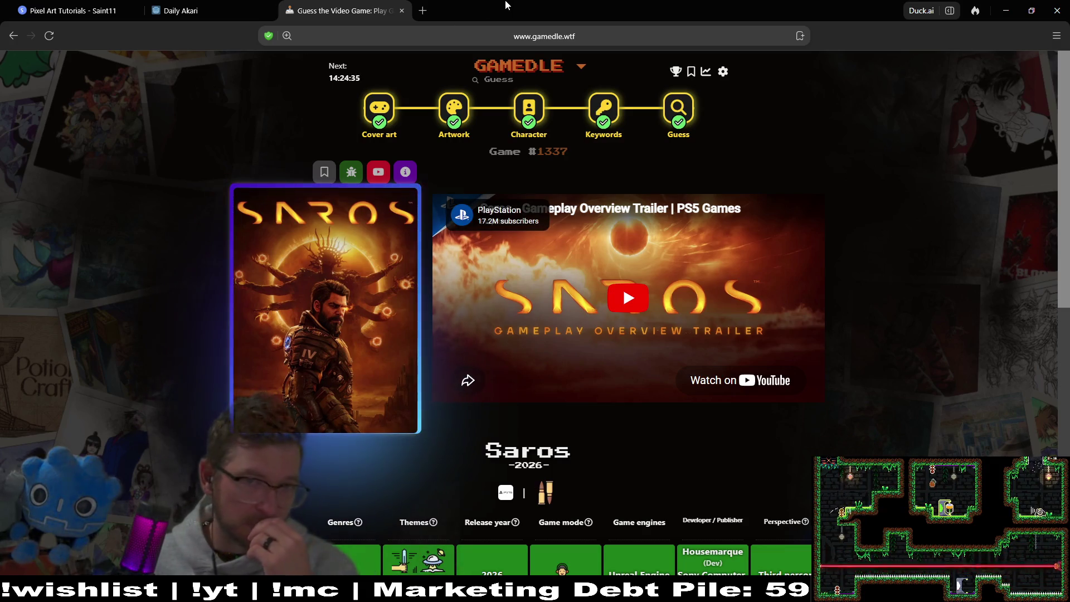
Switch from the browser back to the Godot editor showing EchoCamera.gd
{"action": "key", "text": "alt+Tab"}
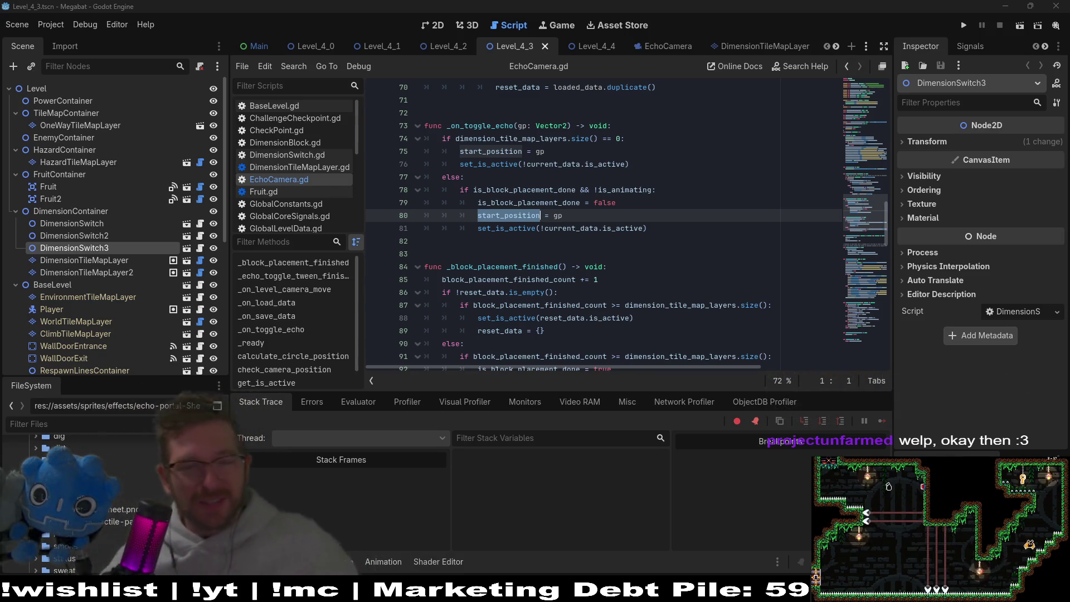
Play the Saros trailer in Gamedle, skip ahead, pause near 1:03, then minimize the browser
{"action": "key", "text": "alt+Tab"}
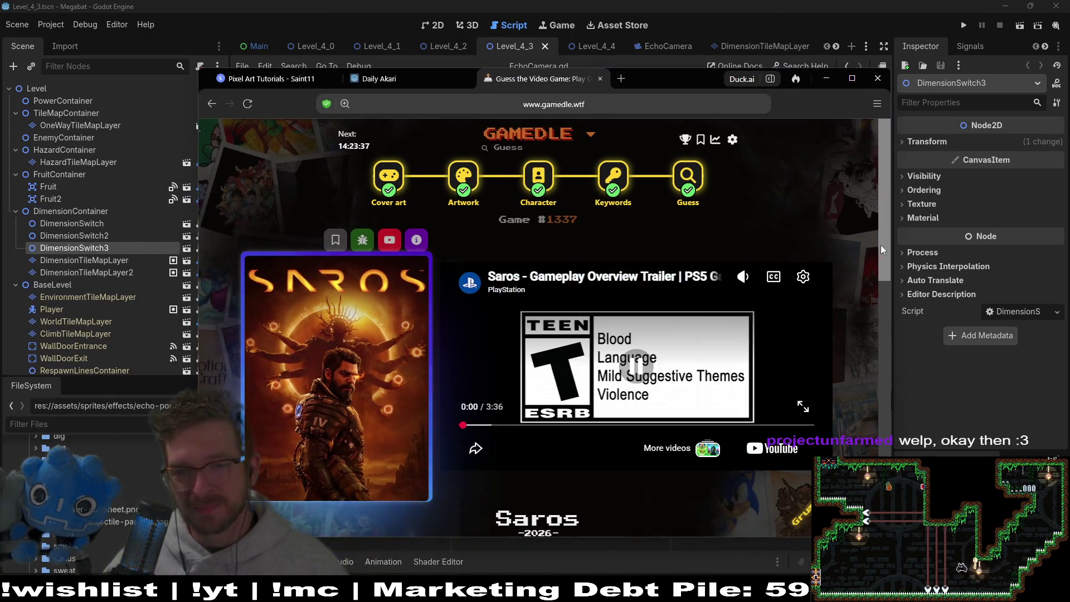
{"action": "left_click_drag", "start_coordinate": [885, 243], "coordinate": [881, 276]}
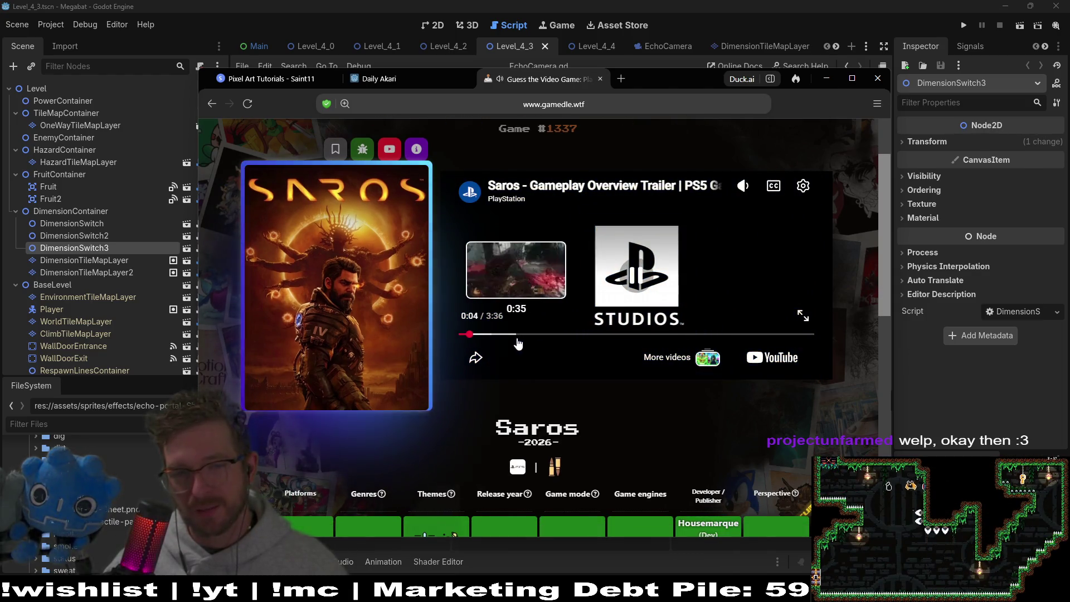
{"action": "key", "text": "space"}
{"action": "left_click", "coordinate": [498, 335]}
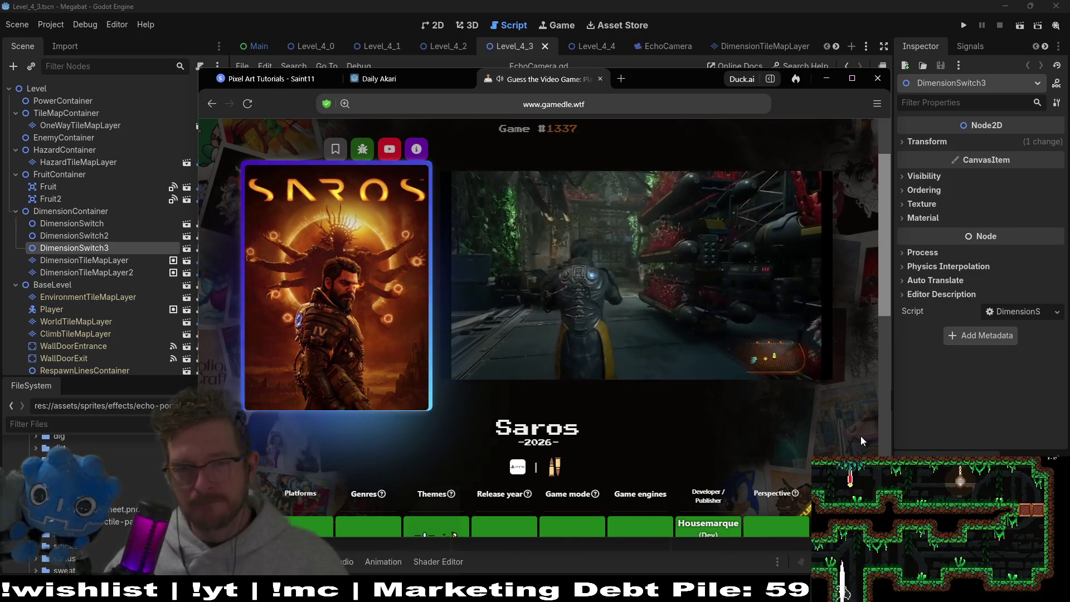
{"action": "left_click", "coordinate": [684, 253]}
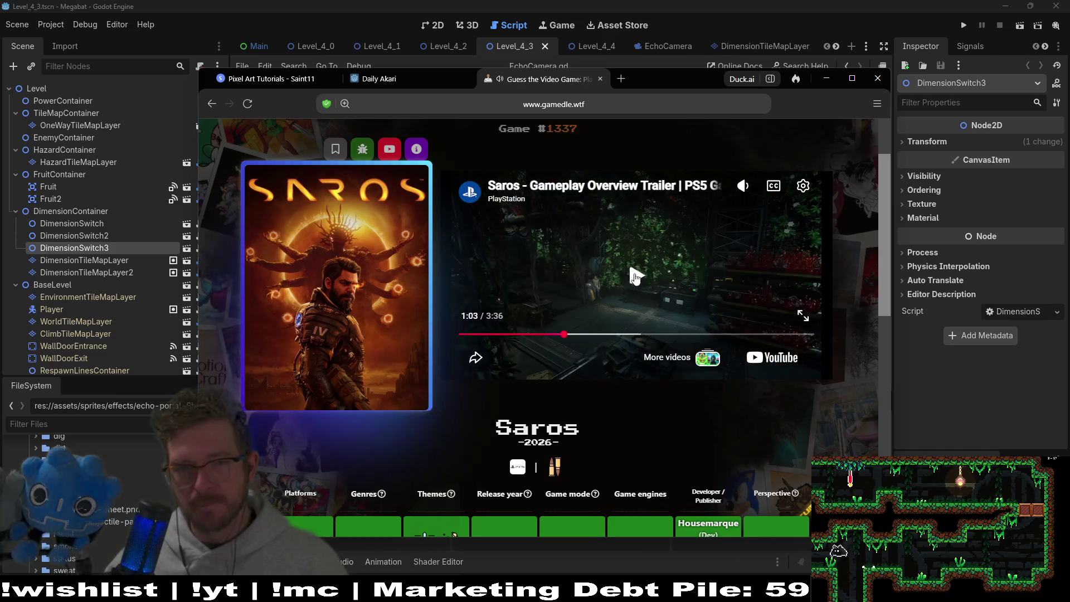
{"action": "left_click", "coordinate": [827, 79]}
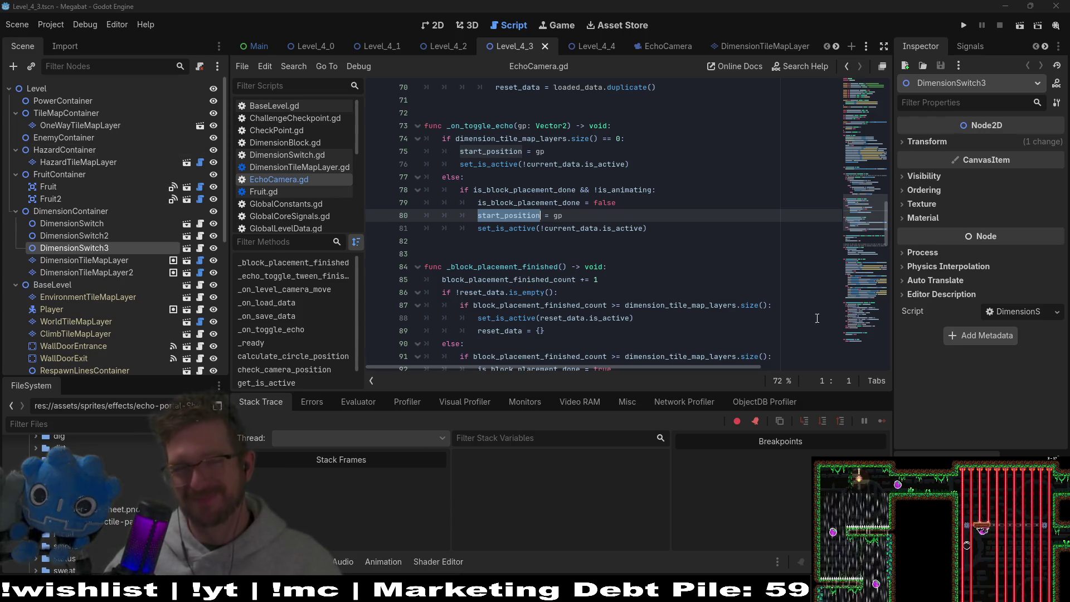
Move to empty line 82 of EchoCamera.gd, then show Level_4_3 in the 2D workspace
{"action": "left_click", "coordinate": [644, 242]}
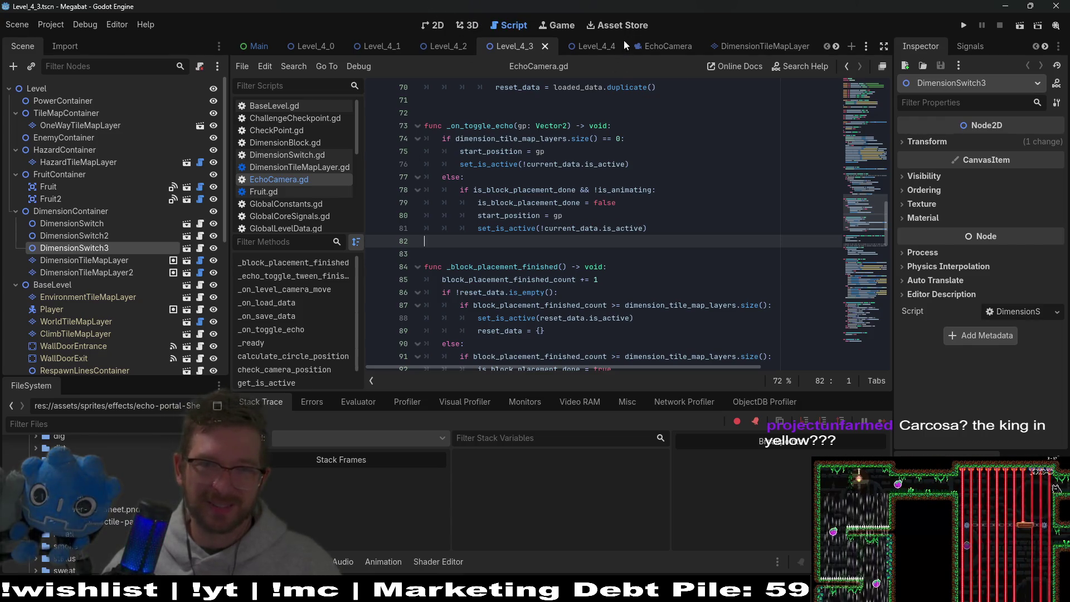
{"action": "left_click", "coordinate": [430, 25]}
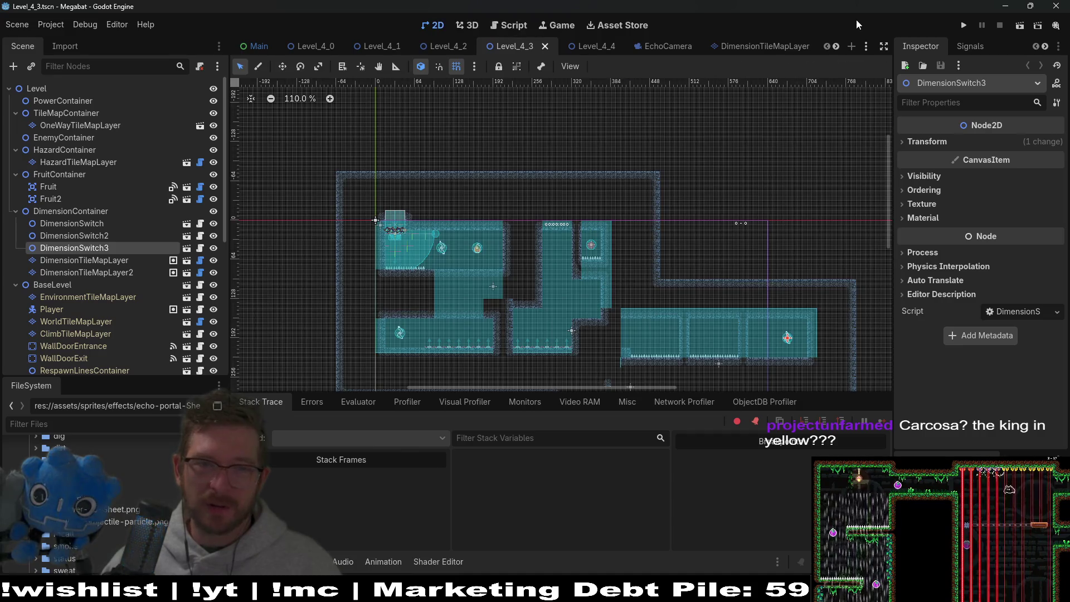
Run the level, fly the bat right, and toggle echolocation with X eight times, watching the fruit
{"action": "left_click", "coordinate": [1020, 29]}
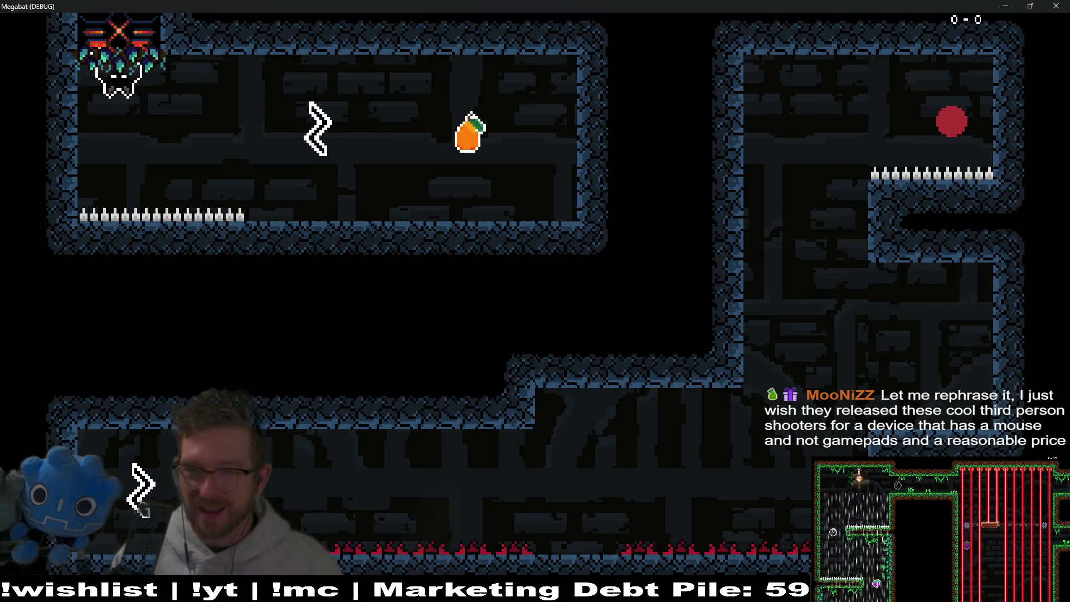
{"action": "key", "text": "Right"}
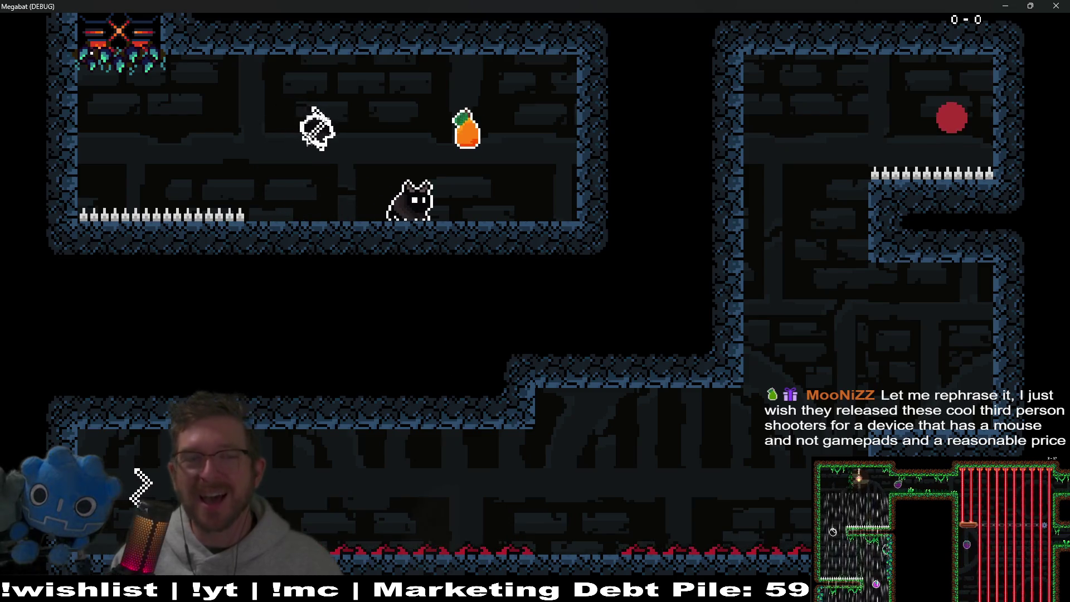
{"action": "key", "text": "x"}
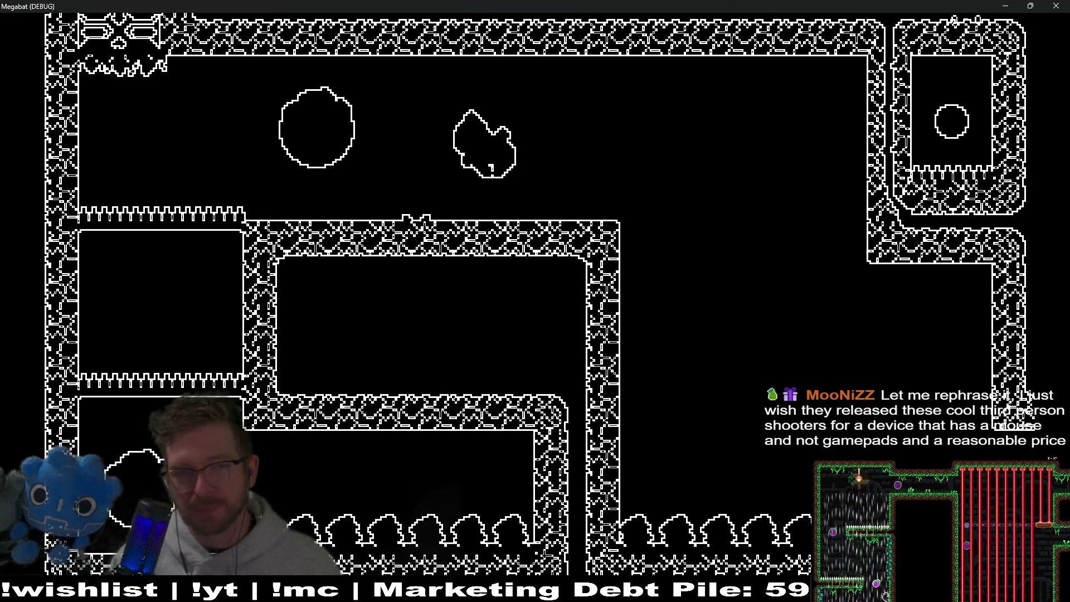
{"action": "key", "text": "x"}
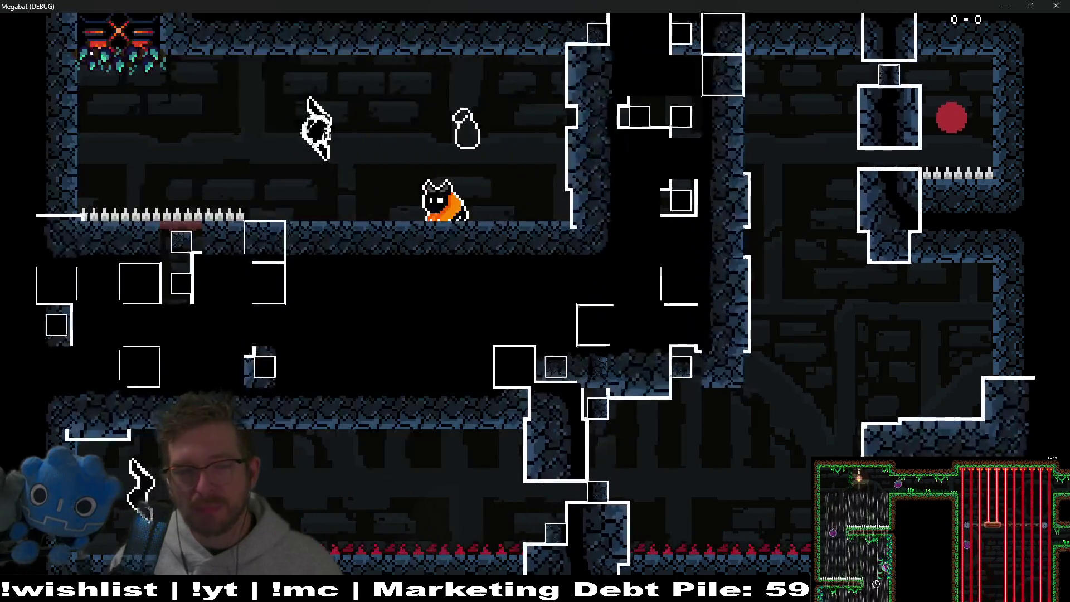
{"action": "key", "text": "x"}
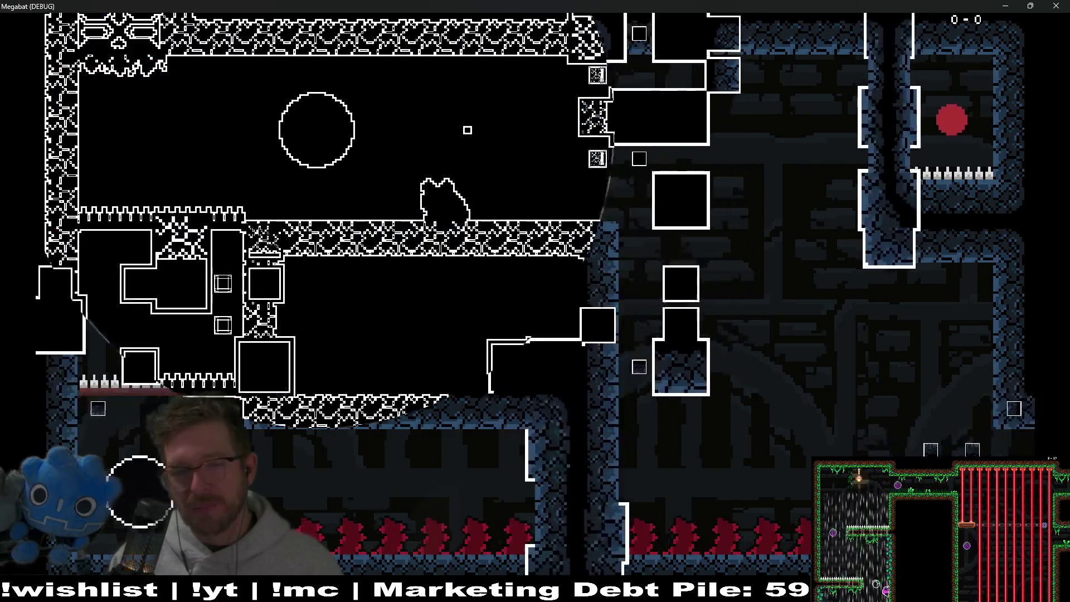
{"action": "key", "text": "x"}
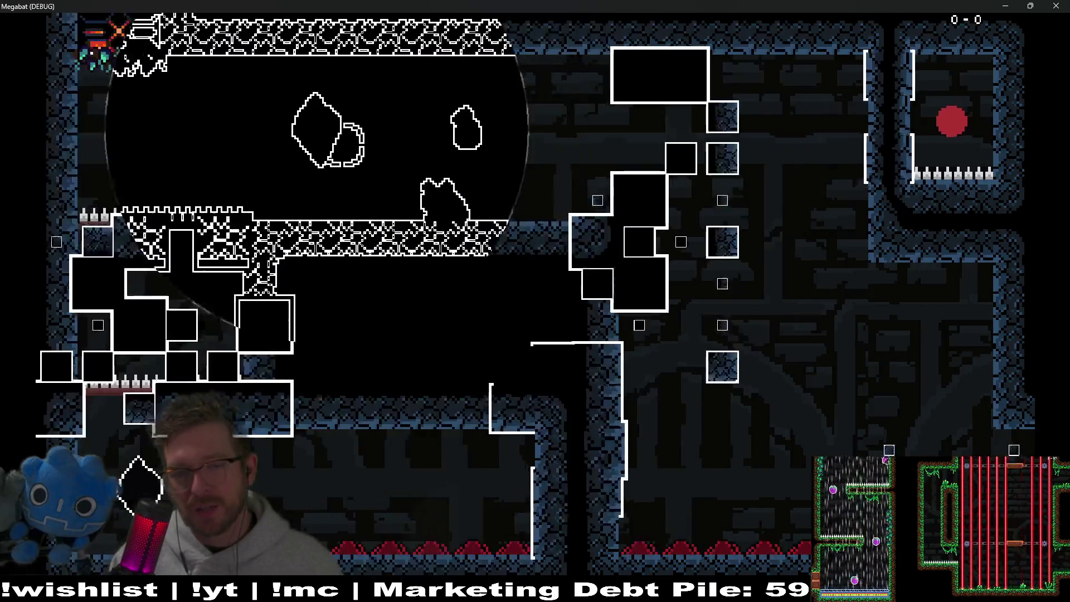
{"action": "key", "text": "x"}
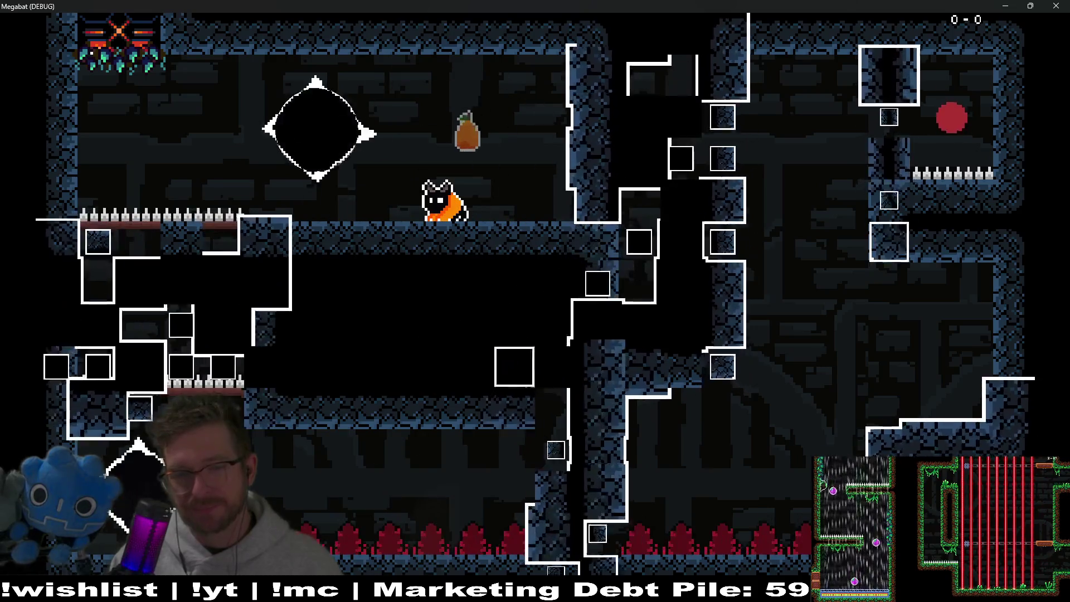
{"action": "key", "text": "x"}
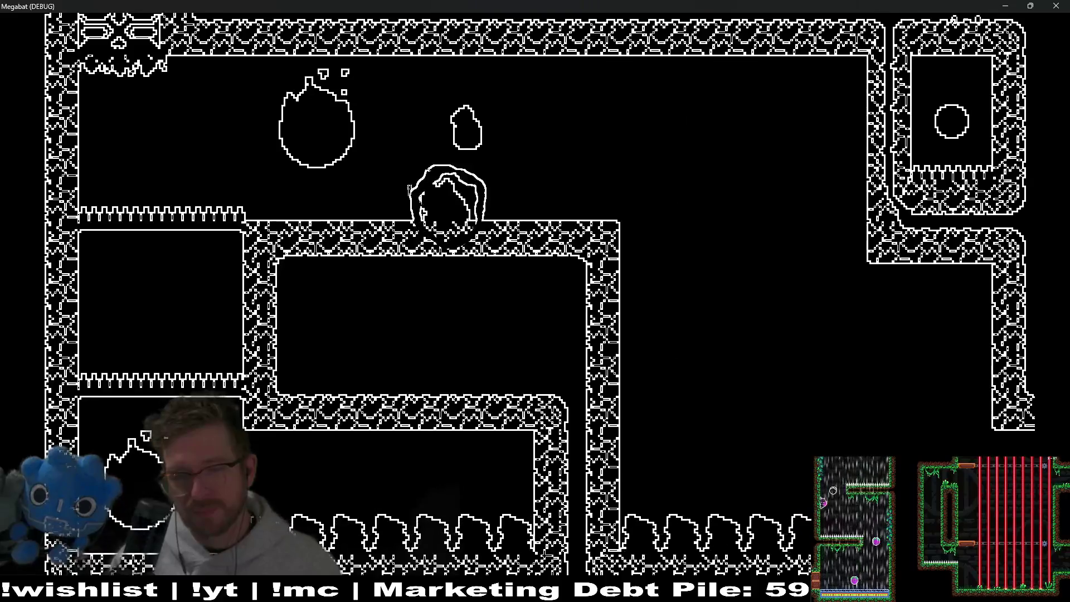
{"action": "key", "text": "x"}
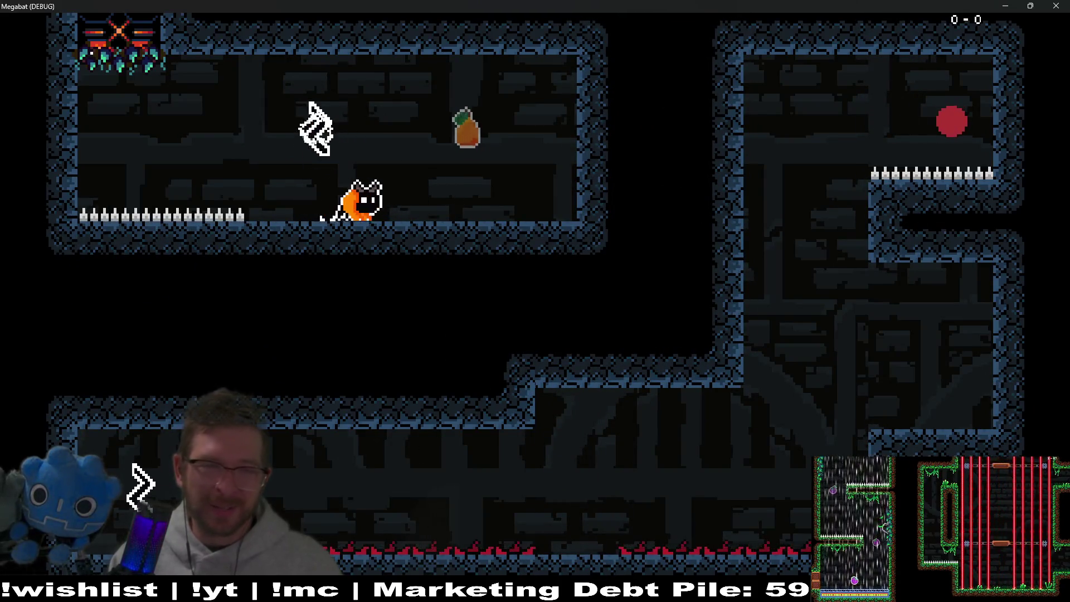
{"action": "key", "text": "x"}
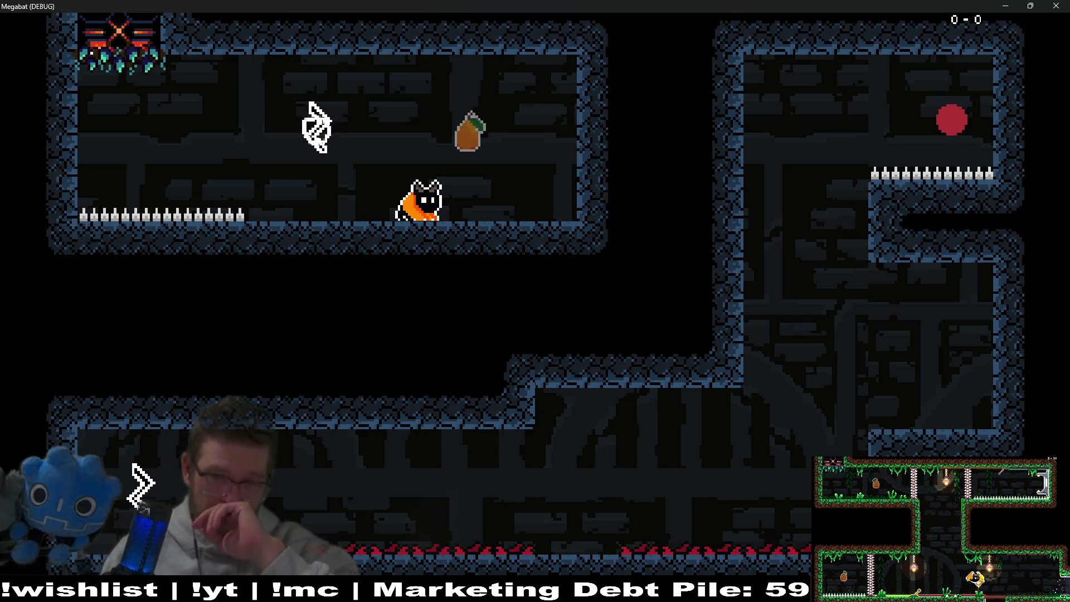
Walk the cat along the platform, pulse echolocation to check the fruit's outline, then close the game
{"action": "key", "text": "space"}
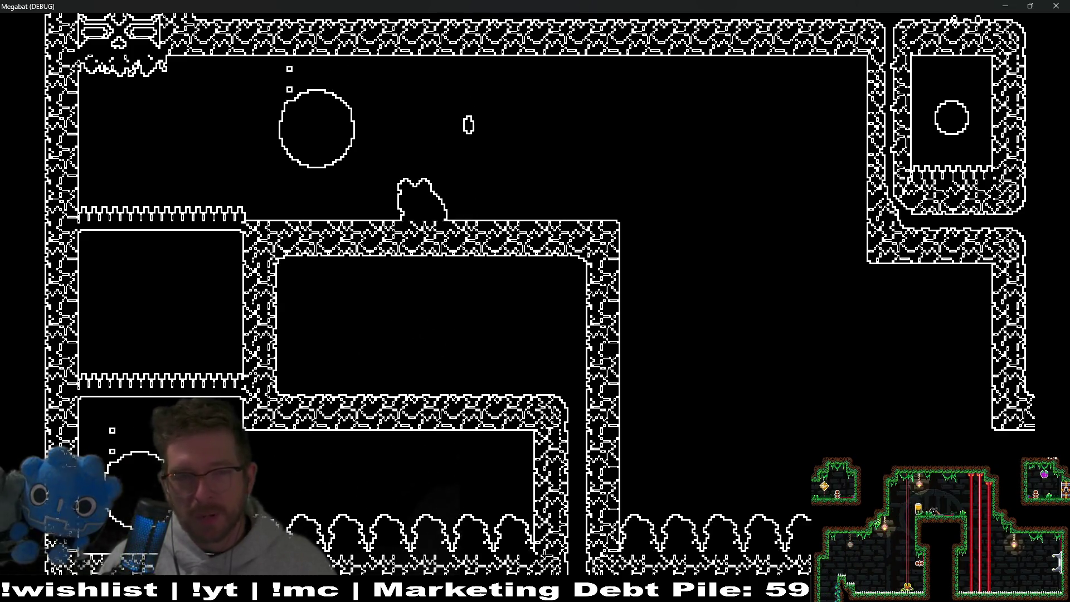
{"action": "key", "text": "Right"}
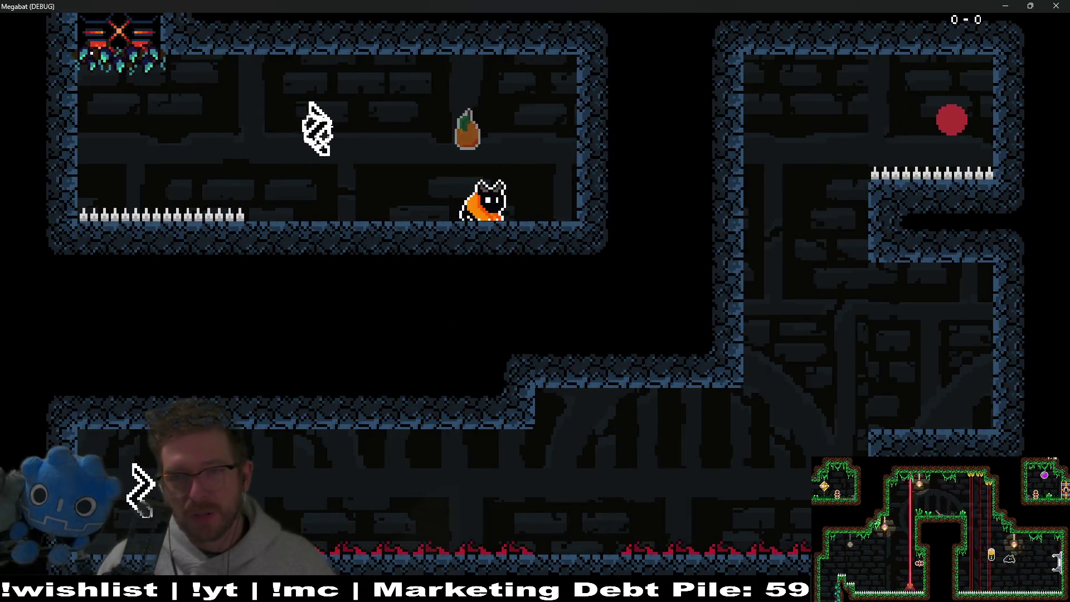
{"action": "key", "text": "Left"}
{"action": "key", "text": "Right"}
{"action": "key", "text": "Left"}
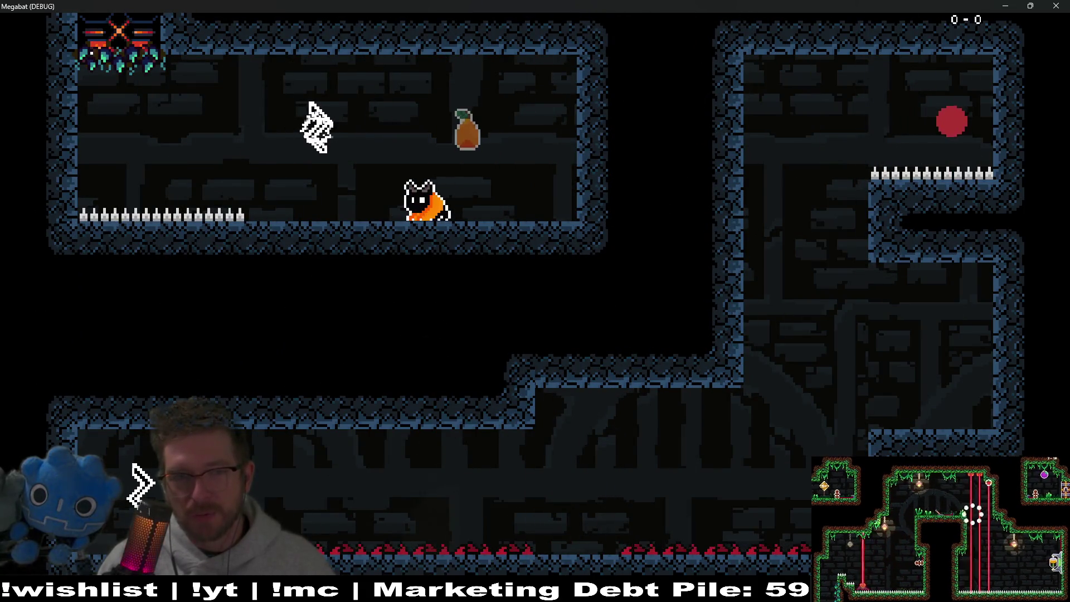
{"action": "key", "text": "space"}
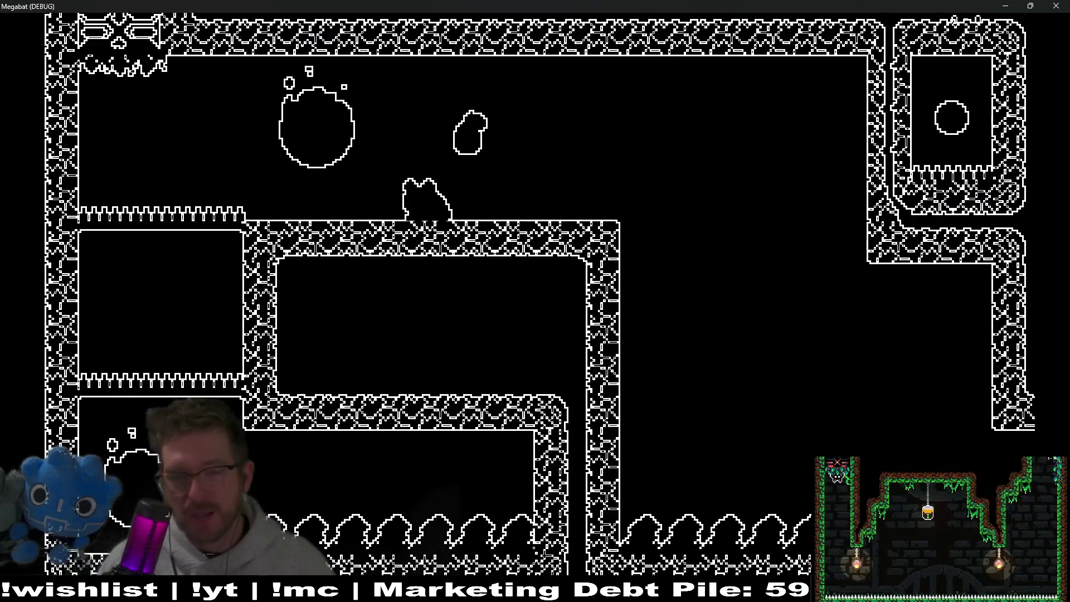
{"action": "left_click", "coordinate": [1055, 6]}
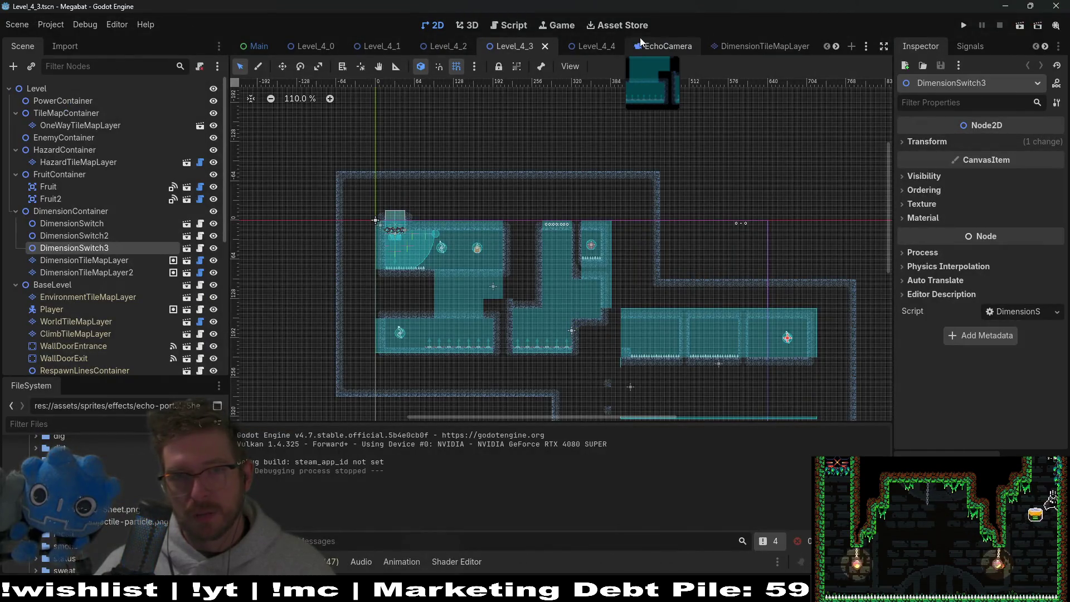
Open the Fruit node's Fruit.gd script and go to the level_path_locked_by export line
{"action": "key", "text": "ctrl+Tab"}
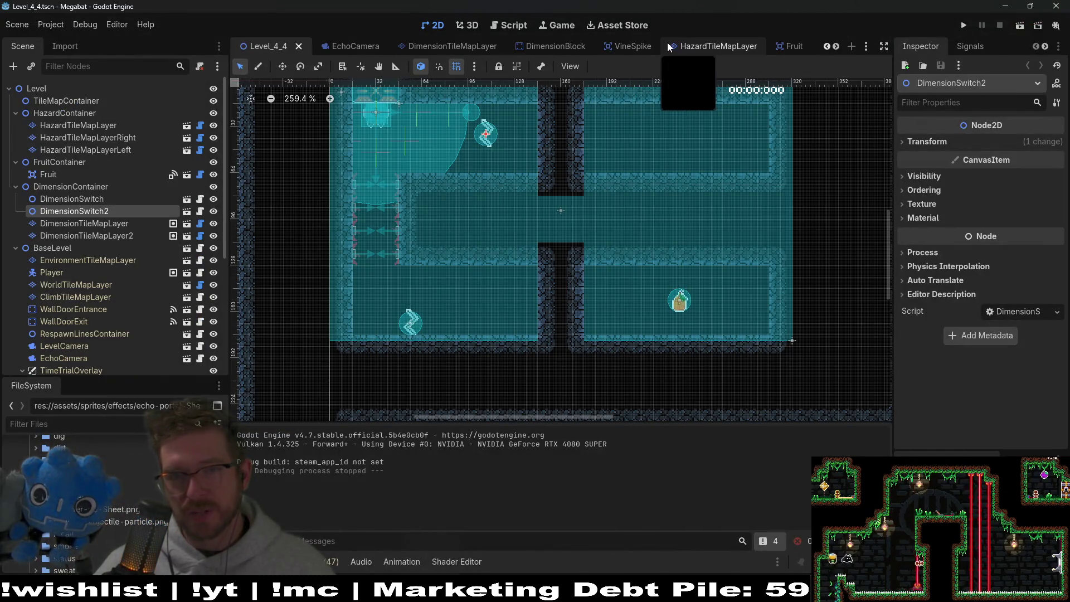
{"action": "left_click", "coordinate": [789, 46]}
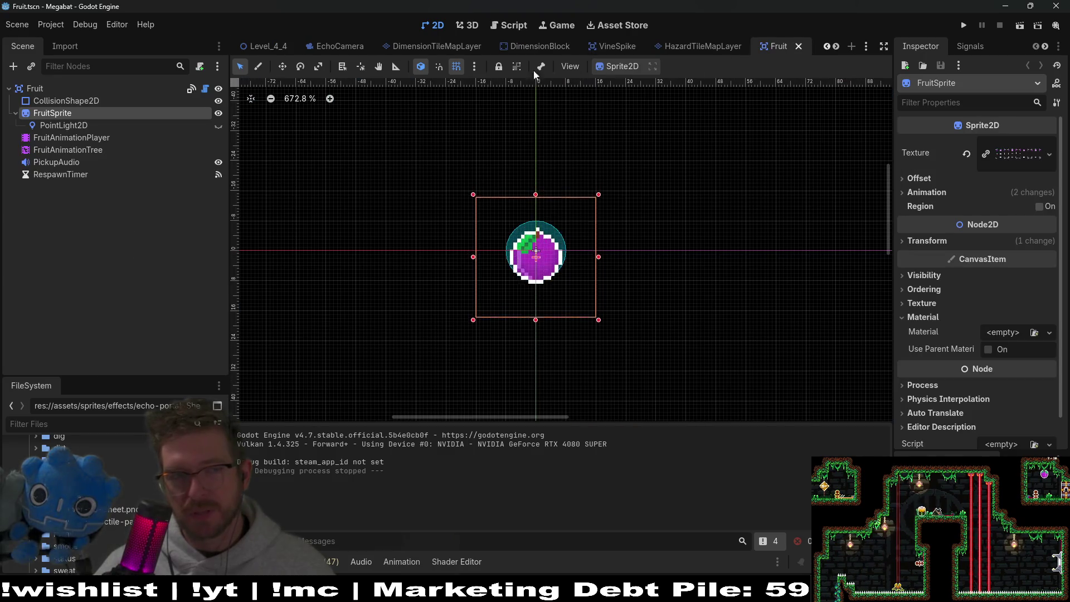
{"action": "left_click", "coordinate": [87, 89]}
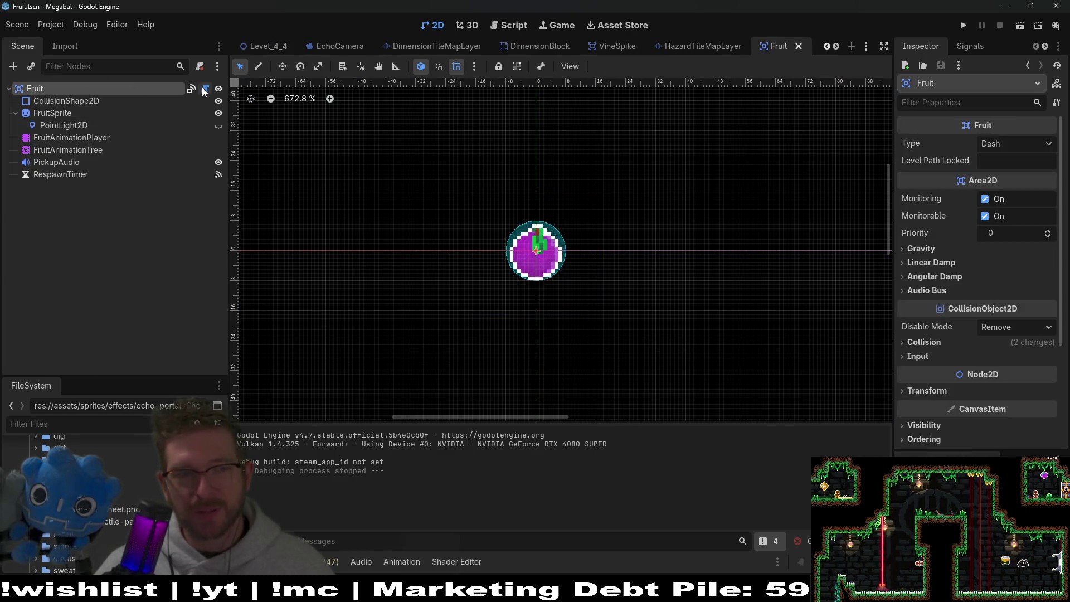
{"action": "left_click", "coordinate": [202, 89]}
{"action": "scroll", "coordinate": [612, 222], "scroll_direction": "up", "scroll_amount": 20}
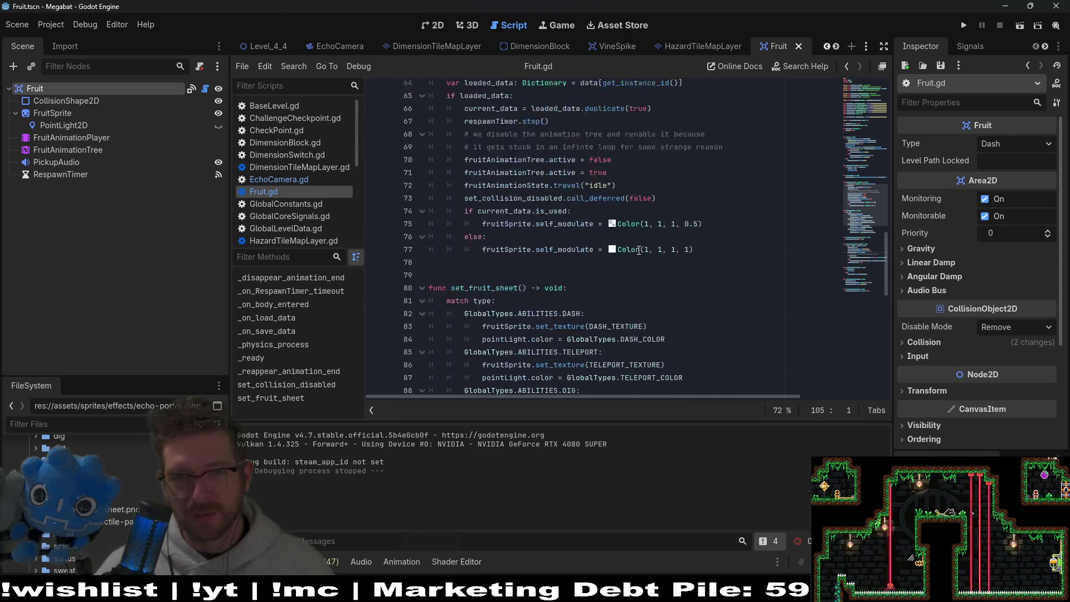
{"action": "scroll", "coordinate": [639, 250], "scroll_direction": "up", "scroll_amount": 5}
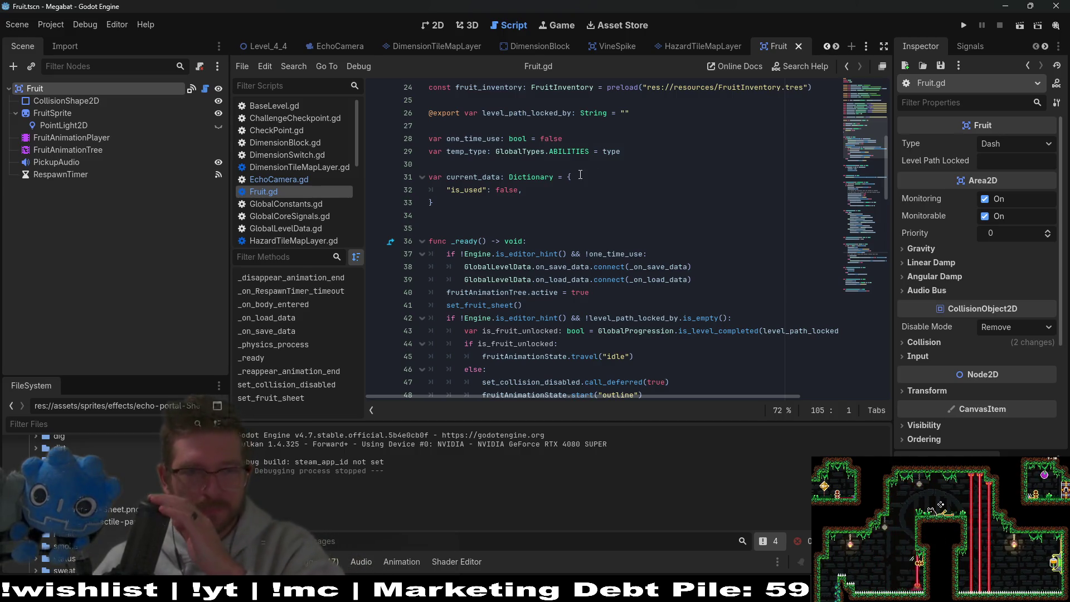
{"action": "scroll", "coordinate": [575, 201], "scroll_direction": "up", "scroll_amount": 2}
{"action": "left_click", "coordinate": [646, 190]}
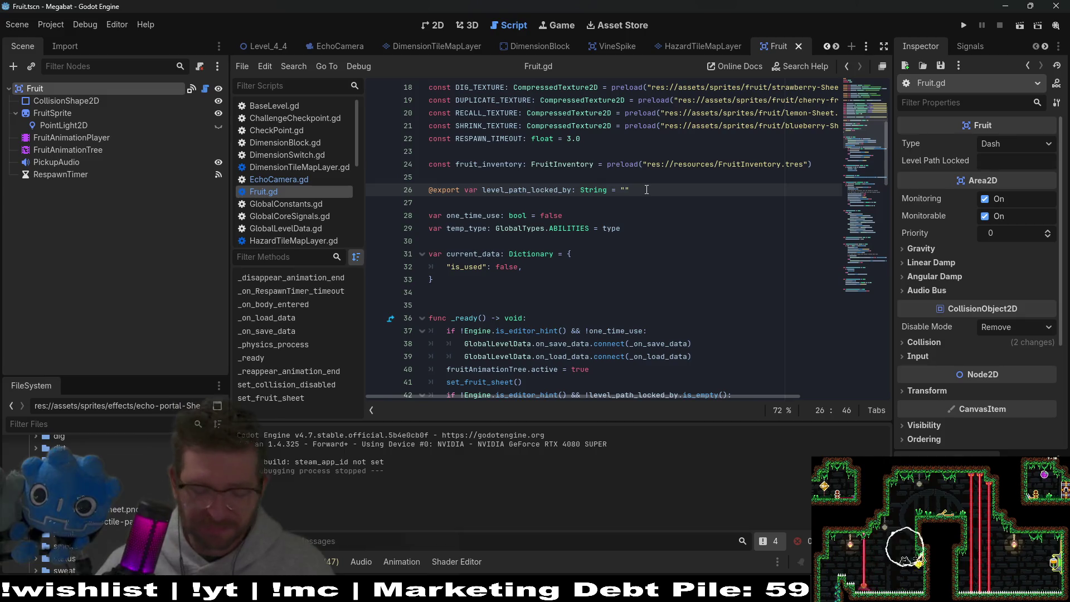
{"action": "key", "text": "Return"}
{"action": "type", "text": "@export_f"}
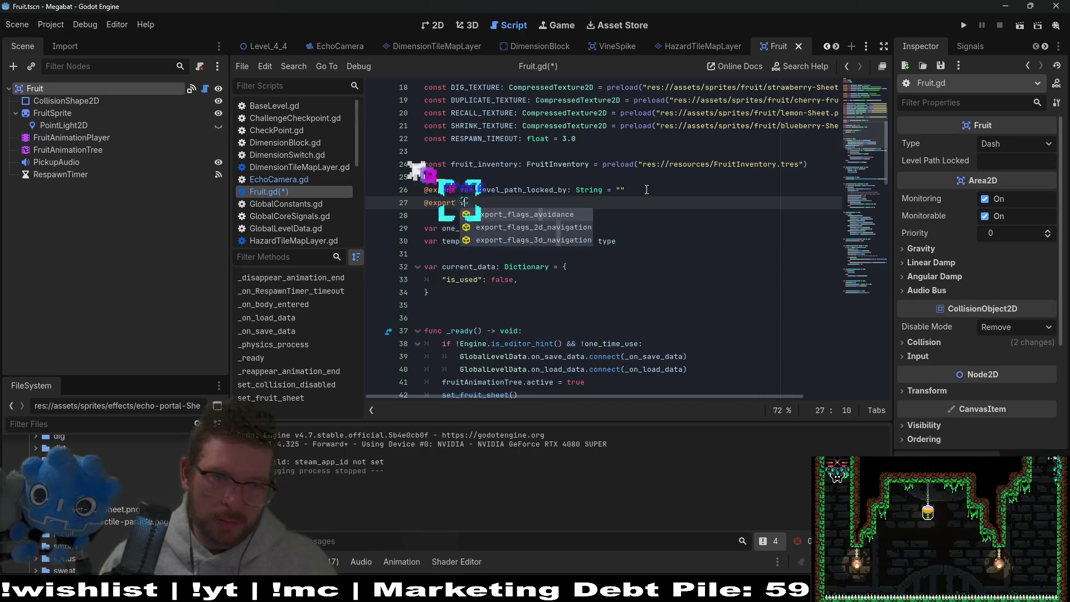
{"action": "type", "text": "ar is_"}
{"action": "type", "text": "s"}
{"action": "type", "text": "ialable"}
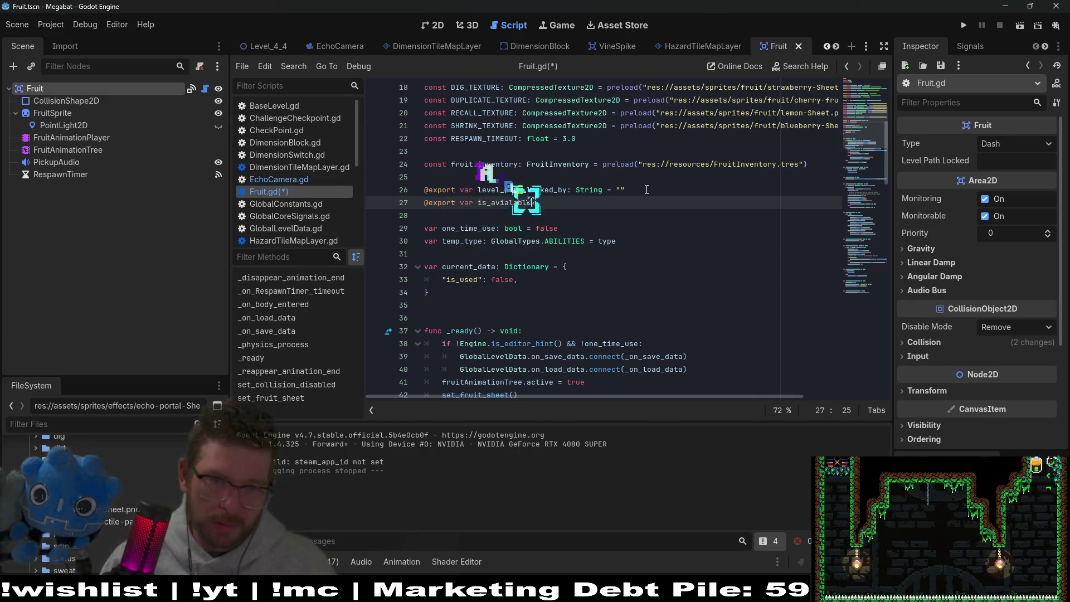
{"action": "type", "text": "_on"}
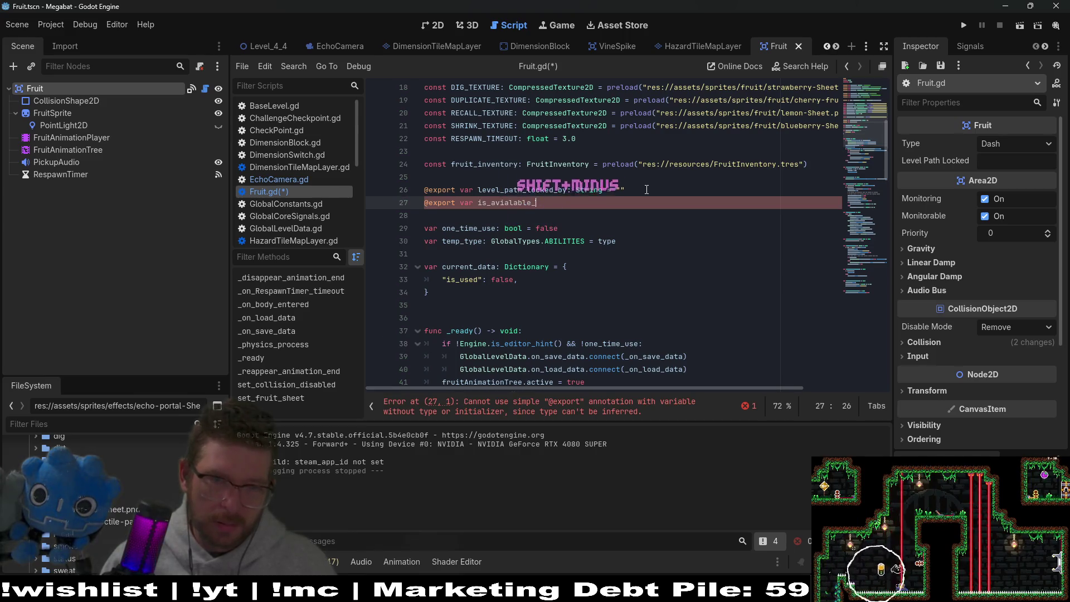
{"action": "key", "text": "BackSpace"}
{"action": "key", "text": "BackSpace"}
{"action": "type", "text": "in"}
{"action": "key", "text": "BackSpace"}
{"action": "key", "text": "BackSpace"}
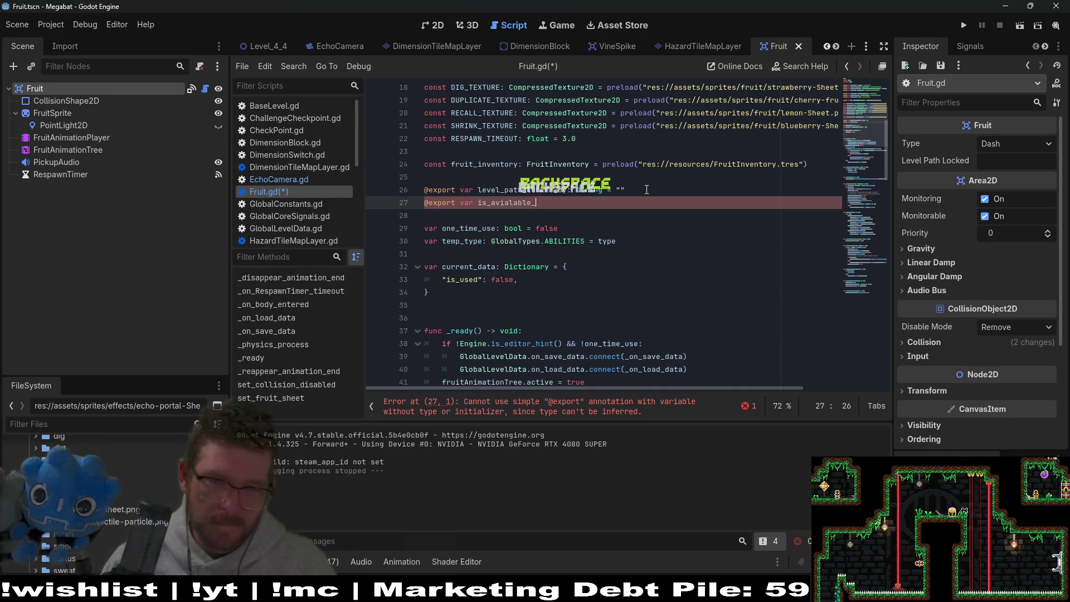
{"action": "type", "text": "on"}
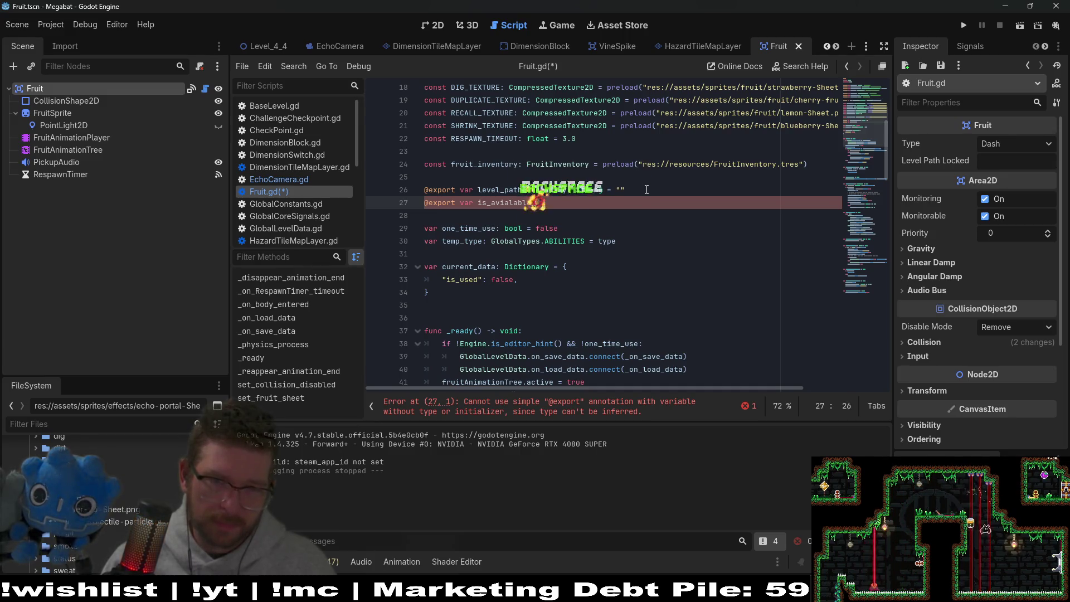
{"action": "type", "text": "in"}
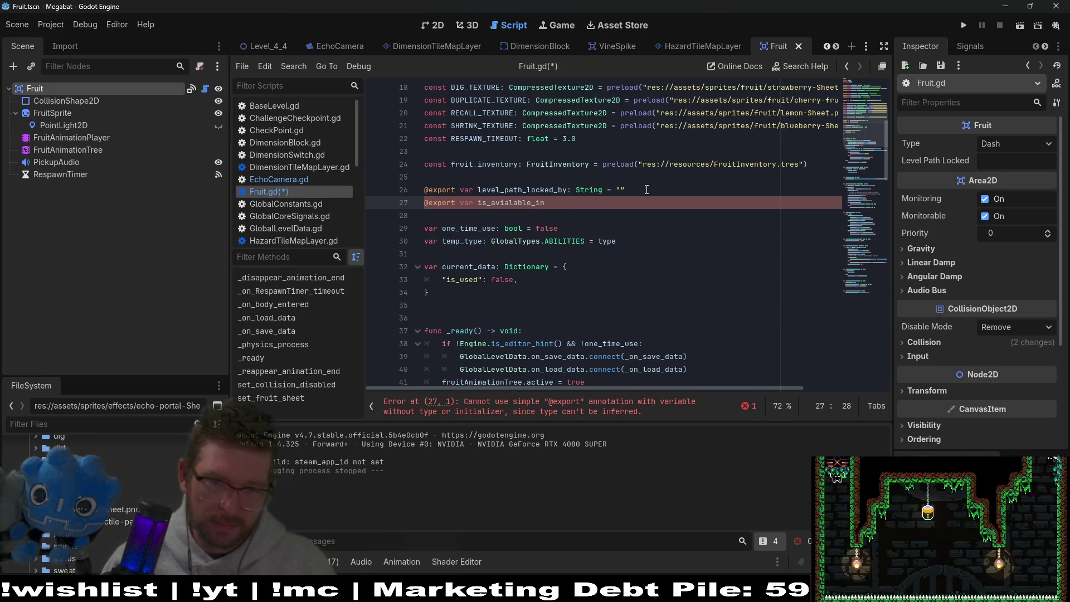
{"action": "key", "text": "BackSpace"}
{"action": "key", "text": "BackSpace"}
{"action": "key", "text": "BackSpace"}
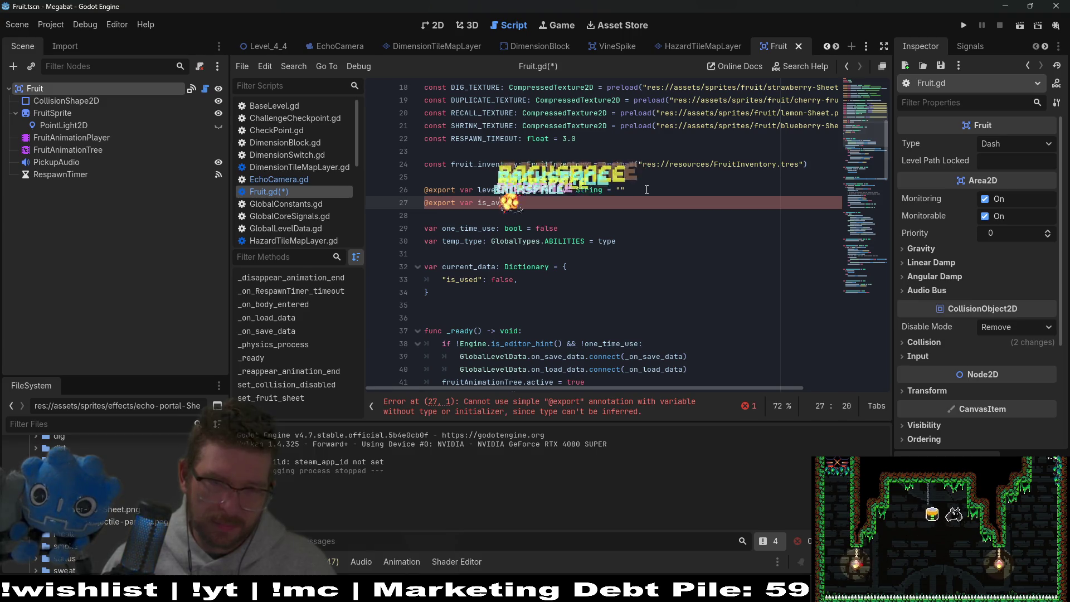
{"action": "type", "text": "able_in"}
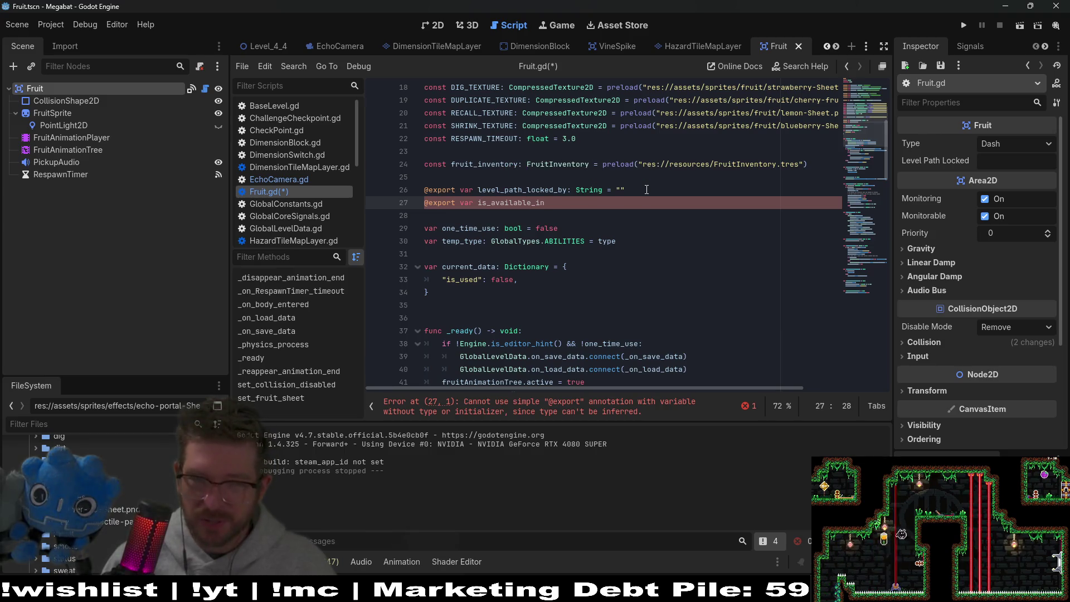
{"action": "type", "text": "_dim"}
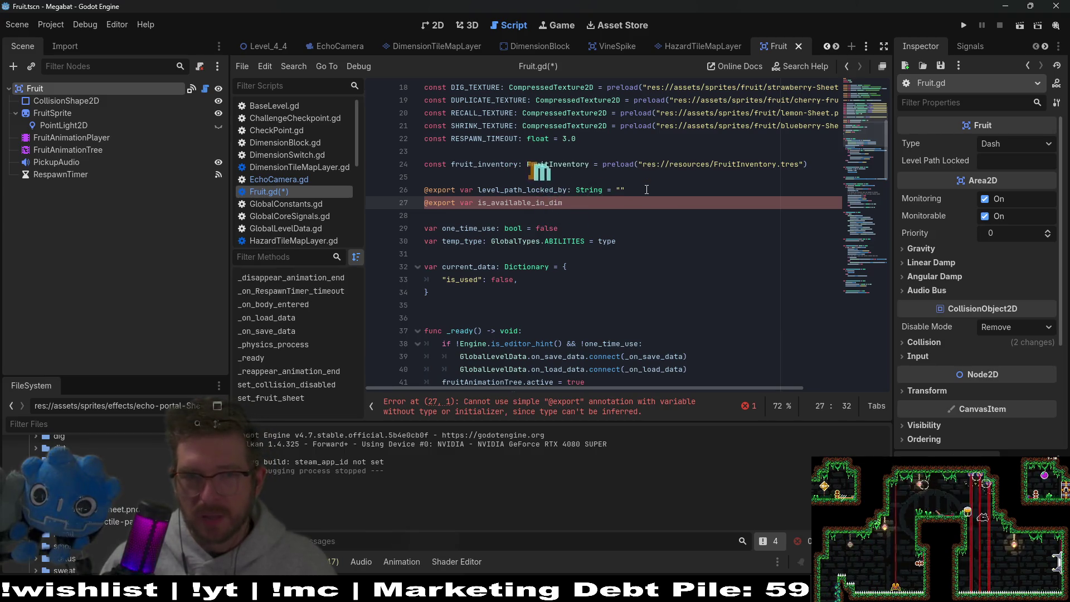
{"action": "key", "text": "BackSpace"}
{"action": "key", "text": "BackSpace"}
{"action": "key", "text": "BackSpace"}
{"action": "type", "text": "c"}
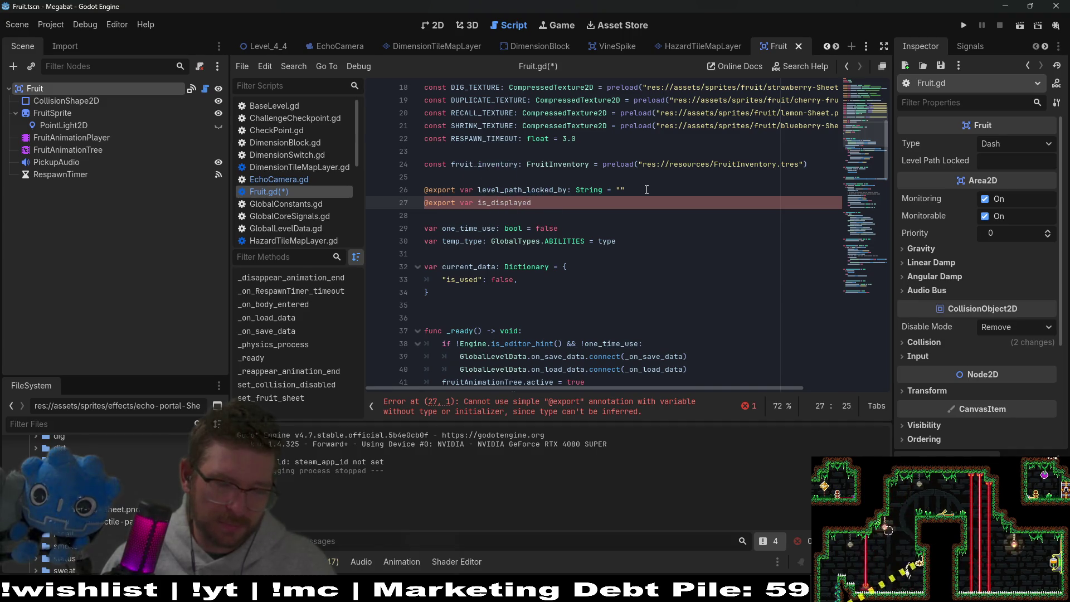
{"action": "key", "text": "BackSpace"}
{"action": "key", "text": "BackSpace"}
{"action": "key", "text": "BackSpace"}
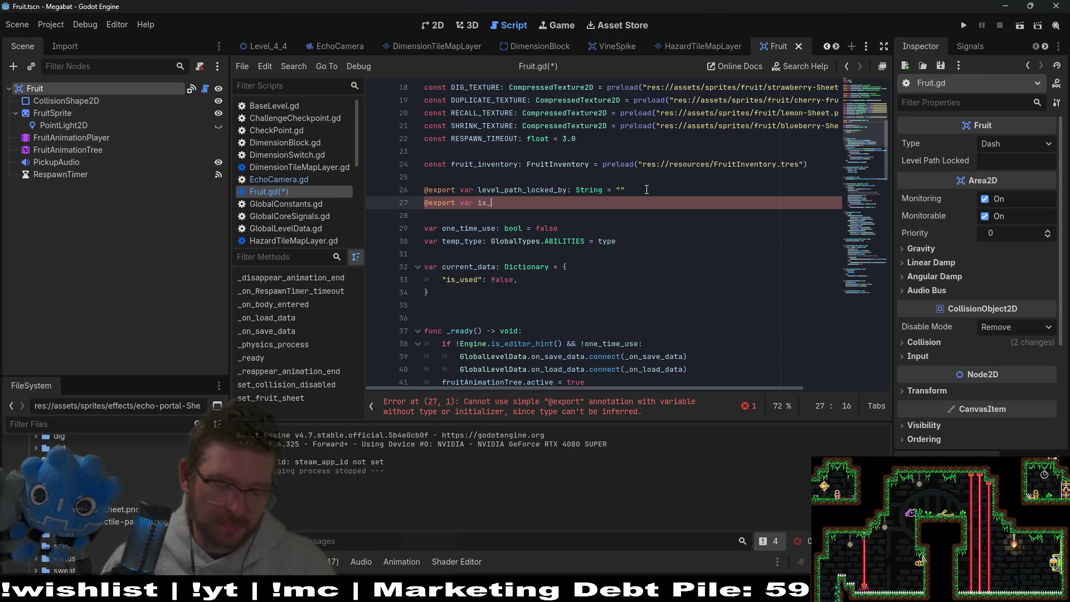
{"action": "type", "text": "_in_echo"}
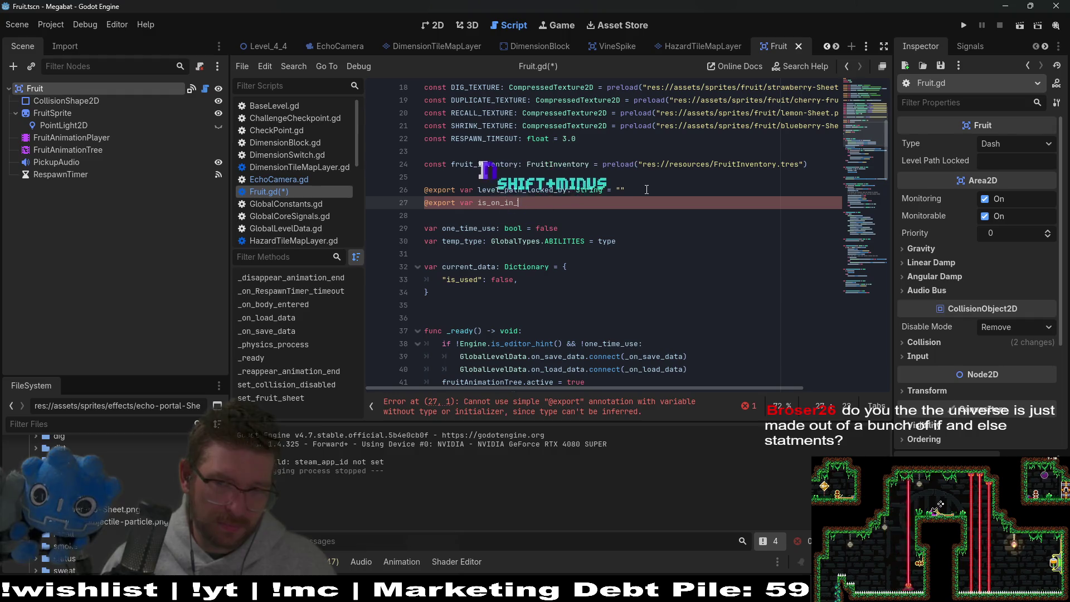
{"action": "type", "text": ": bool = "}
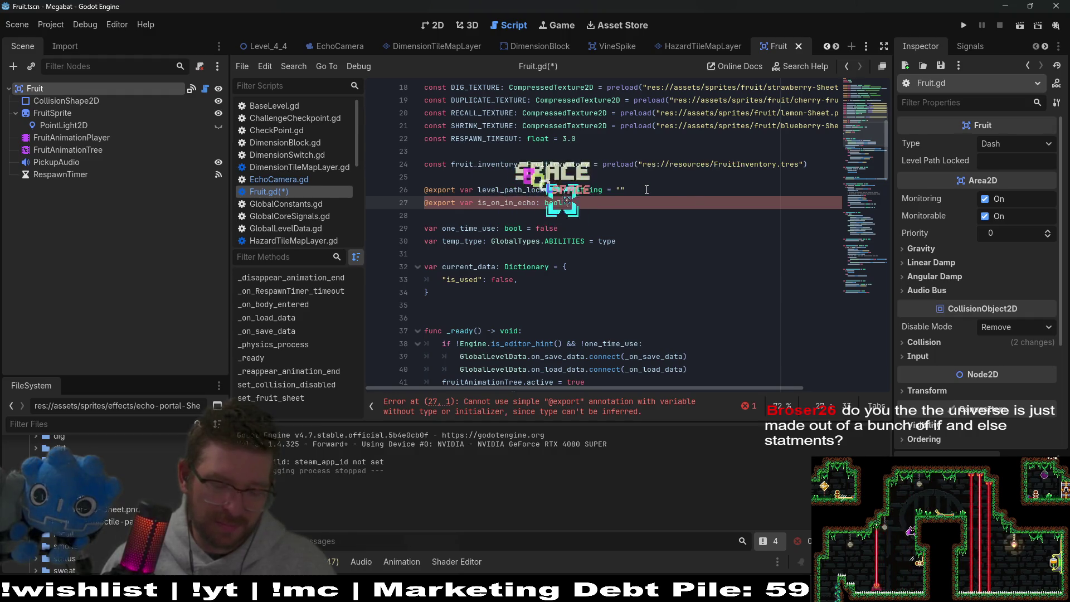
{"action": "type", "text": "false"}
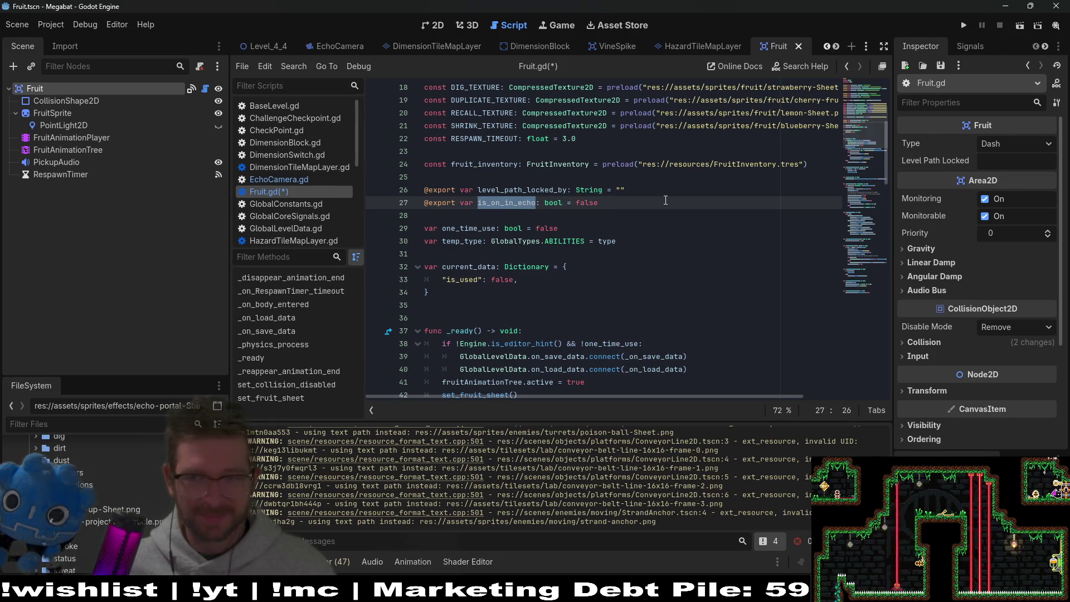
{"action": "scroll", "coordinate": [522, 220], "scroll_direction": "down", "scroll_amount": 5}
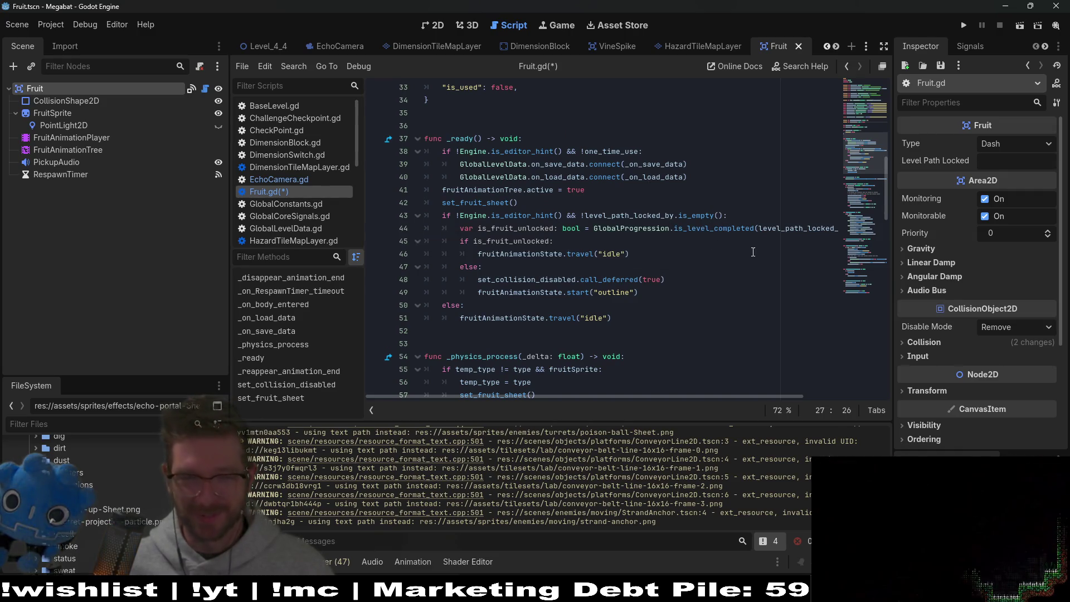
{"action": "left_click", "coordinate": [689, 295]}
{"action": "left_click", "coordinate": [695, 270]}
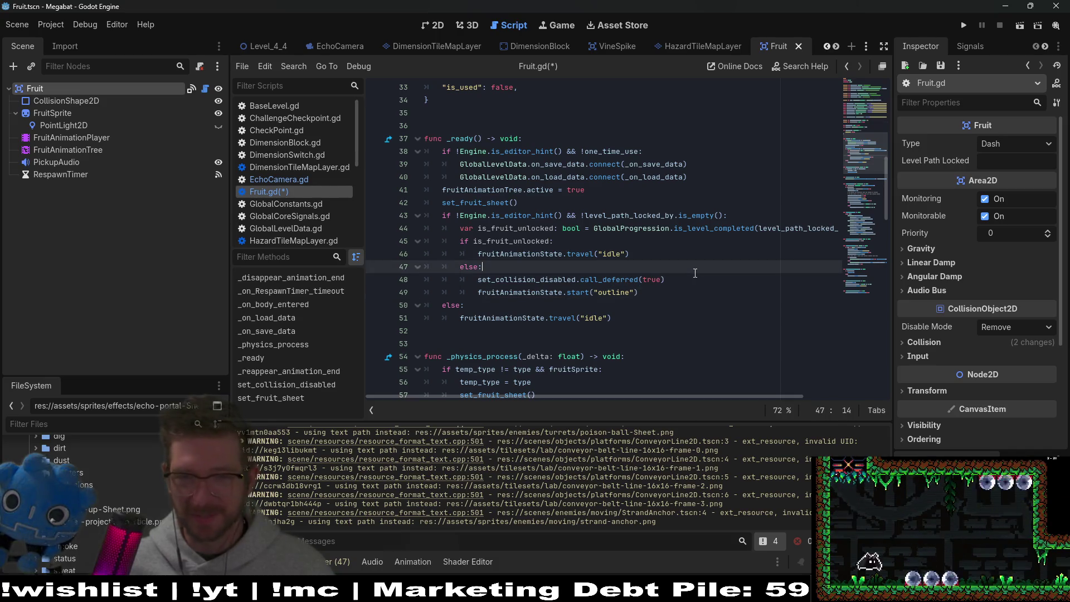
{"action": "left_click", "coordinate": [708, 288]}
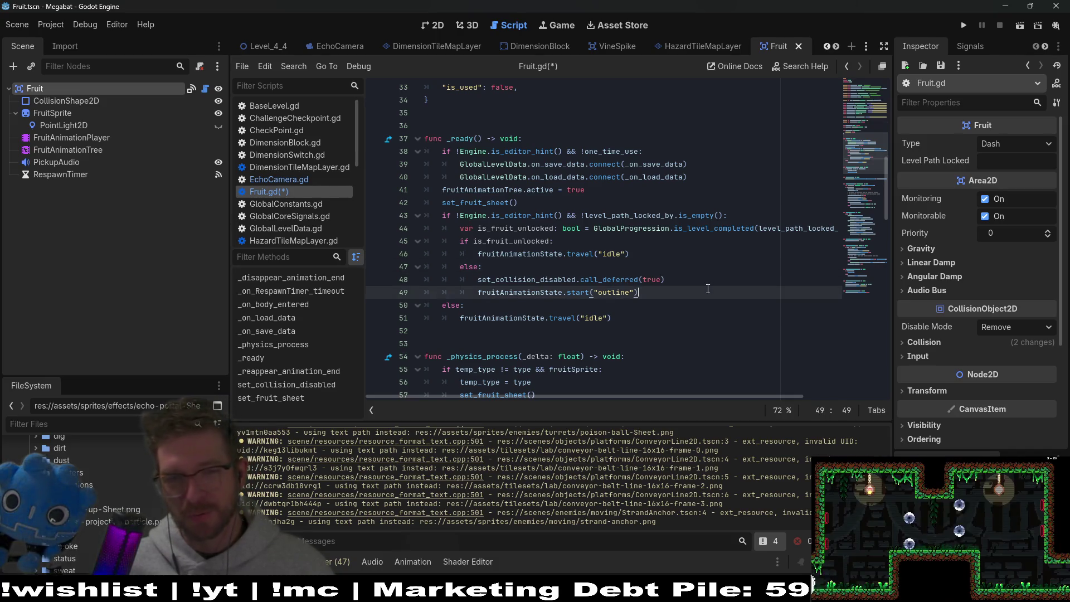
{"action": "left_click", "coordinate": [710, 279]}
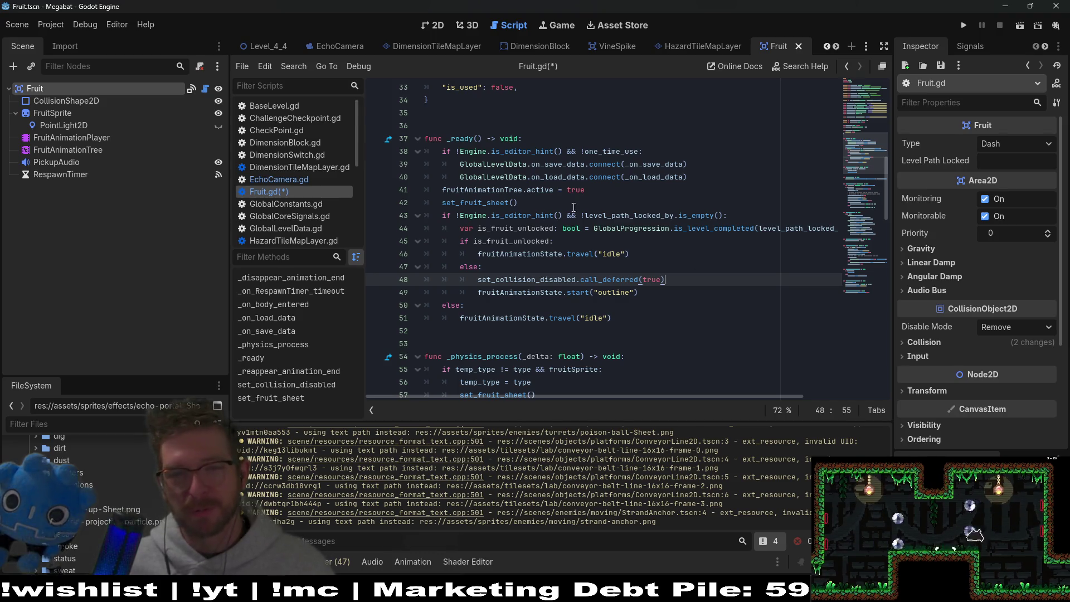
{"action": "scroll", "coordinate": [680, 249], "scroll_direction": "up", "scroll_amount": 4}
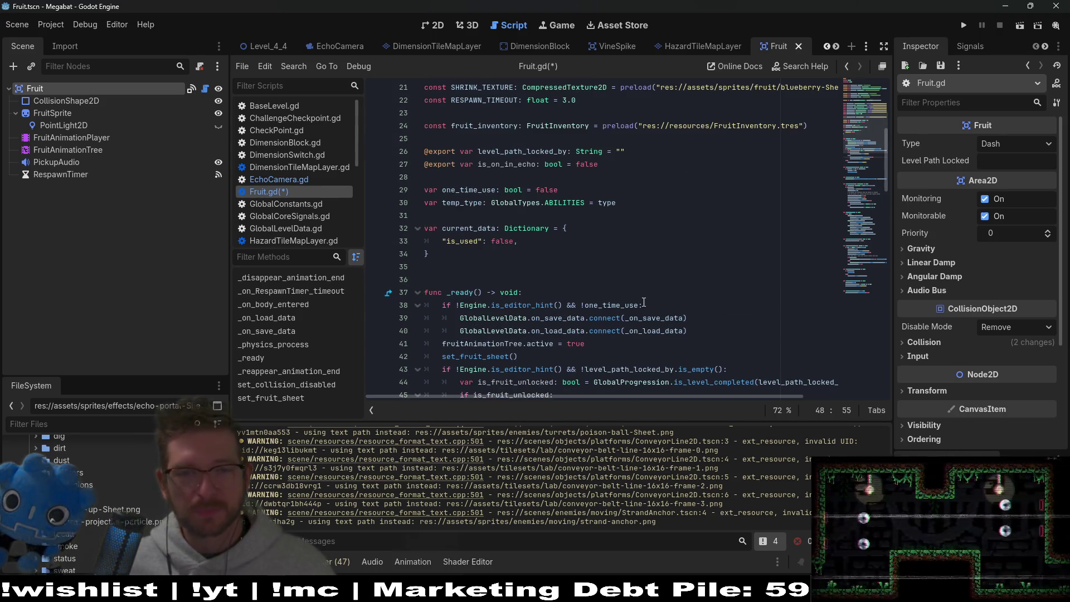
{"action": "left_click", "coordinate": [697, 305]}
{"action": "left_click", "coordinate": [706, 326]}
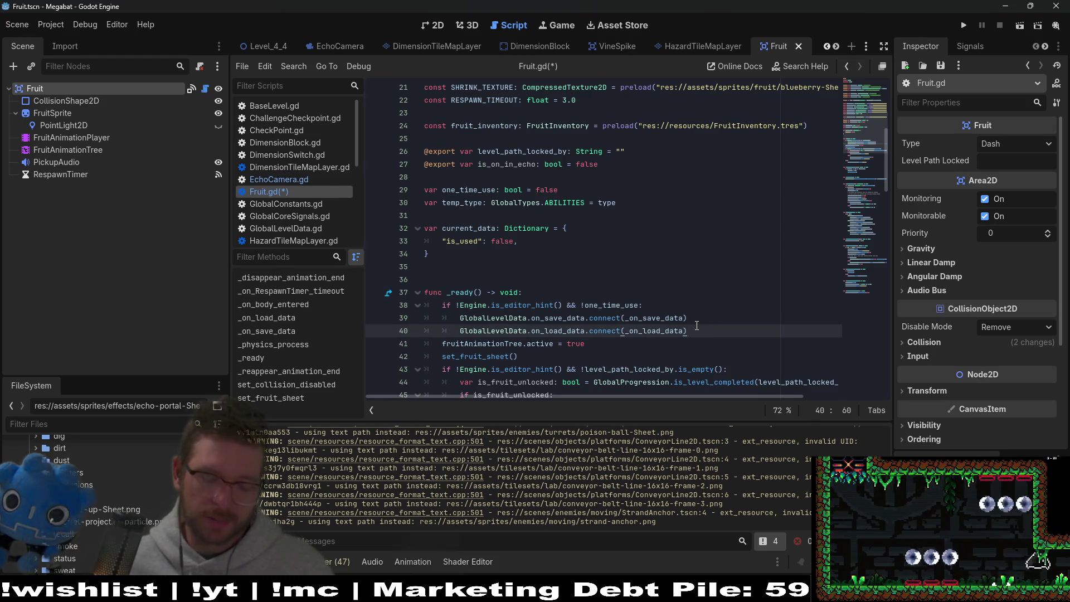
Add line 41 in _ready referencing GlobalCoreSignals.on_toggle_echo_started via autocomplete
{"action": "key", "text": "Return"}
{"action": "type", "text": "Glbo"}
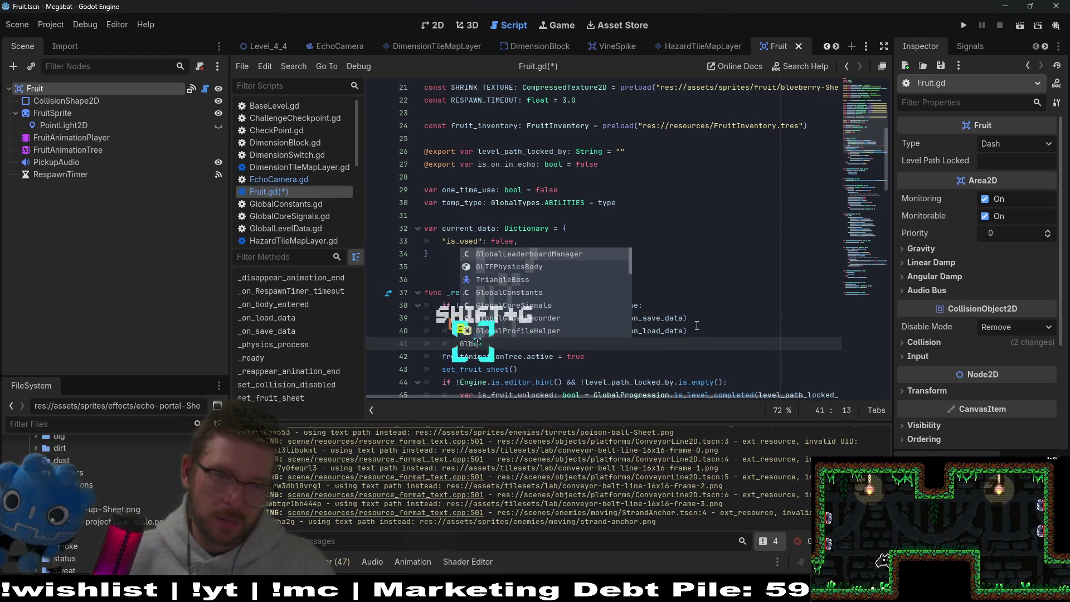
{"action": "key", "text": "BackSpace"}
{"action": "key", "text": "BackSpace"}
{"action": "type", "text": "obalC"}
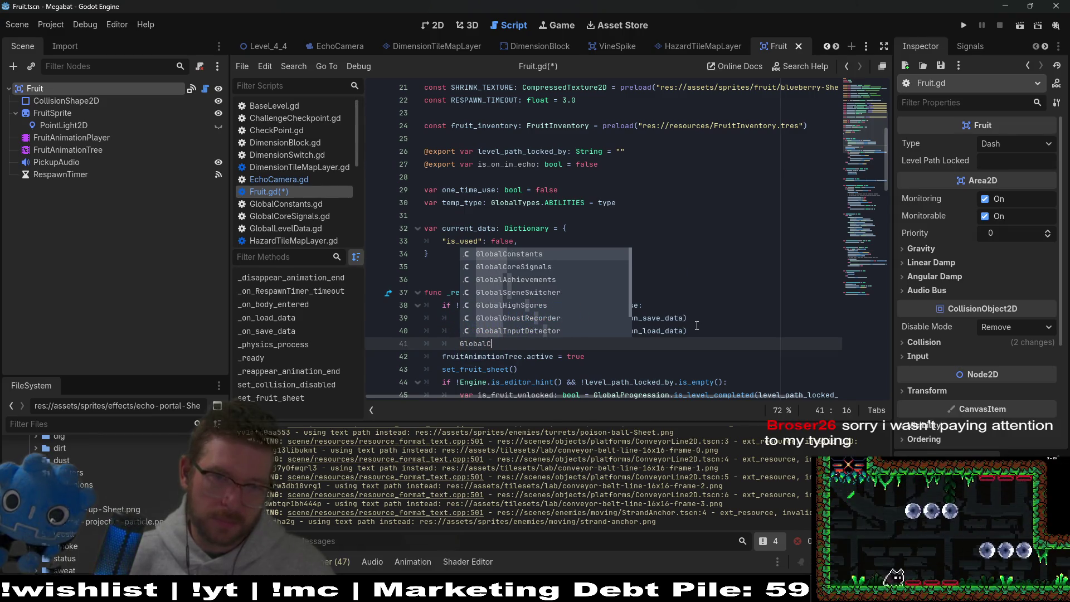
{"action": "type", "text": "oreS"}
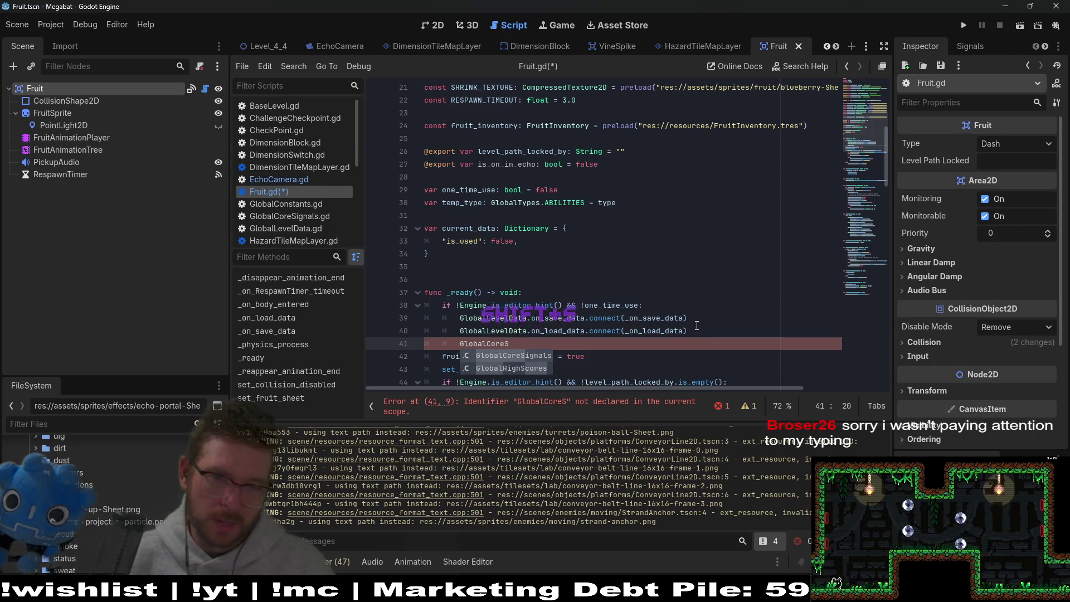
{"action": "key", "text": "Return"}
{"action": "type", "text": "."}
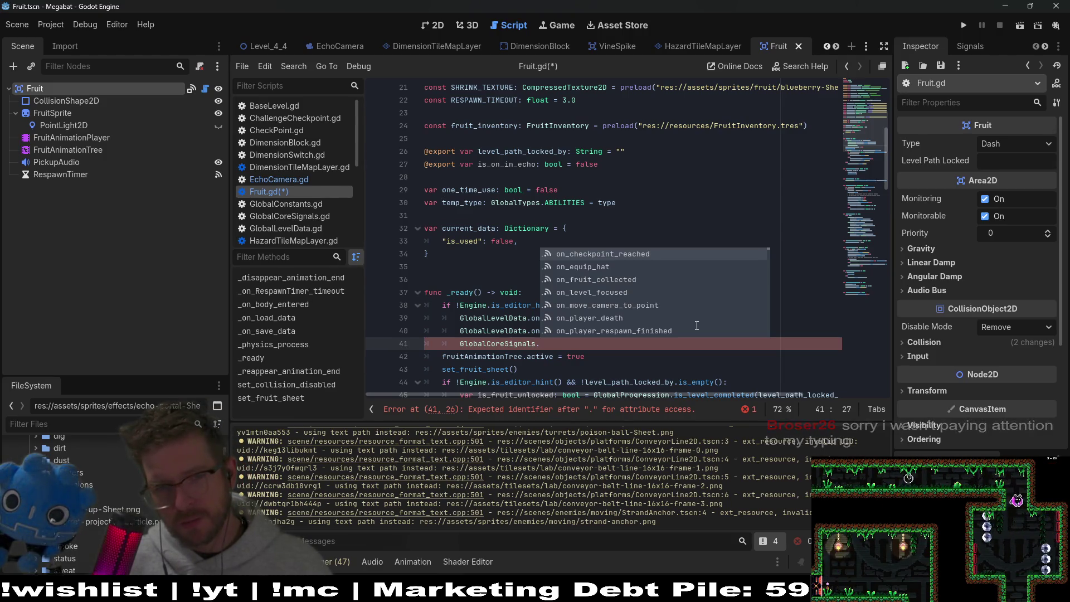
{"action": "type", "text": "on_ech"}
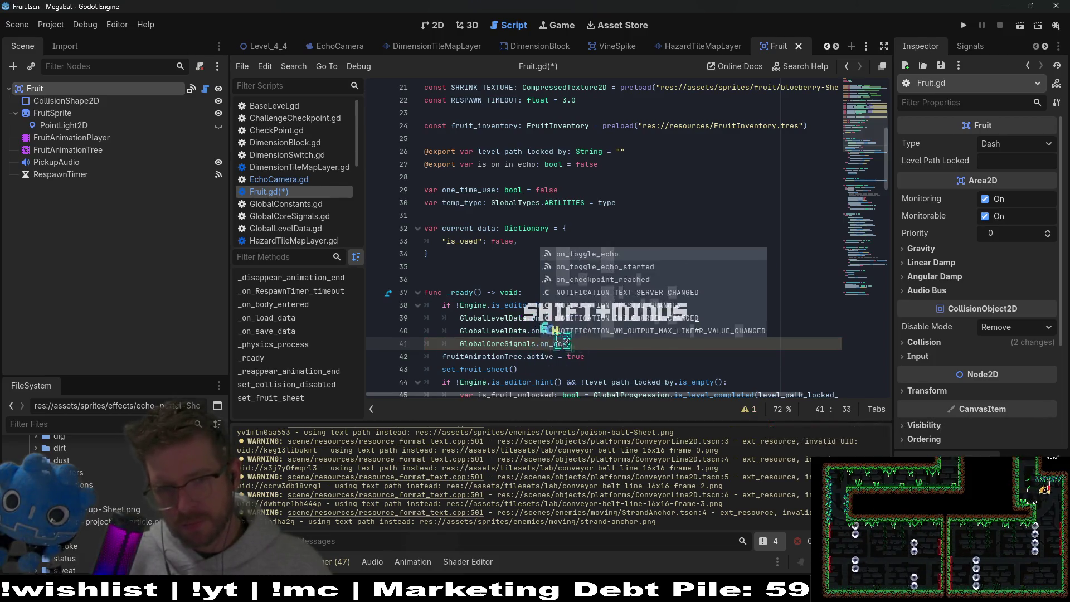
{"action": "type", "text": "o"}
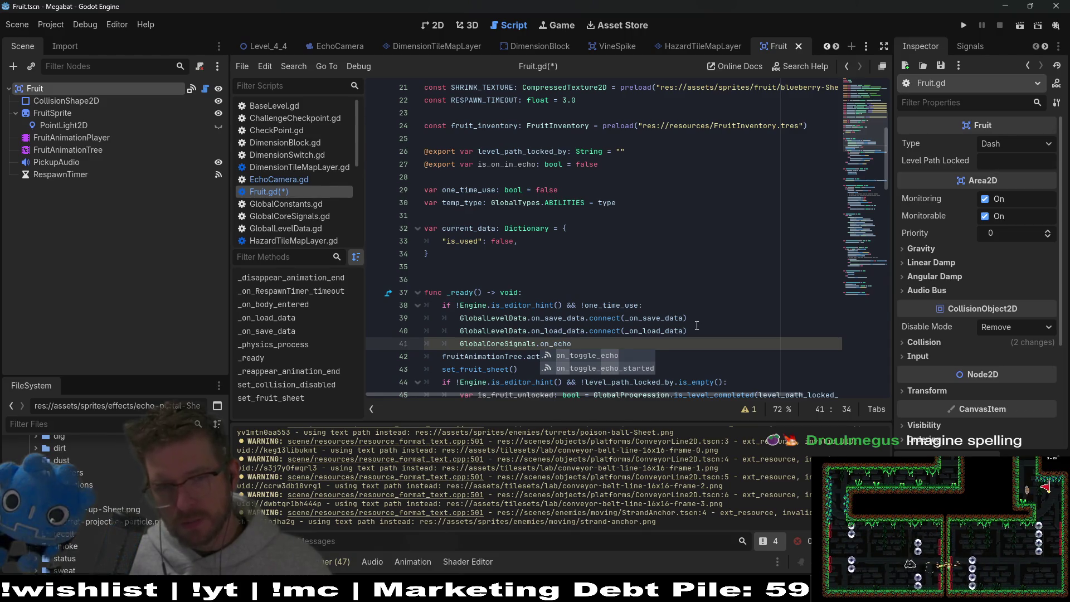
{"action": "key", "text": "Return"}
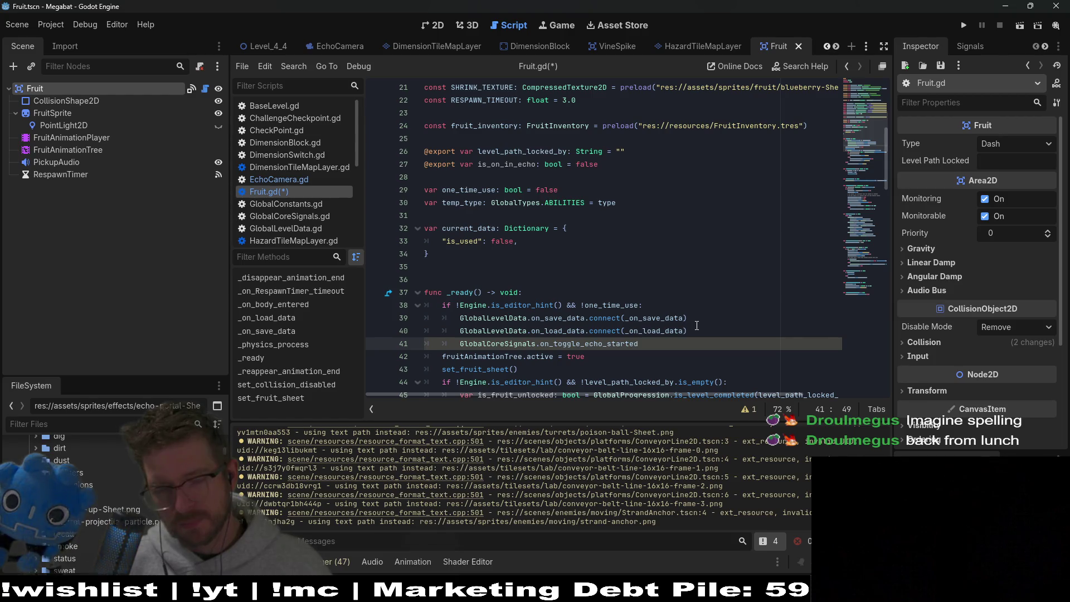
Search the whole project for on_toggle_echo_started, finding 11 matches in 5 files
{"action": "double_click", "coordinate": [573, 343]}
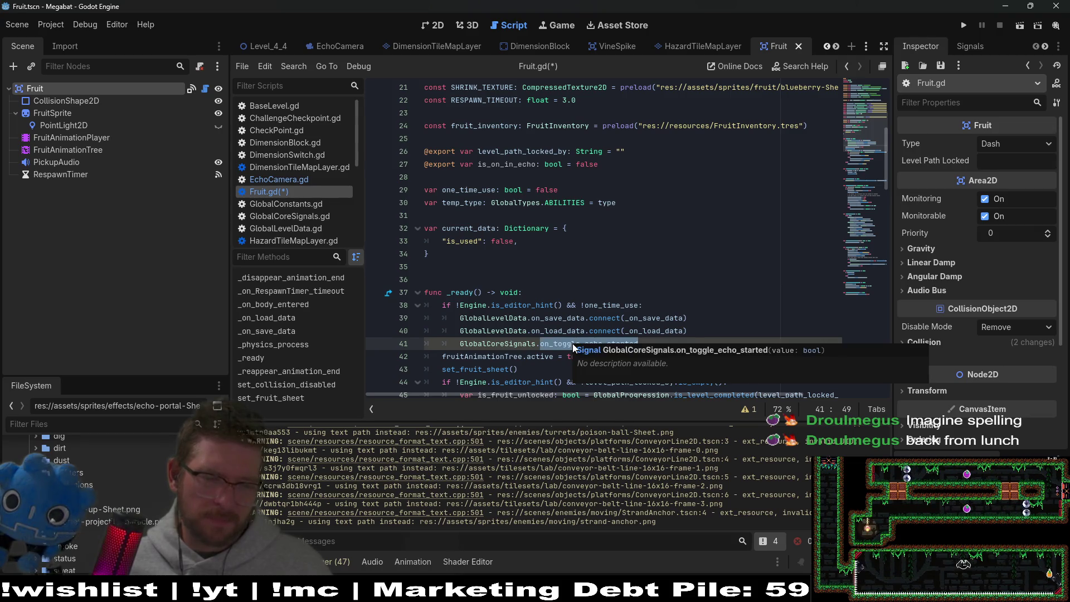
{"action": "key", "text": "ctrl+shift+f"}
{"action": "key", "text": "Return"}
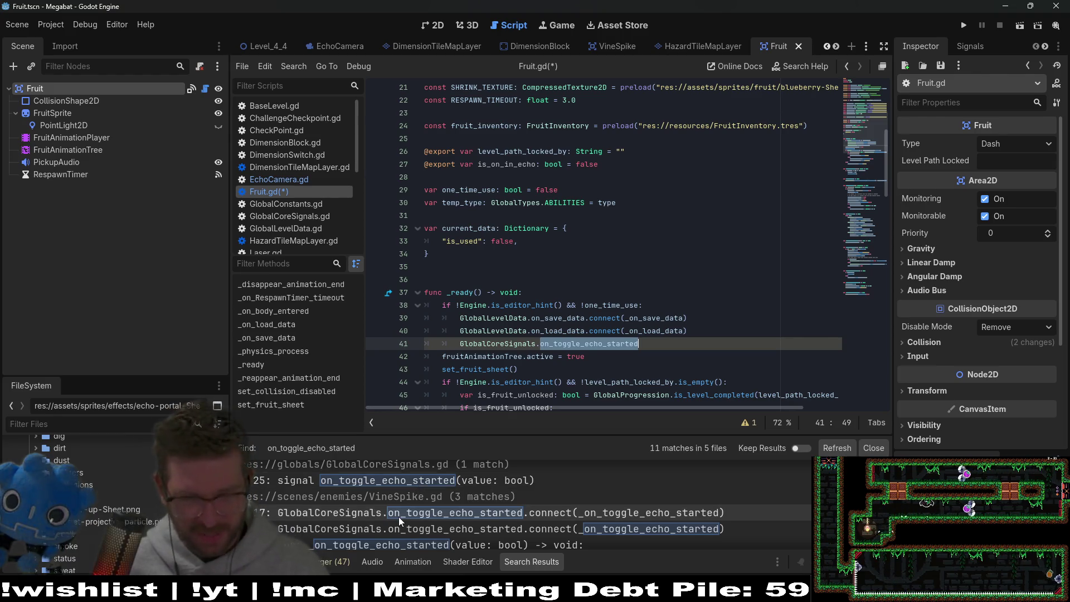
Inspect EchoCamera.gd's on_toggle_echo_started emit call from the search results, then return to Fruit.gd
{"action": "scroll", "coordinate": [399, 516], "scroll_direction": "down", "scroll_amount": 2}
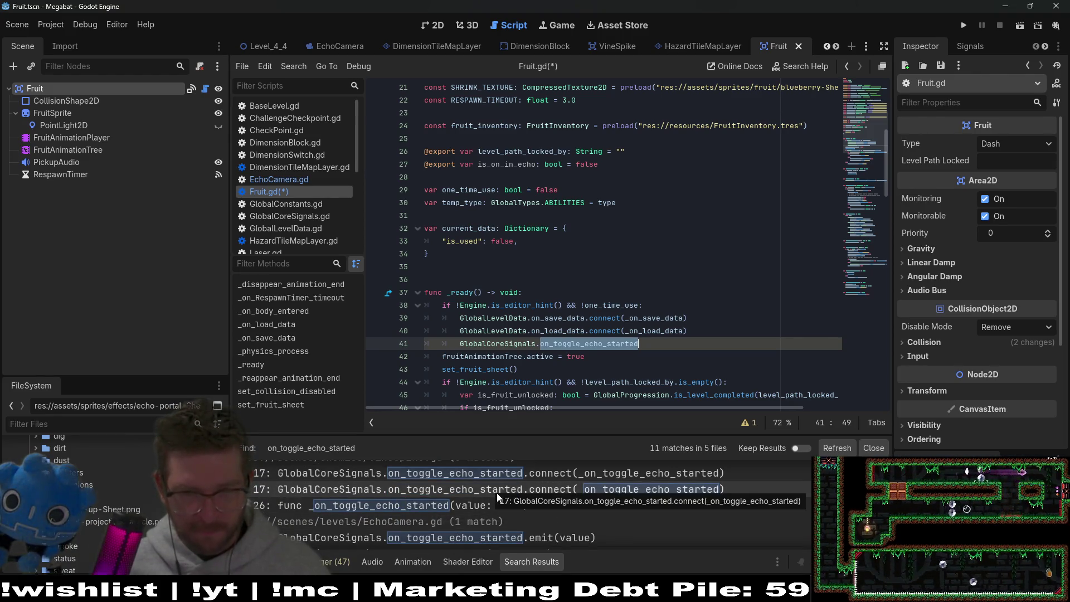
{"action": "scroll", "coordinate": [466, 507], "scroll_direction": "down", "scroll_amount": 2}
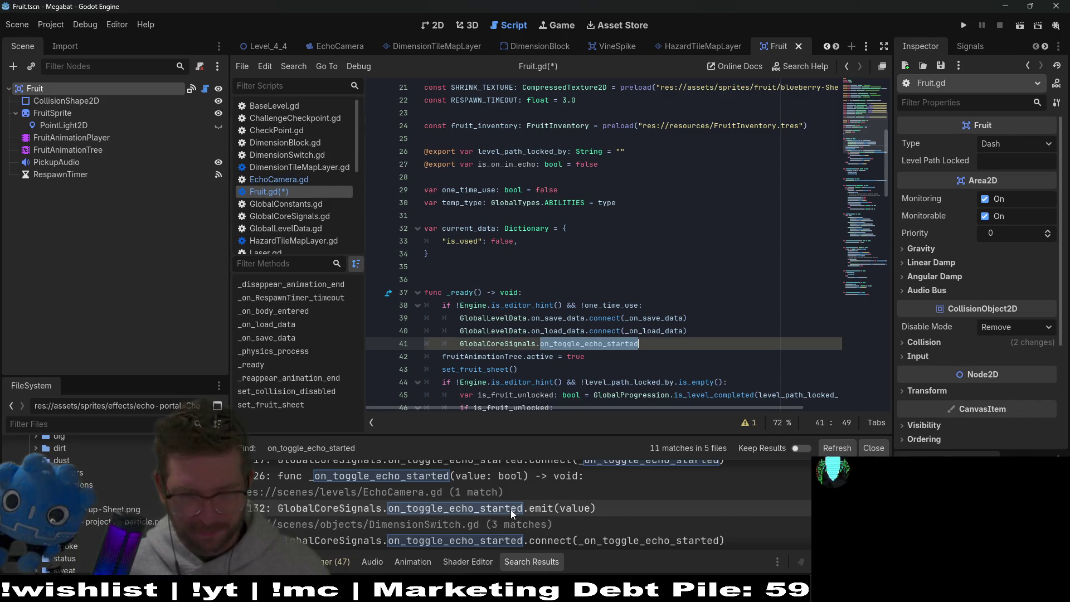
{"action": "left_click", "coordinate": [511, 510]}
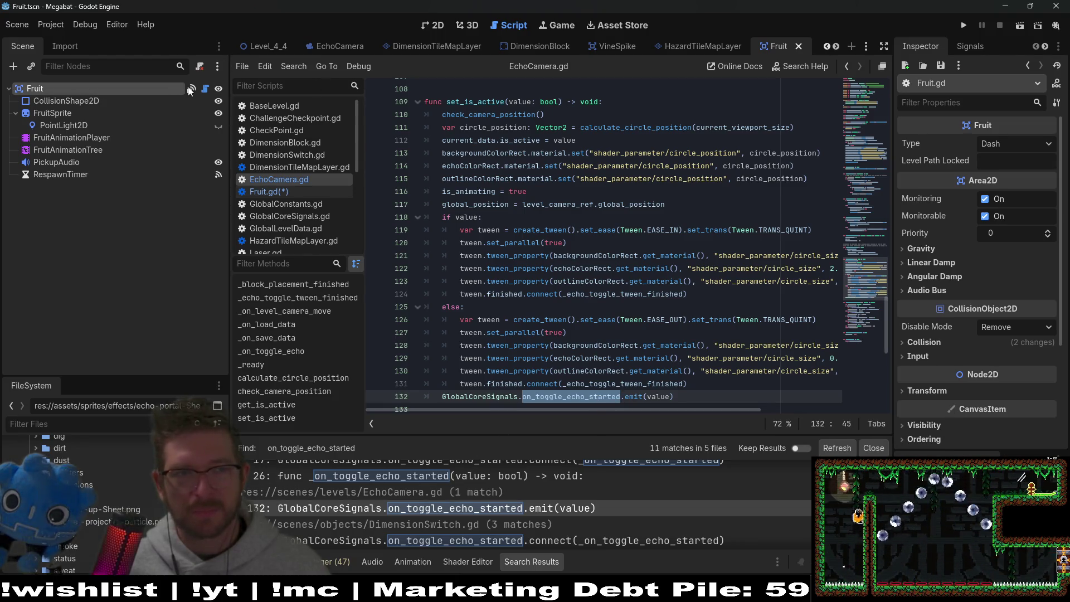
{"action": "left_click", "coordinate": [296, 191]}
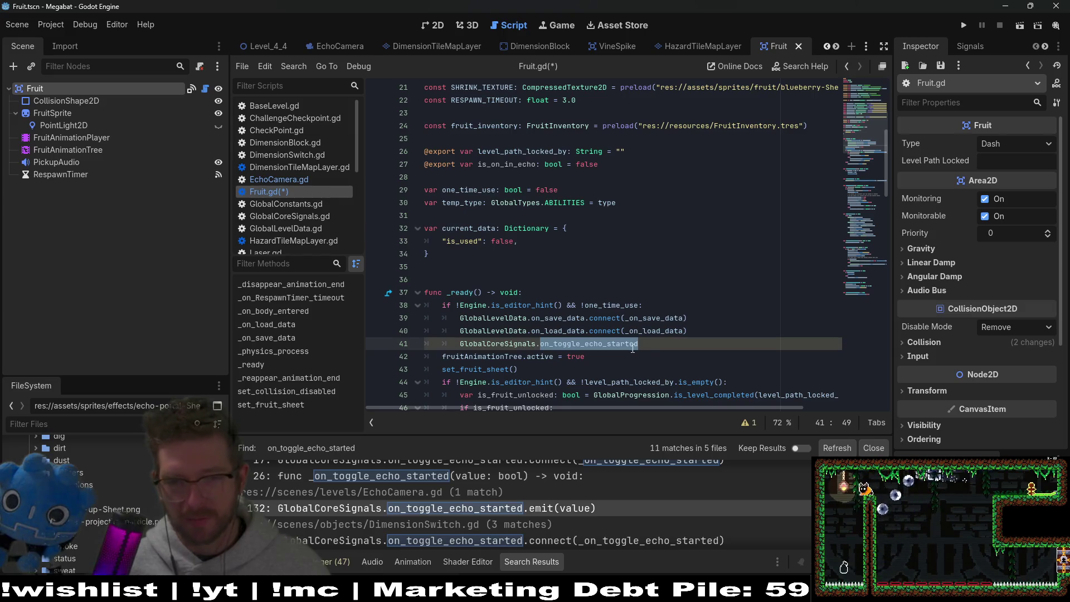
Complete line 41 as GlobalCoreSignals.on_toggle_echo_started.connect(_on_toggle_echo_started)
{"action": "left_click", "coordinate": [655, 343]}
{"action": "type", "text": "."}
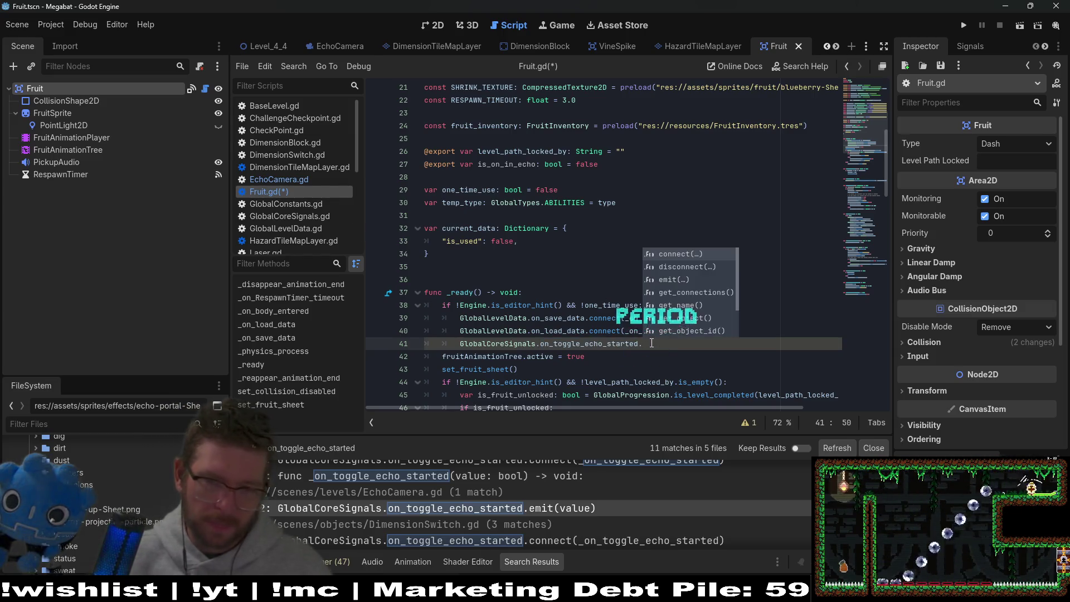
{"action": "type", "text": "connect"}
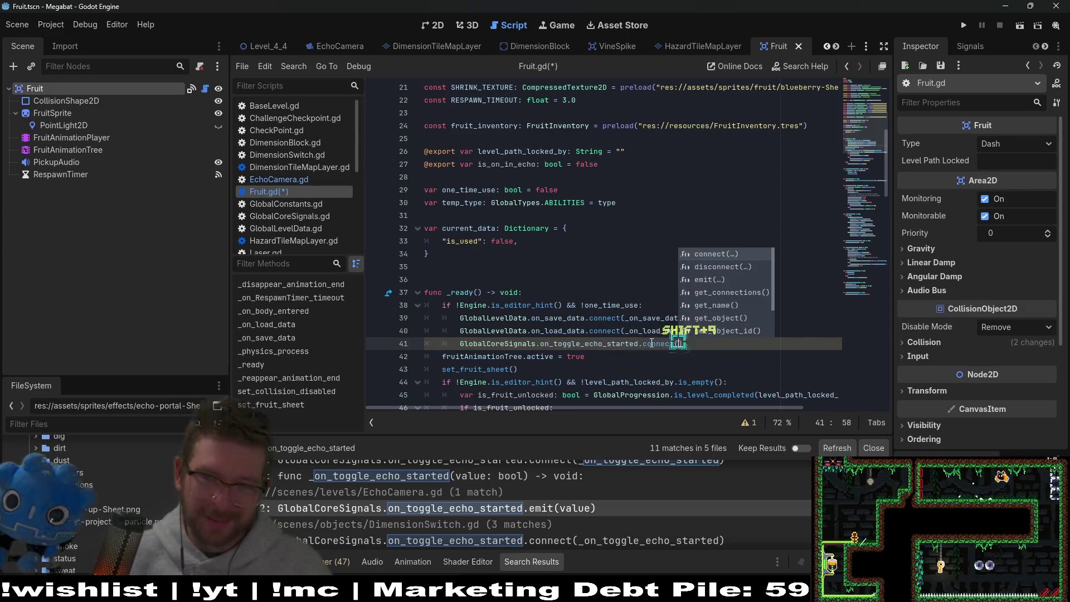
{"action": "type", "text": "("}
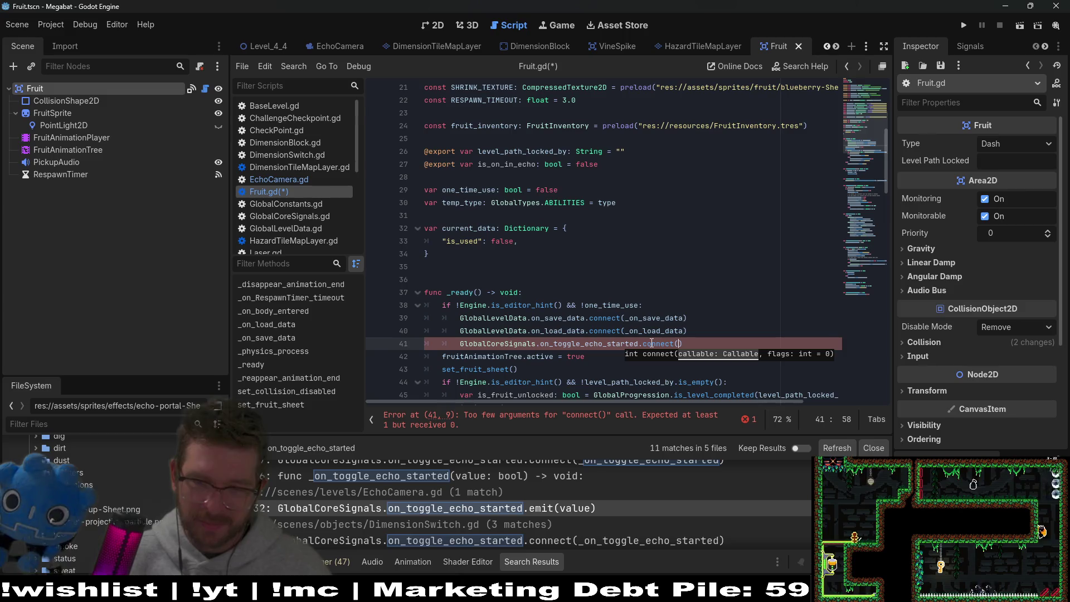
{"action": "type", "text": "_on_"}
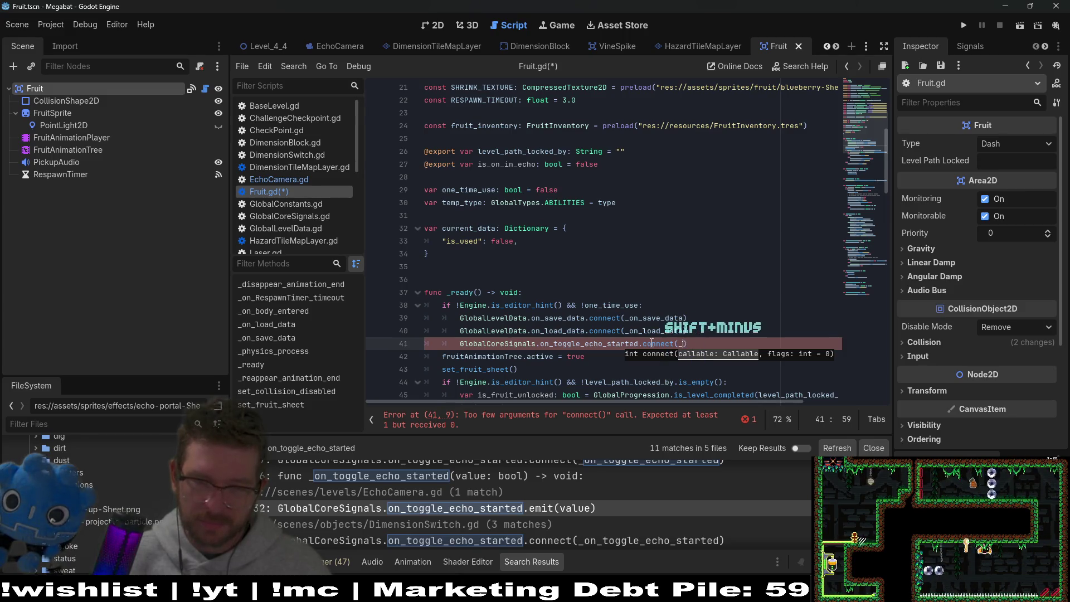
{"action": "key", "text": "BackSpace"}
{"action": "key", "text": "BackSpace"}
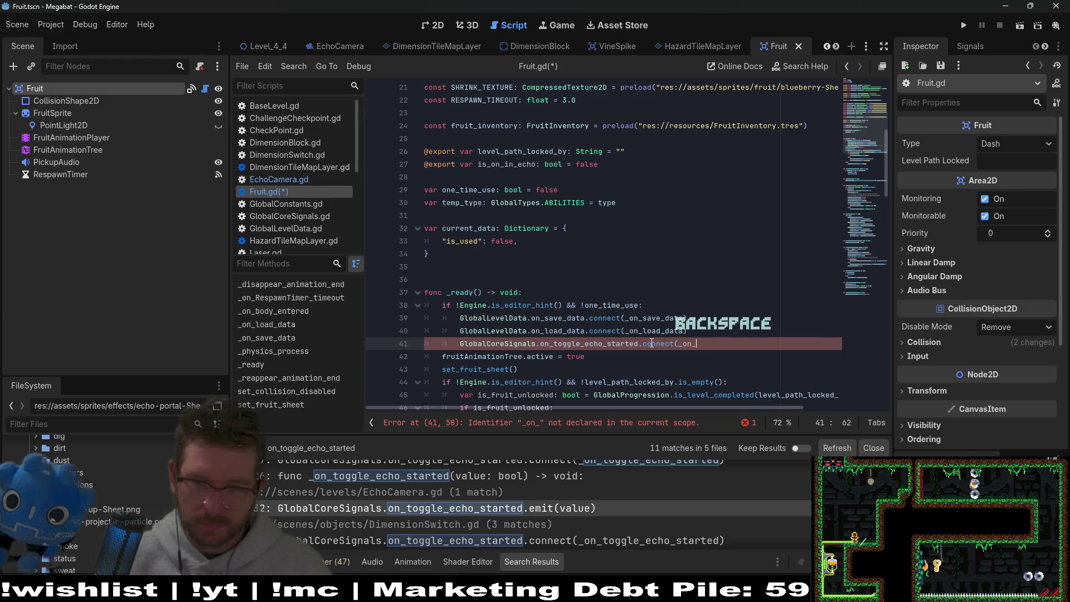
{"action": "type", "text": "_toggle_echo_started"}
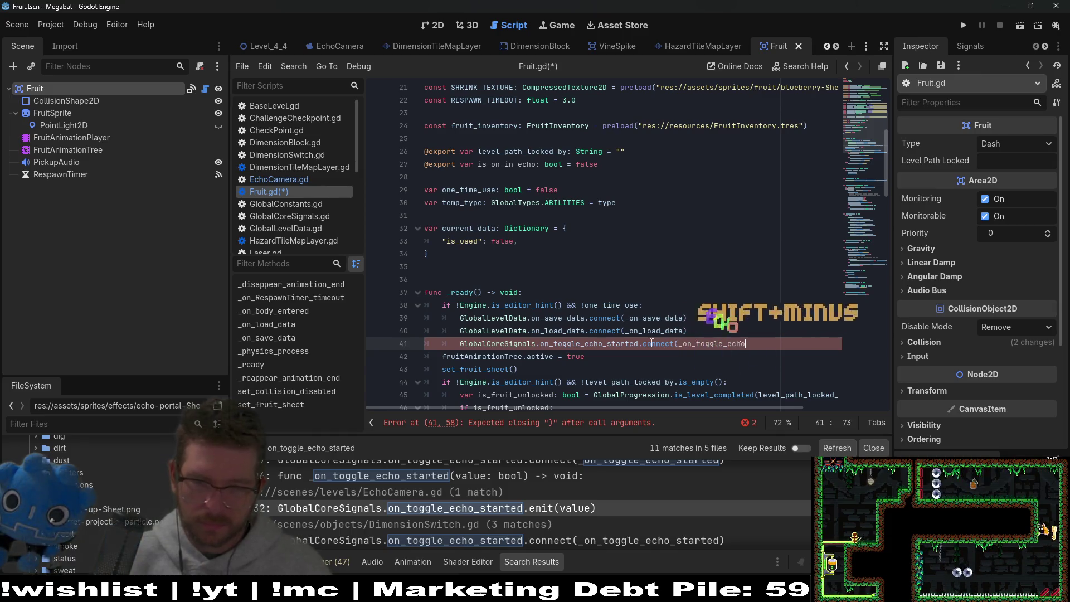
{"action": "type", "text": ")"}
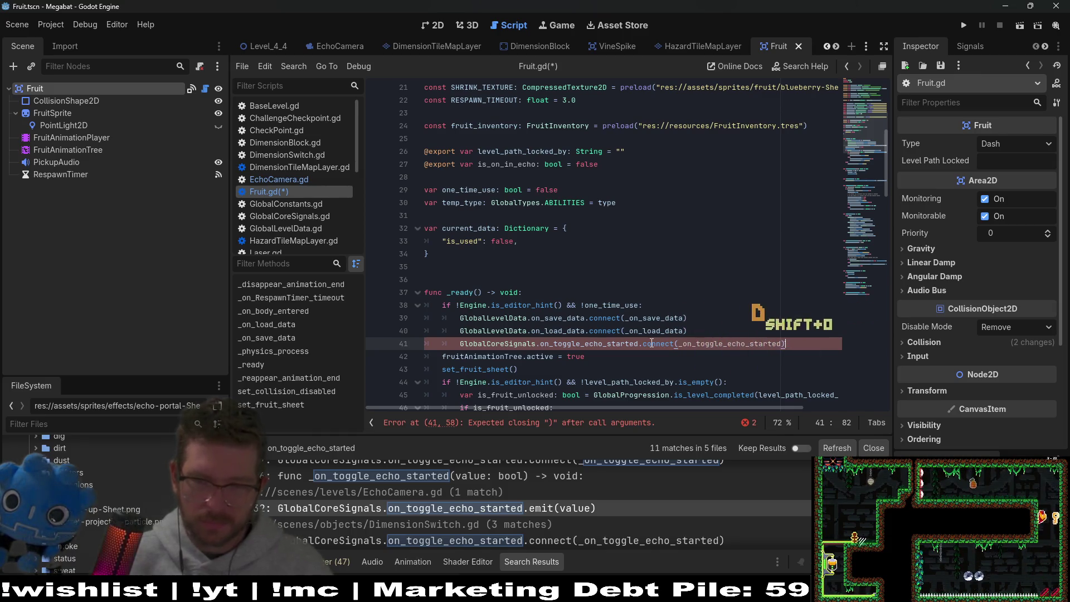
Copy the handler name and open a blank line below _physics_process for it
{"action": "double_click", "coordinate": [703, 344]}
{"action": "key", "text": "ctrl+c"}
{"action": "scroll", "coordinate": [703, 343], "scroll_direction": "down", "scroll_amount": 9}
{"action": "left_click", "coordinate": [506, 234]}
{"action": "key", "text": "Return"}
Declare func _on_toggle_echo_started(value: bool) -> void: with a pass body
{"action": "type", "text": "func"}
{"action": "key", "text": "ctrl+v"}
{"action": "type", "text": "("}
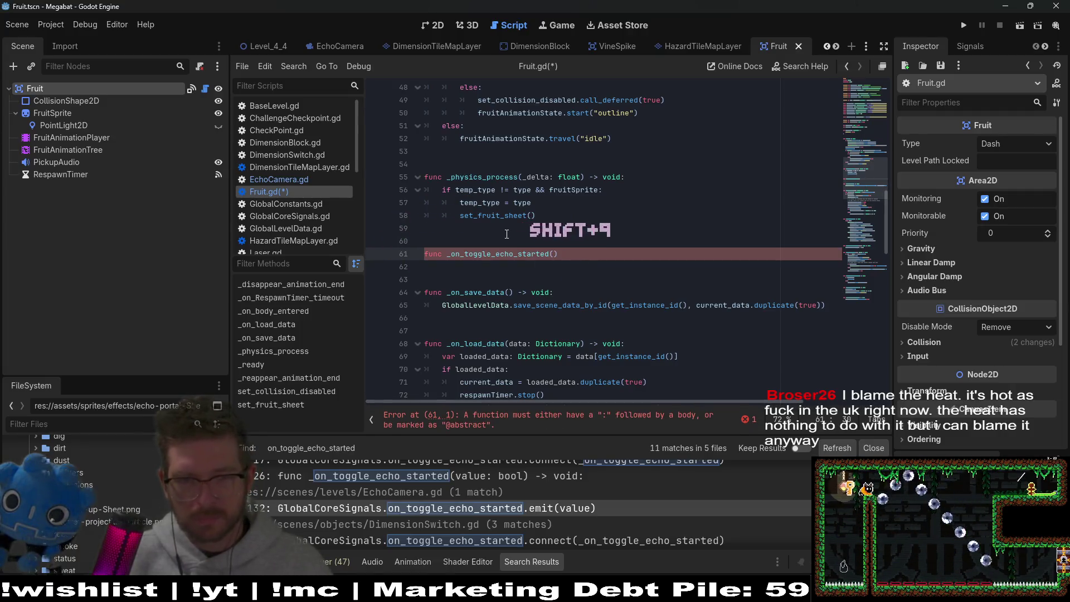
{"action": "type", "text": "valu"}
{"action": "key", "text": "BackSpace"}
{"action": "type", "text": "ue: bool)"}
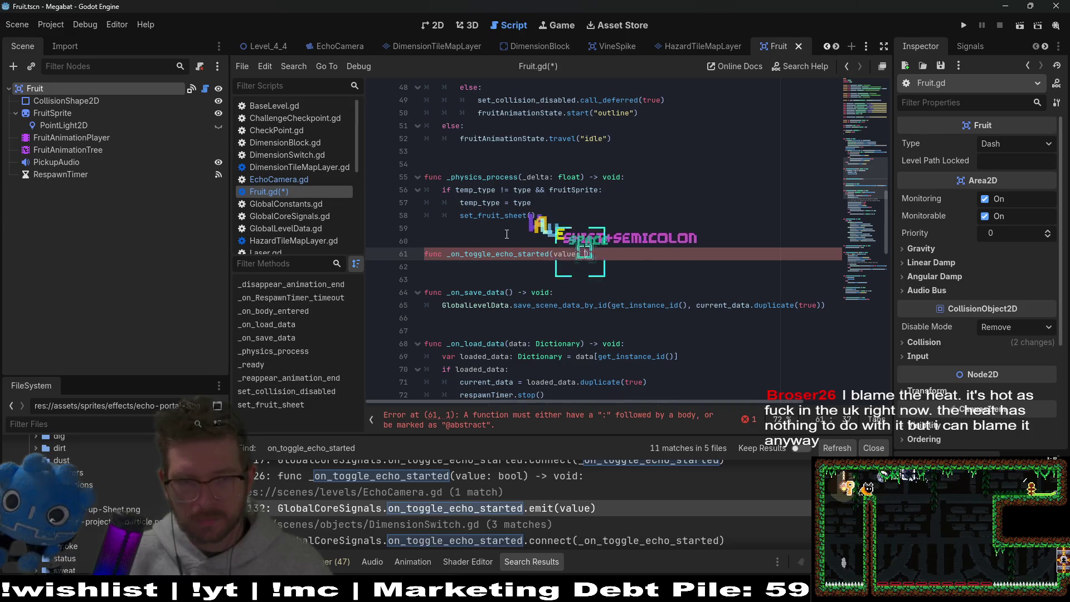
{"action": "type", "text": " -> void:"}
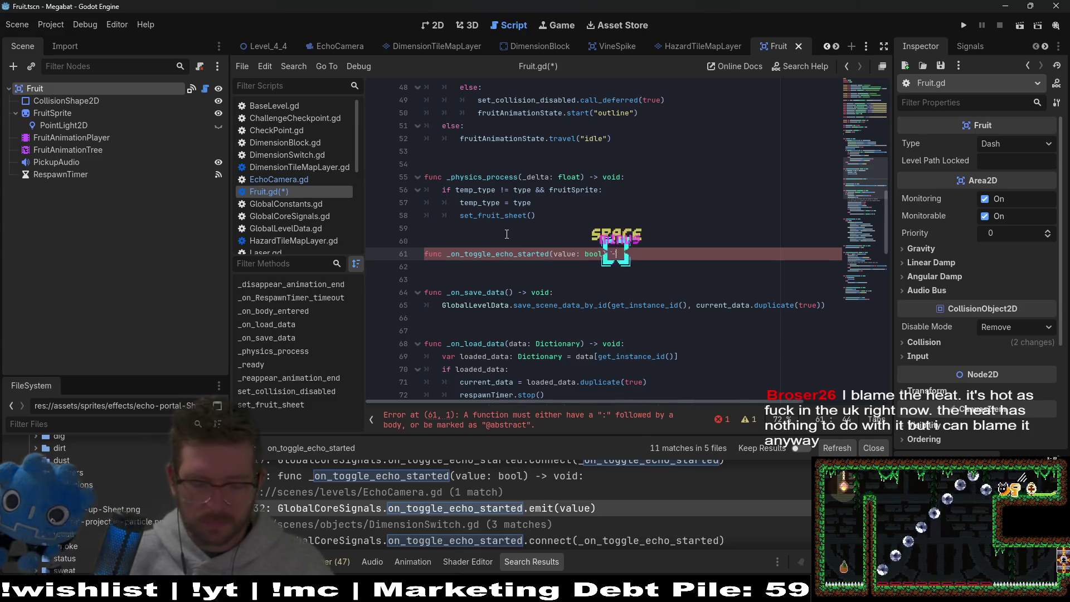
{"action": "key", "text": "Return"}
{"action": "type", "text": "pass"}
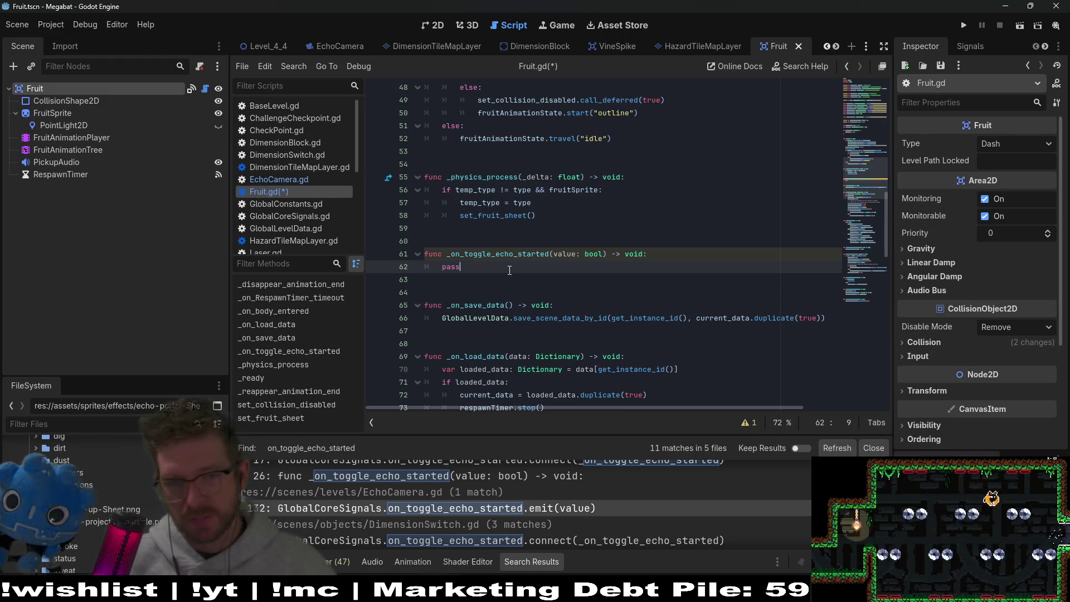
Add an if is_on_in_echo: / else: block with pass in both branches
{"action": "type", "text": "if "}
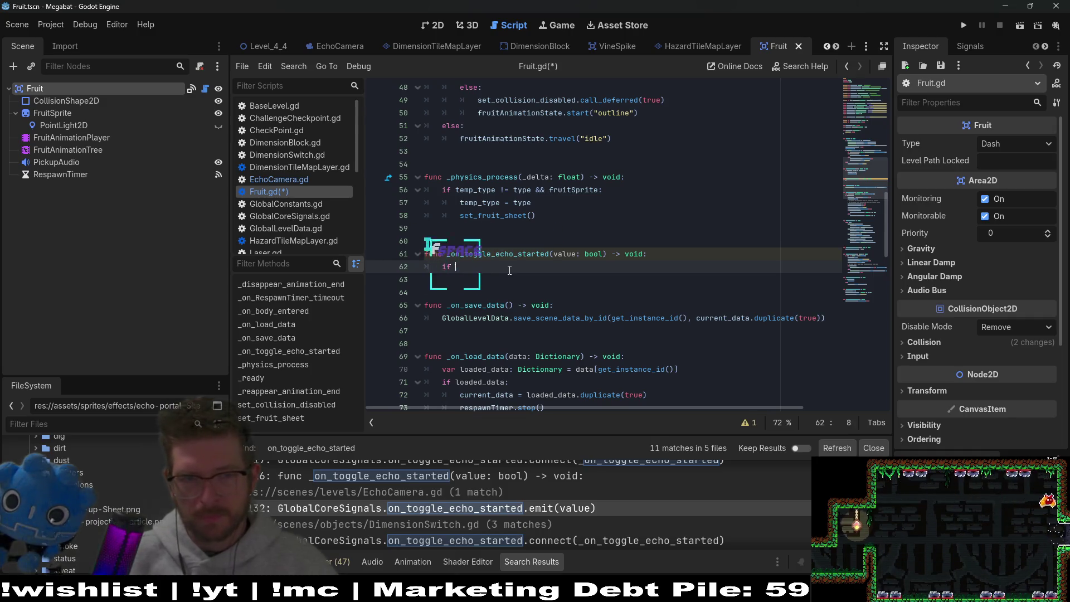
{"action": "type", "text": "is_on"}
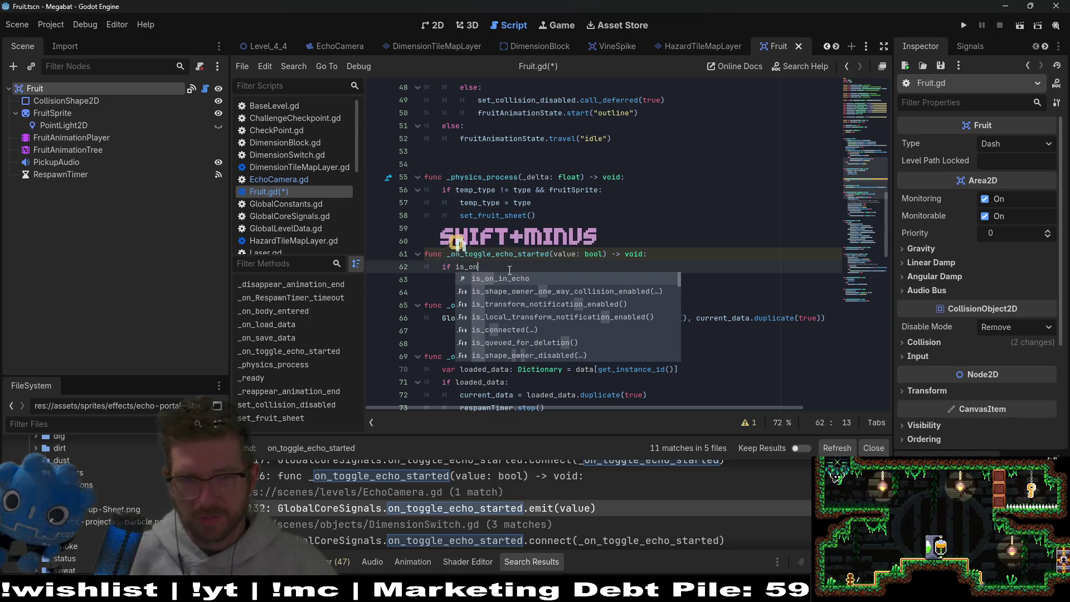
{"action": "key", "text": "Return"}
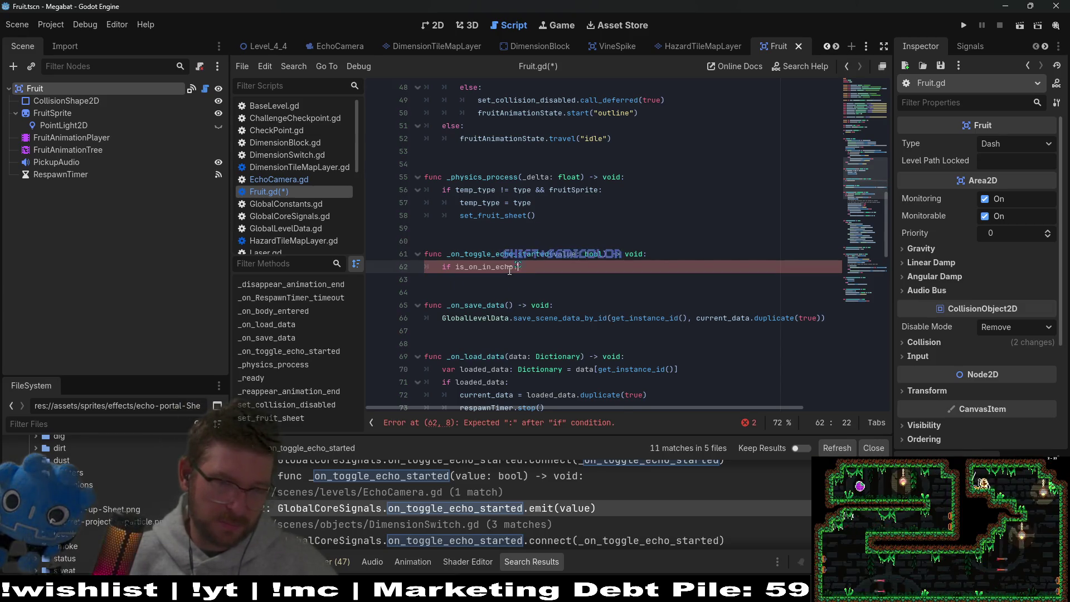
{"action": "type", "text": ":"}
{"action": "key", "text": "Return"}
{"action": "key", "text": "Return"}
{"action": "key", "text": "BackSpace"}
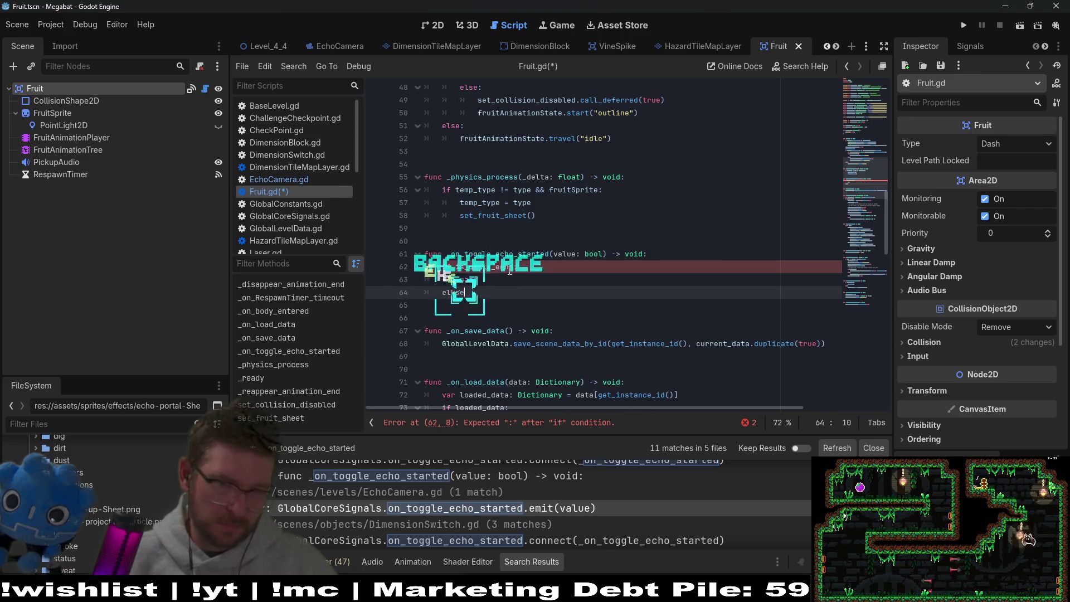
{"action": "type", "text": "else:"}
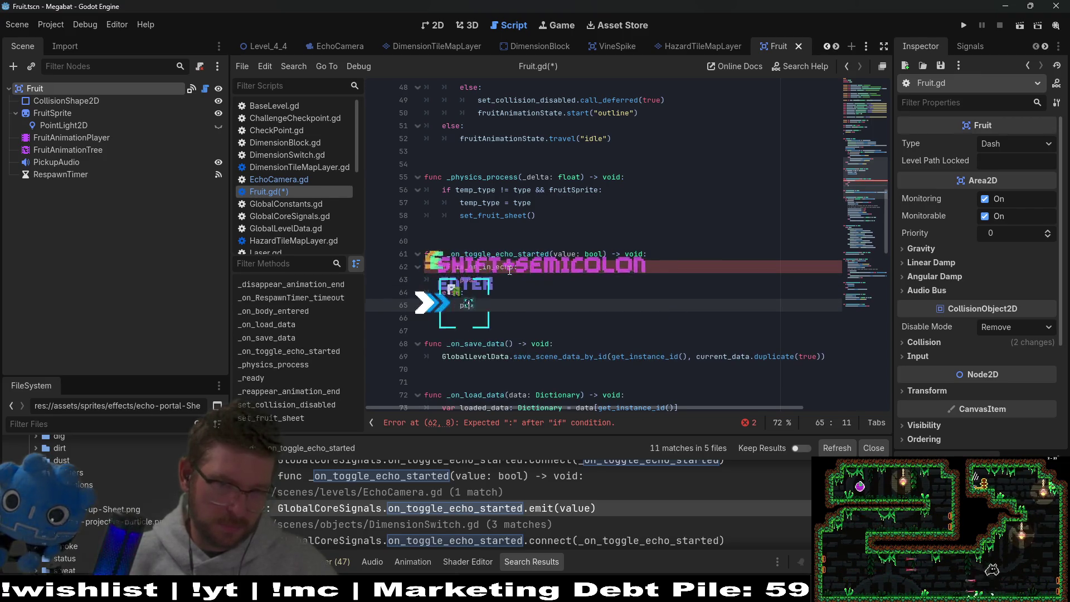
{"action": "key", "text": "Return"}
{"action": "type", "text": "pass"}
{"action": "left_click", "coordinate": [514, 274]}
{"action": "type", "text": "pass"}
{"action": "scroll", "coordinate": [514, 273], "scroll_direction": "up", "scroll_amount": 11}
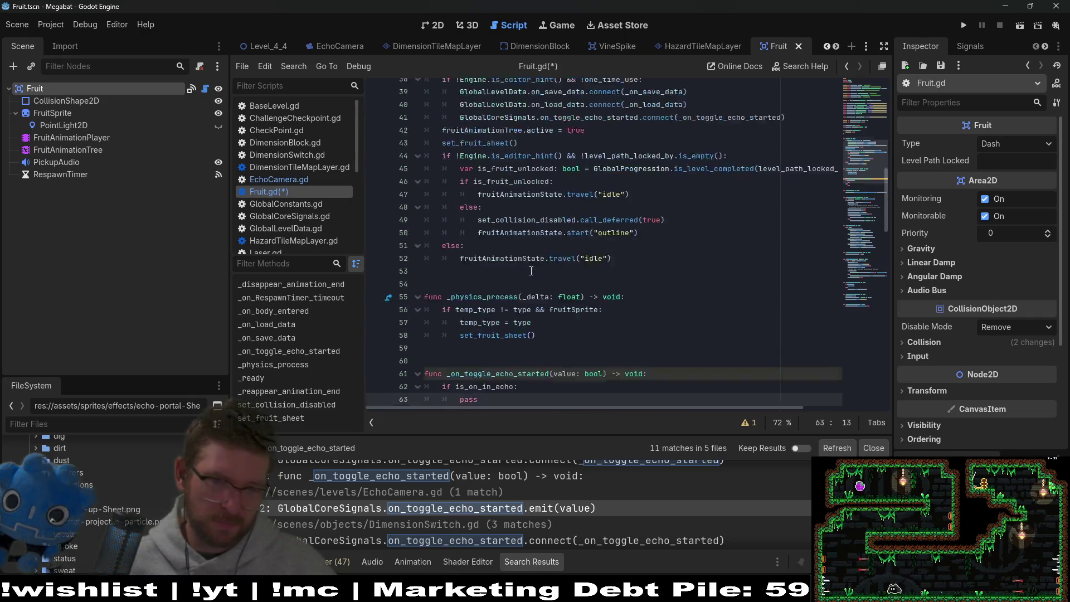
Rename is_on_in_echo to is_on_displayed_during_echo on line 27 and in line 62's condition
{"action": "double_click", "coordinate": [504, 241]}
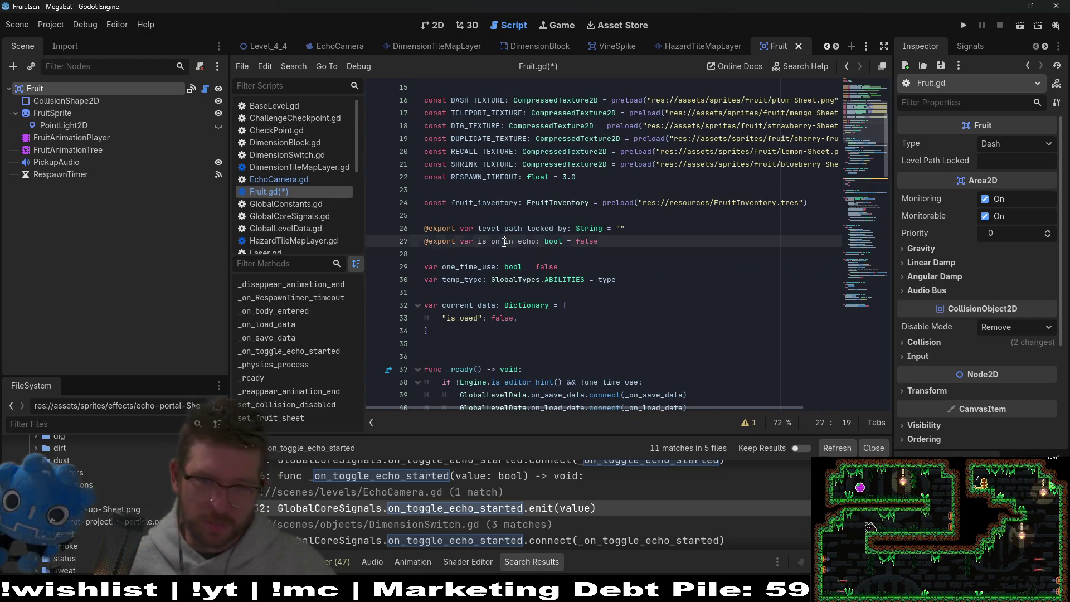
{"action": "type", "text": "is_on_dura"}
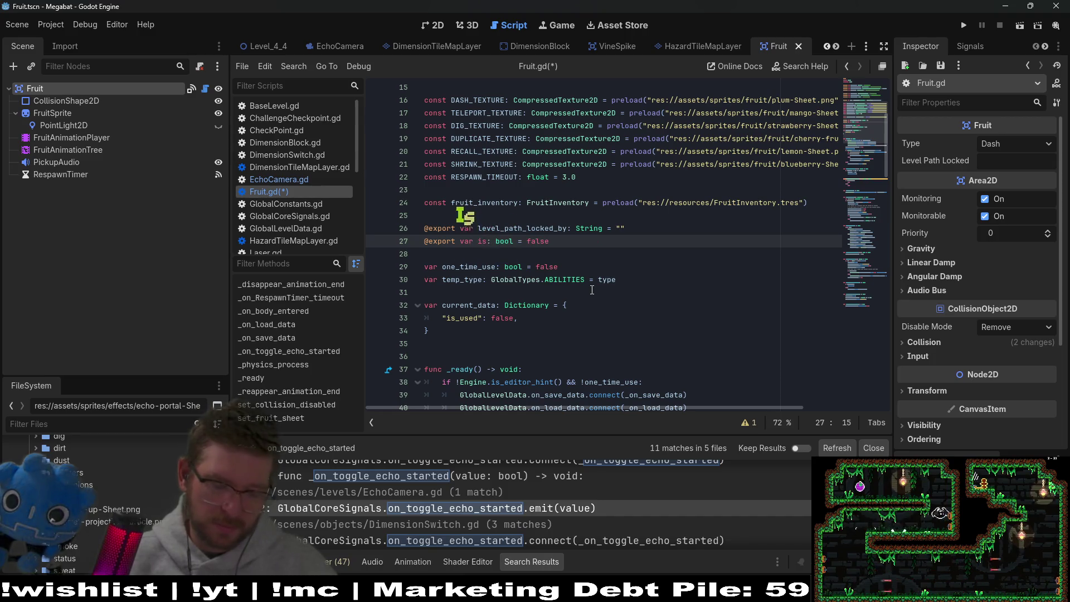
{"action": "type", "text": "ng_e"}
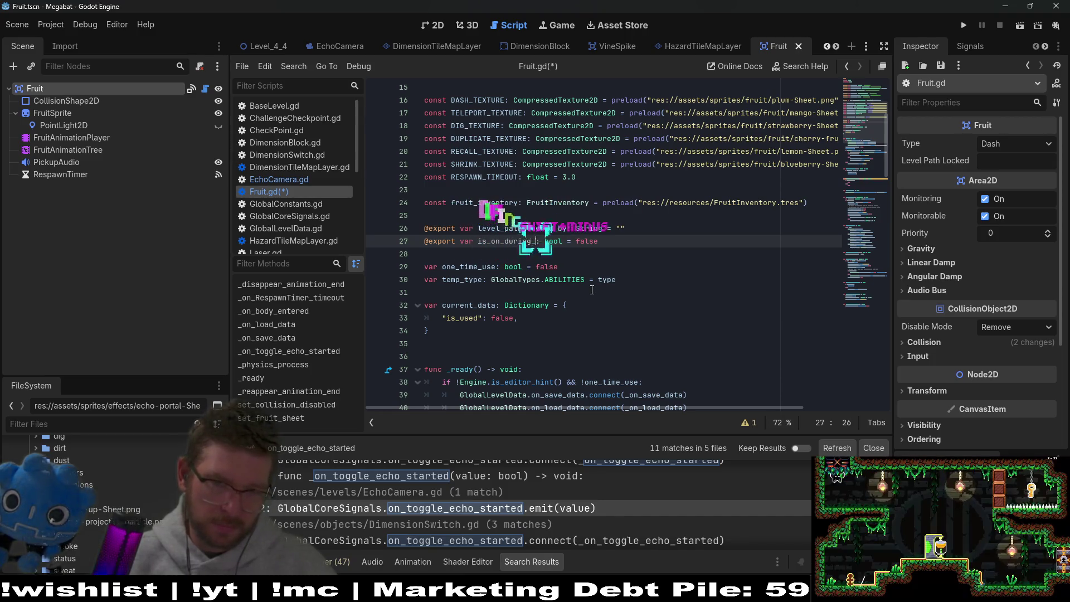
{"action": "key", "text": "BackSpace"}
{"action": "key", "text": "BackSpace"}
{"action": "key", "text": "BackSpace"}
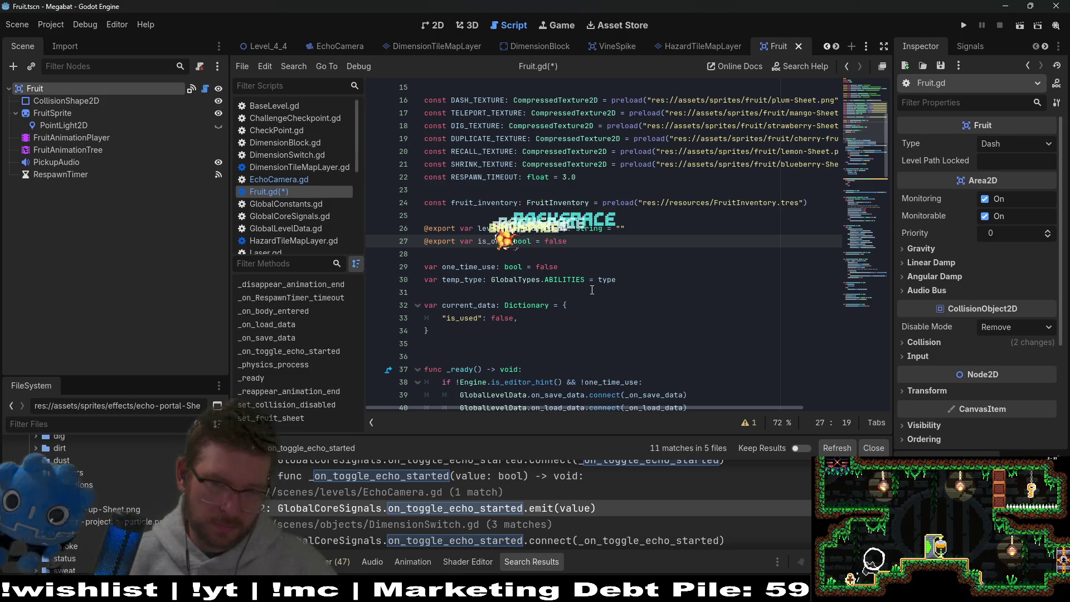
{"action": "type", "text": "displaye"}
{"action": "type", "text": "d_during"}
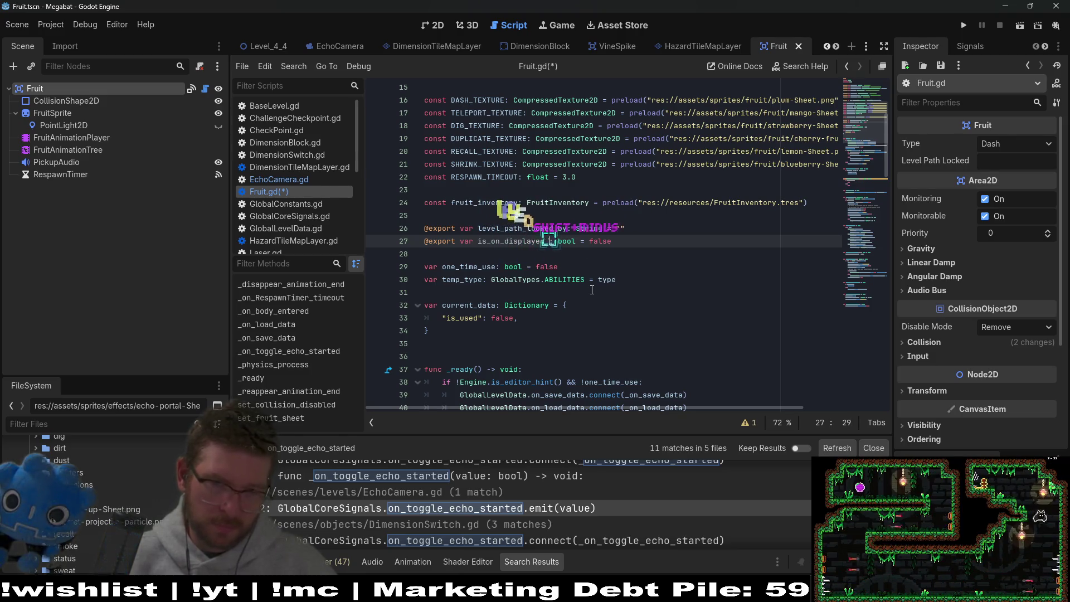
{"action": "type", "text": "_echo"}
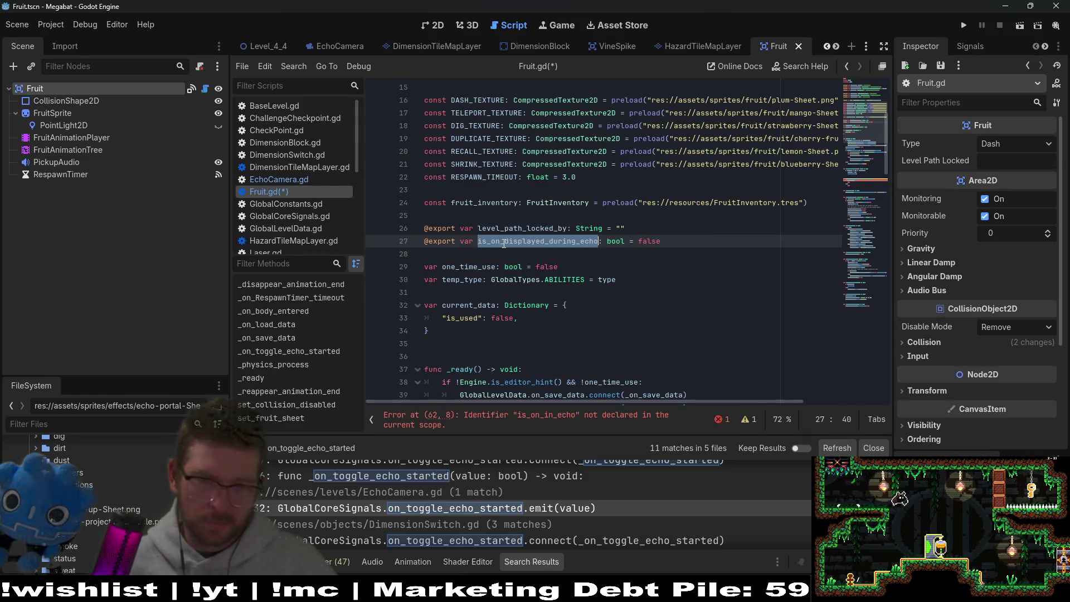
{"action": "scroll", "coordinate": [519, 256], "scroll_direction": "down", "scroll_amount": 10}
{"action": "double_click", "coordinate": [499, 305]}
{"action": "type", "text": "is_on_displayed_during_echo"}
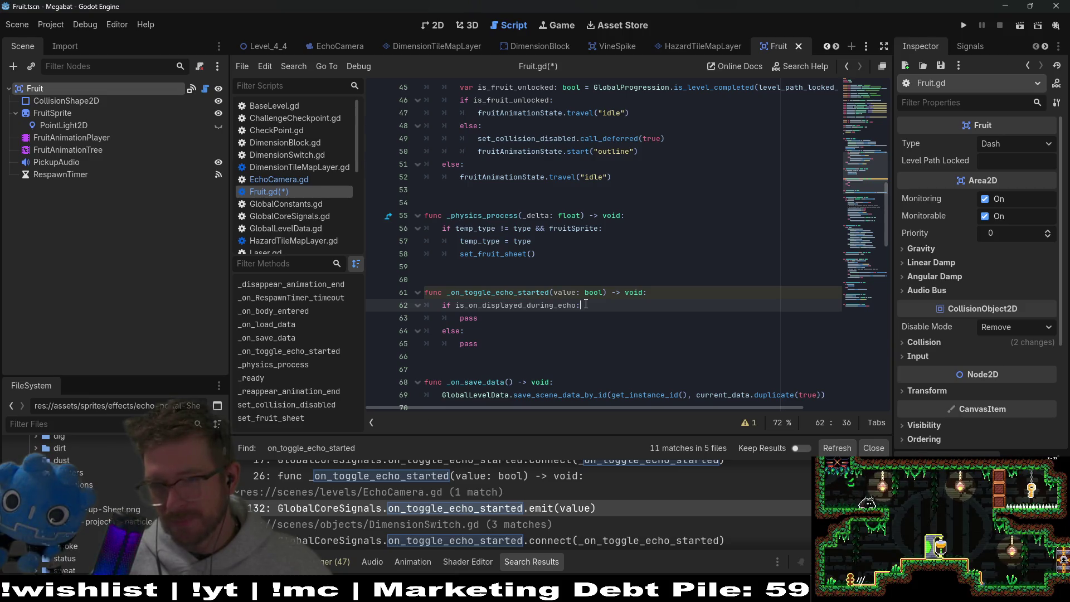
{"action": "double_click", "coordinate": [525, 302]}
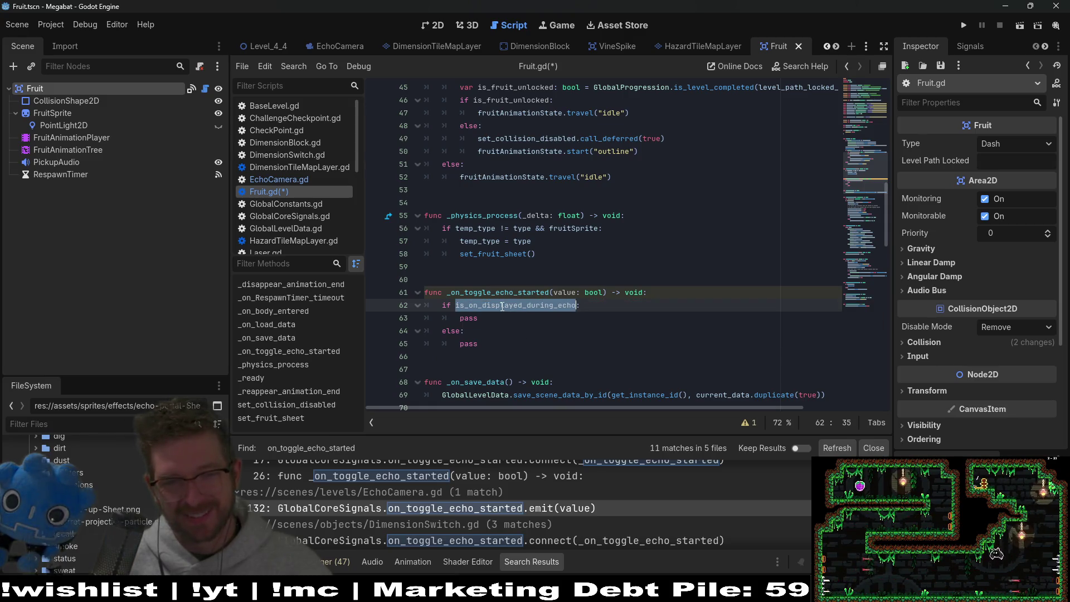
{"action": "left_click", "coordinate": [519, 318]}
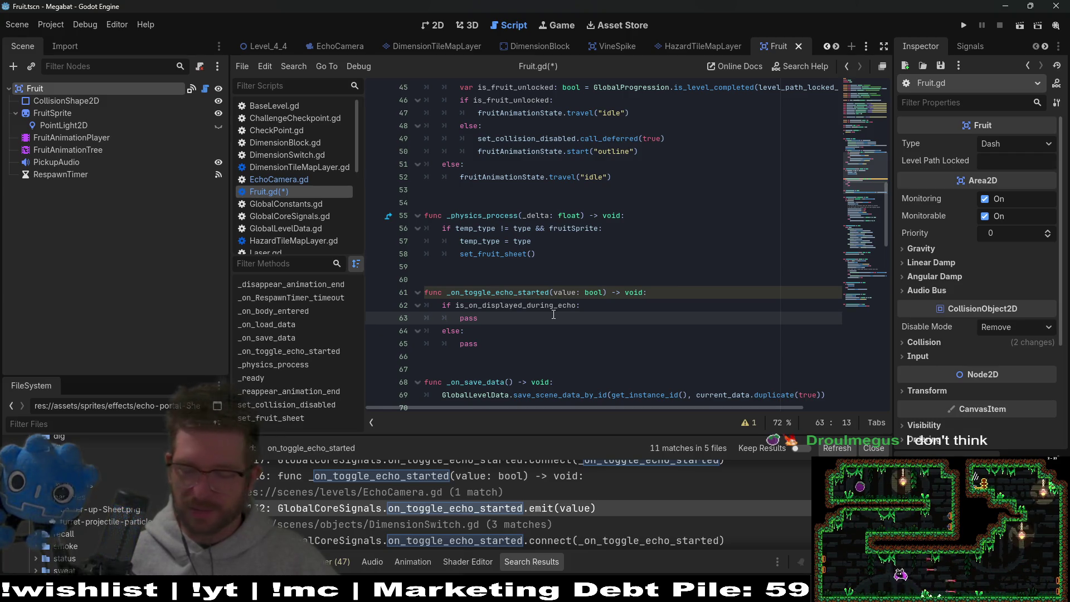
{"action": "left_click", "coordinate": [519, 332]}
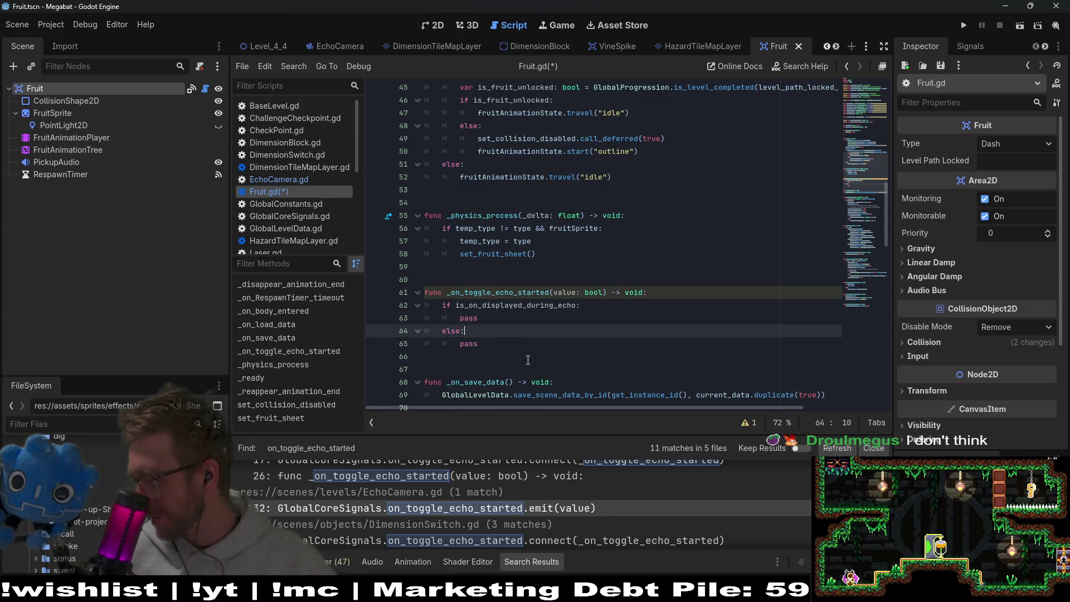
{"action": "left_click", "coordinate": [494, 307]}
{"action": "left_click", "coordinate": [494, 319]}
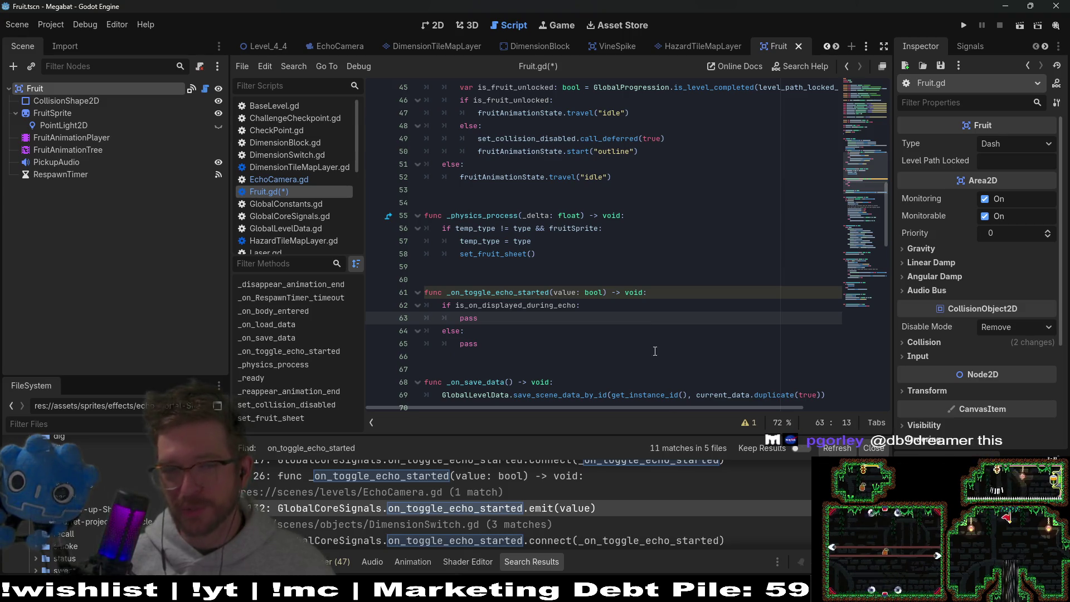
{"action": "left_click", "coordinate": [493, 348]}
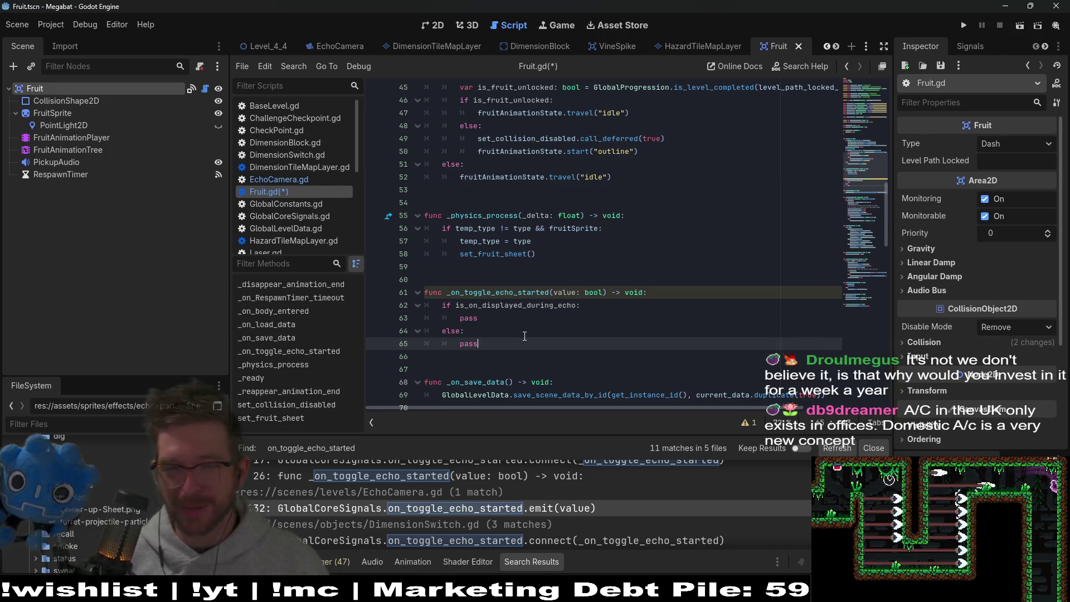
{"action": "left_click", "coordinate": [525, 335]}
{"action": "left_click", "coordinate": [486, 311]}
{"action": "left_click", "coordinate": [491, 318]}
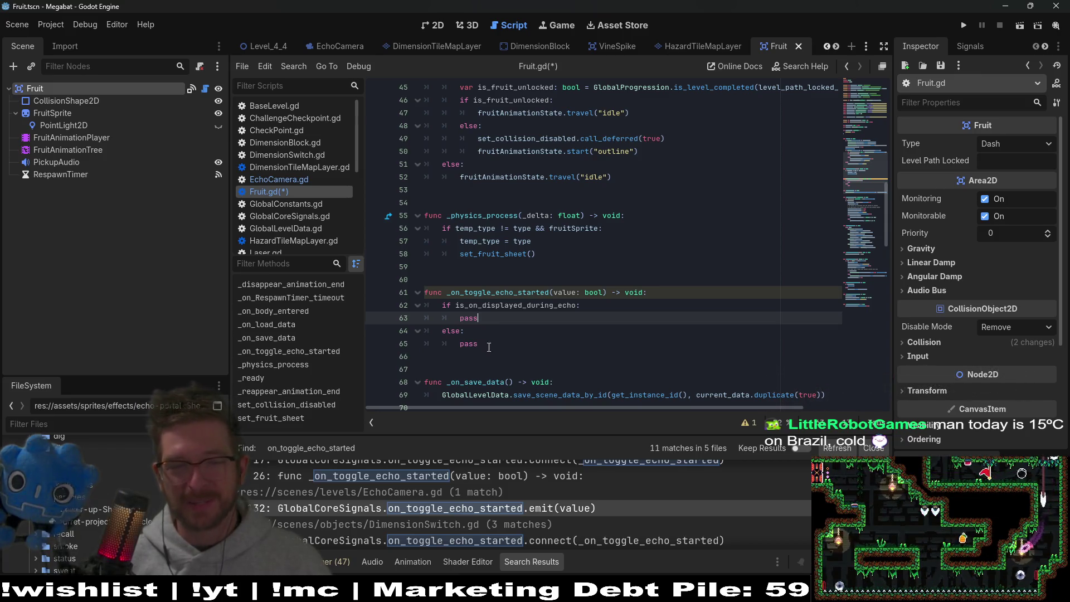
{"action": "left_click", "coordinate": [495, 346]}
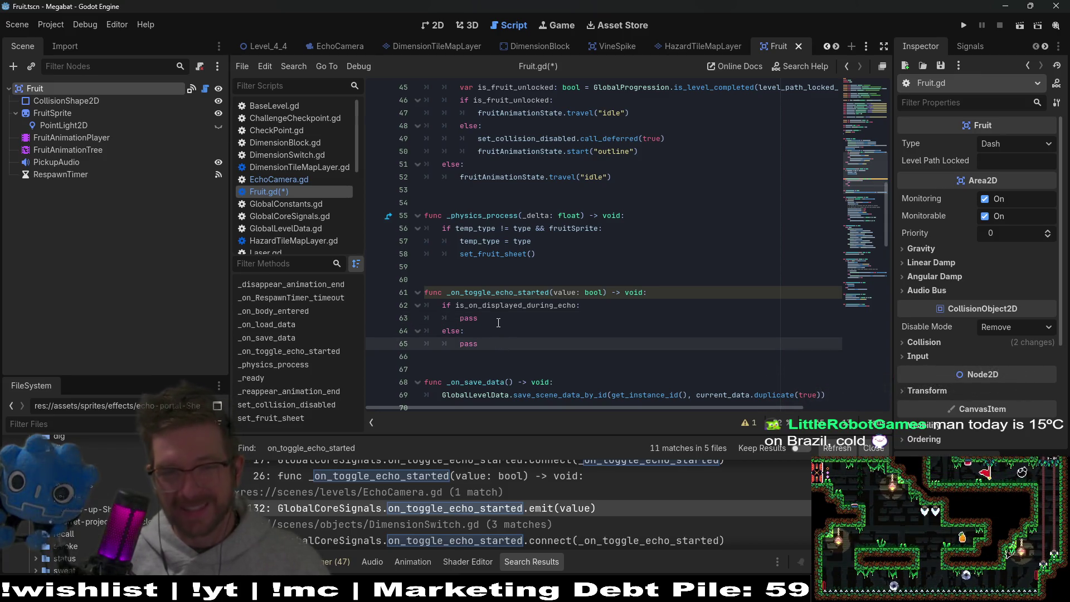
{"action": "left_click", "coordinate": [525, 318]}
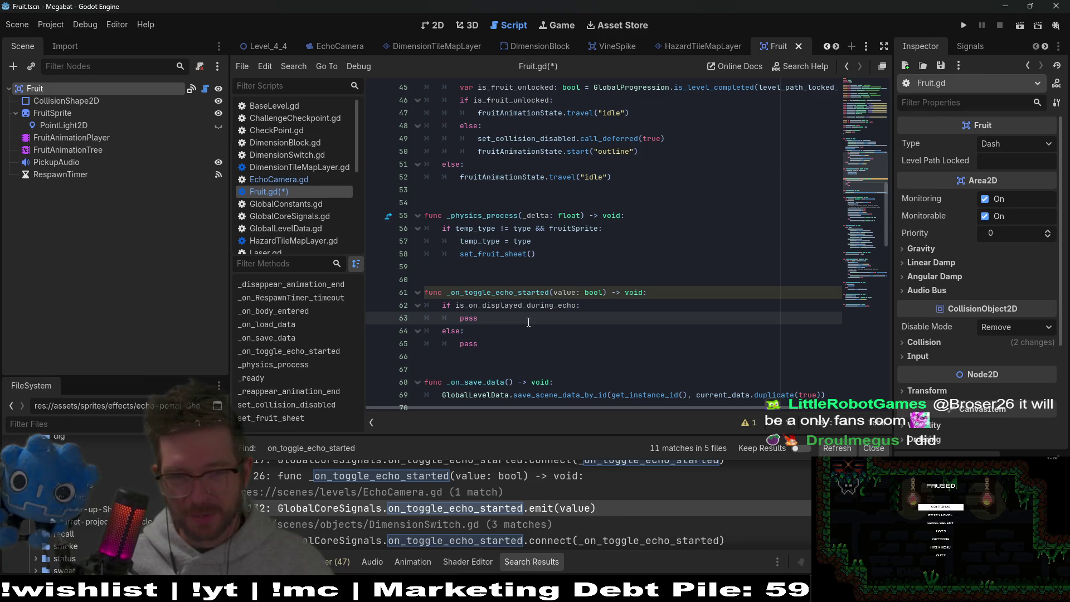
Try a visible assignment under the if branch, revert it to pass, and save Fruit.gd
{"action": "key", "text": "BackSpace"}
{"action": "key", "text": "BackSpace"}
{"action": "key", "text": "BackSpace"}
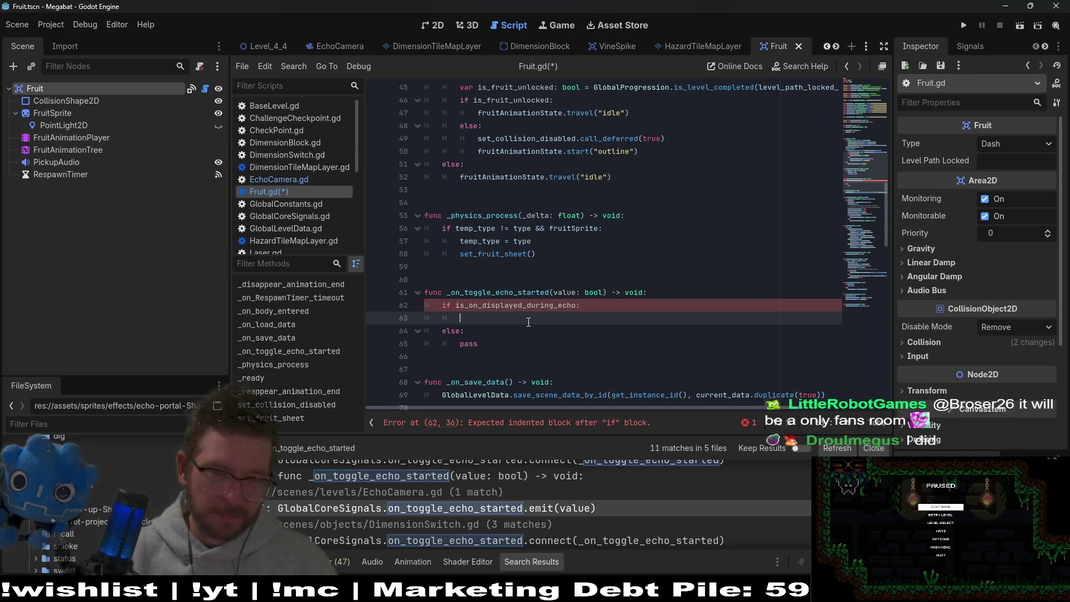
{"action": "type", "text": "visible"}
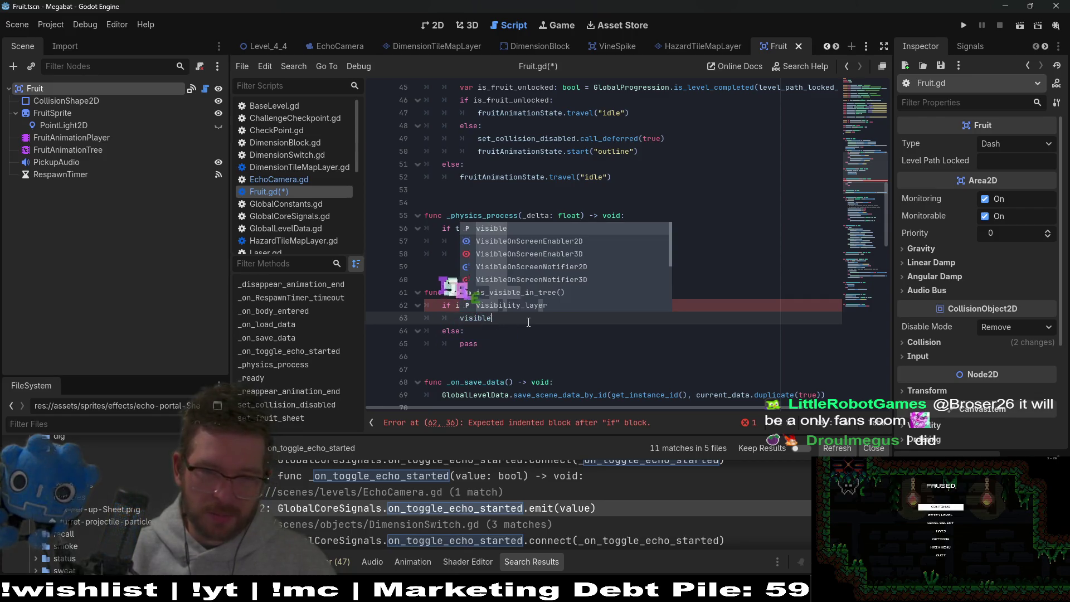
{"action": "type", "text": " ="}
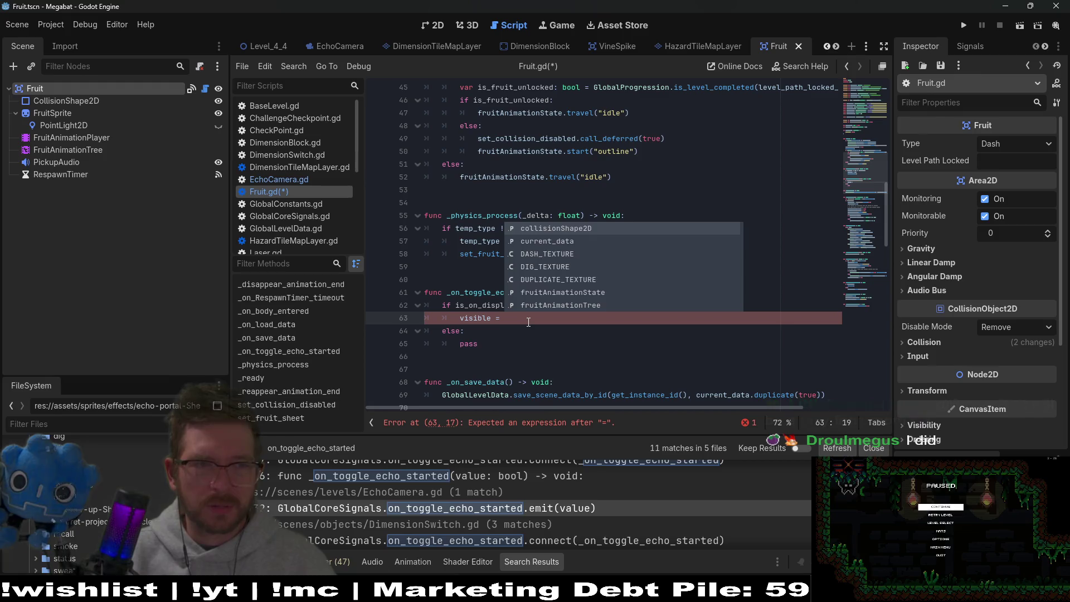
{"action": "key", "text": "BackSpace"}
{"action": "key", "text": "BackSpace"}
{"action": "key", "text": "BackSpace"}
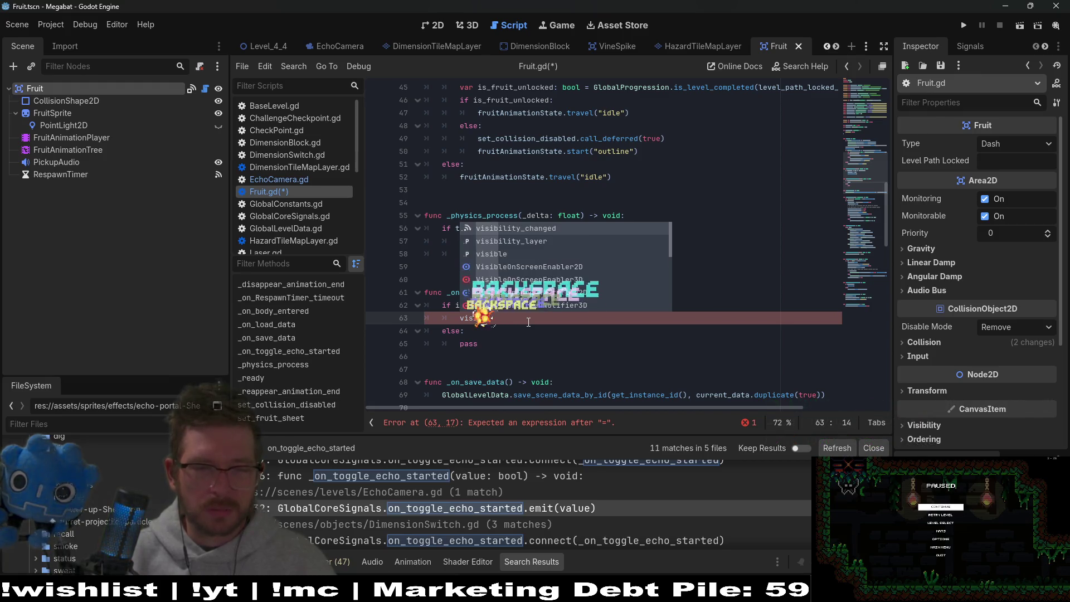
{"action": "type", "text": "pass"}
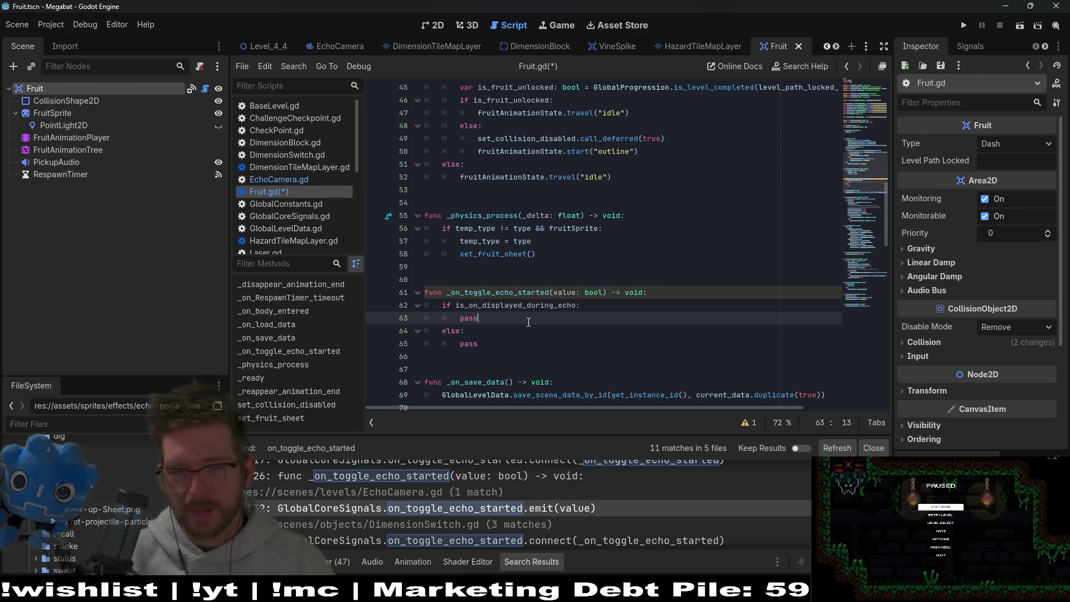
{"action": "key", "text": "ctrl+s"}
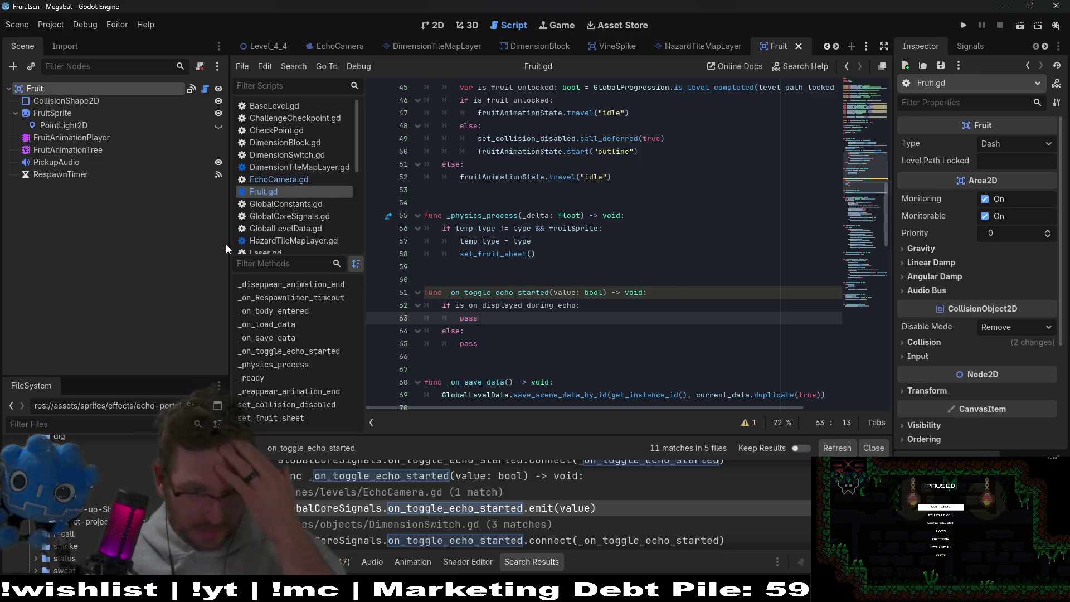
Uncheck Active on the Fruit scene's FruitAnimationTree node
{"action": "left_click", "coordinate": [86, 151]}
{"action": "left_click", "coordinate": [96, 137]}
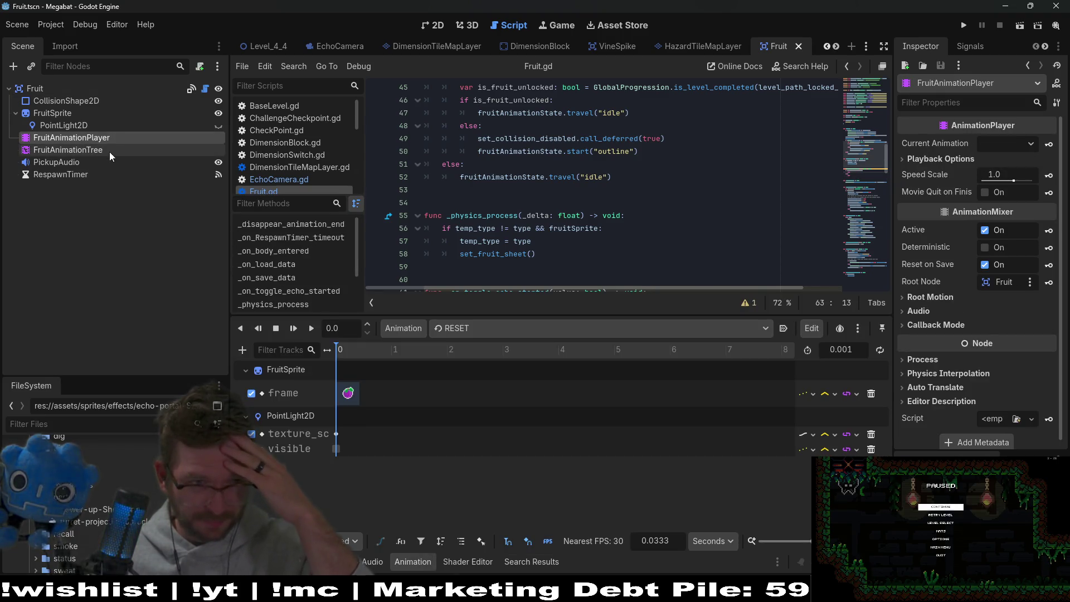
{"action": "left_click", "coordinate": [110, 153]}
{"action": "left_click", "coordinate": [119, 146]}
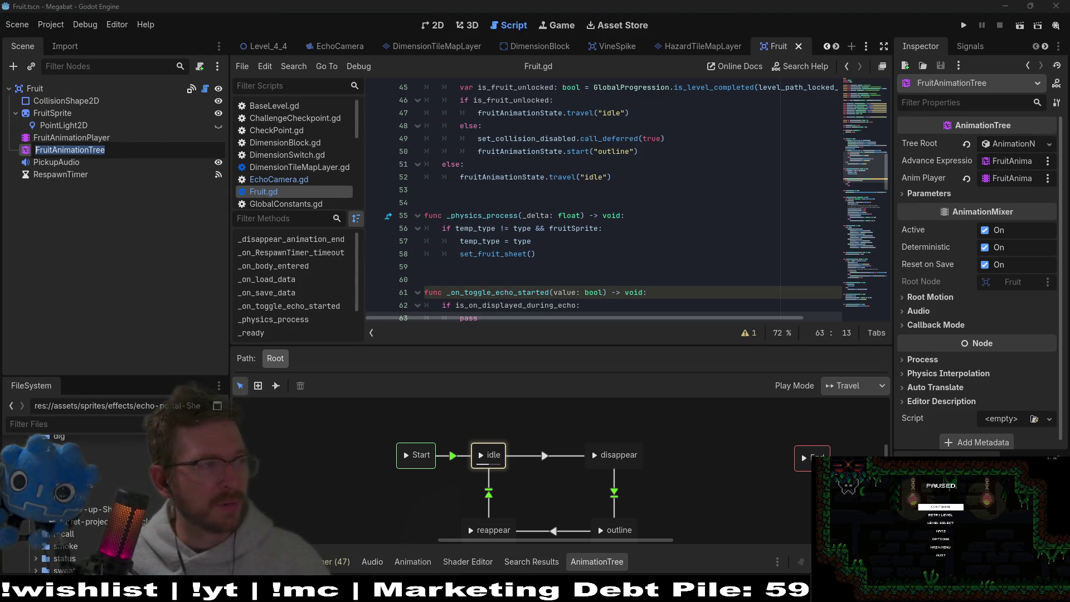
{"action": "key", "text": "Escape"}
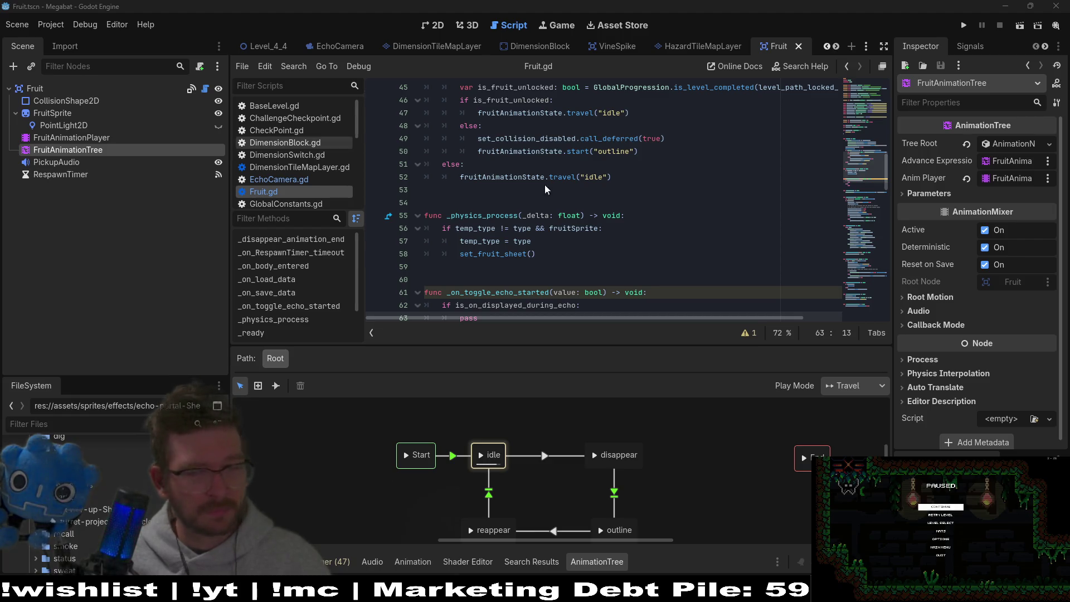
{"action": "left_click", "coordinate": [982, 231]}
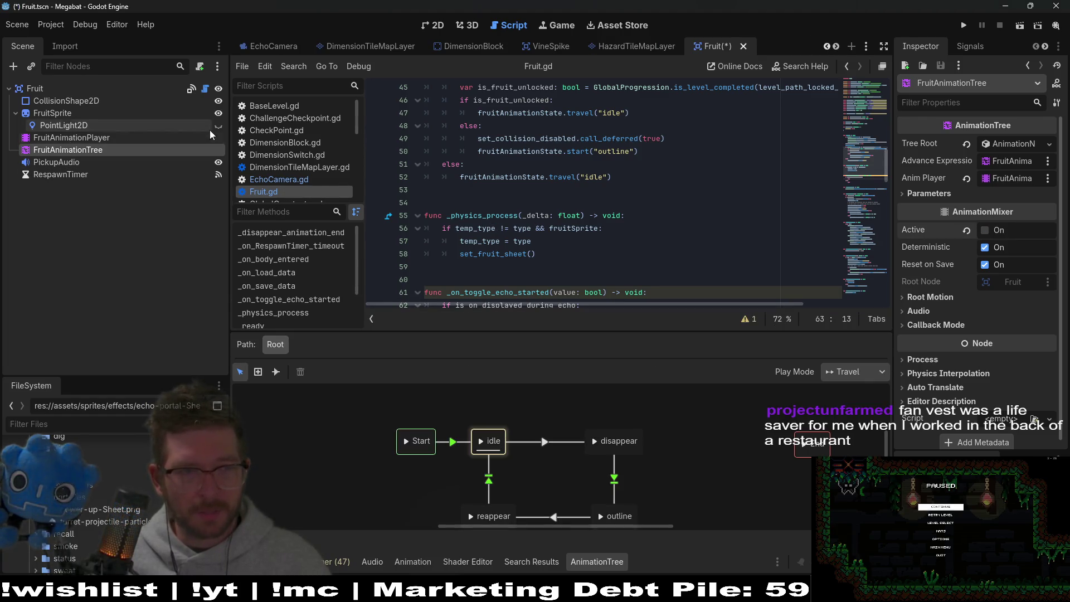
Examine the FruitAnimationTree state machine graph, then select FruitAnimationPlayer for its animations
{"action": "left_click", "coordinate": [73, 140]}
{"action": "left_click", "coordinate": [81, 150]}
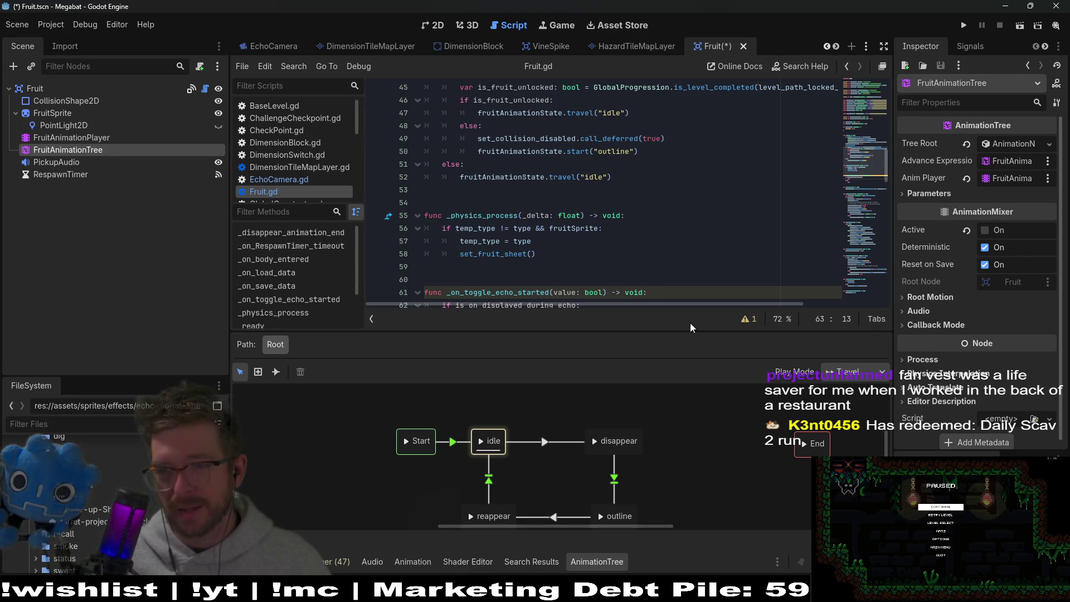
{"action": "mouse_move", "coordinate": [659, 332]}
{"action": "left_mouse_down"}
{"action": "mouse_move", "coordinate": [659, 295]}
{"action": "mouse_move", "coordinate": [686, 355]}
{"action": "left_mouse_up"}
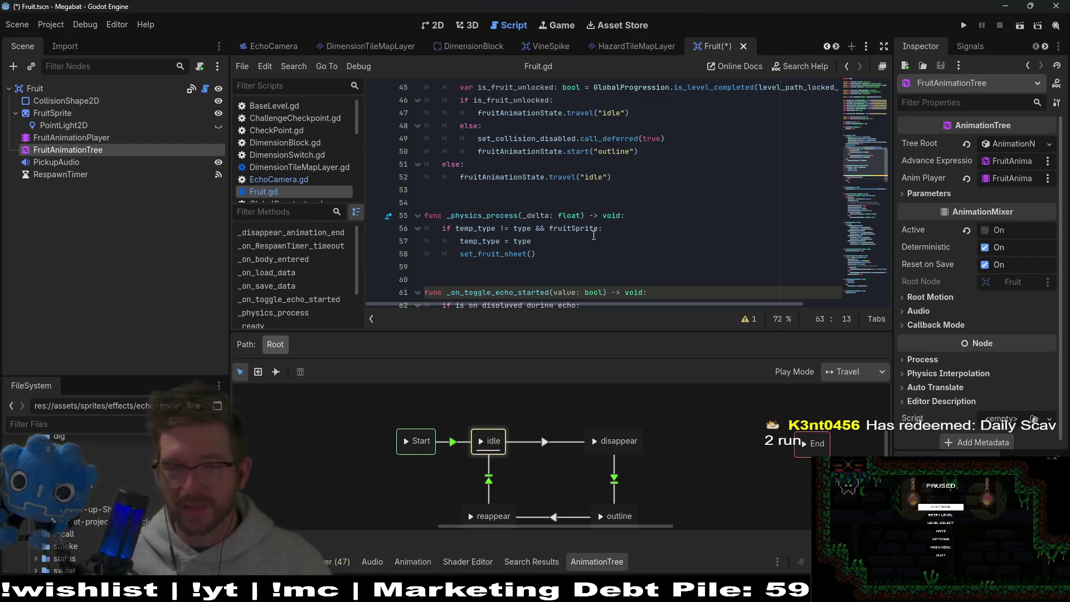
{"action": "scroll", "coordinate": [592, 234], "scroll_direction": "down", "scroll_amount": 1}
{"action": "scroll", "coordinate": [591, 234], "scroll_direction": "down", "scroll_amount": 2}
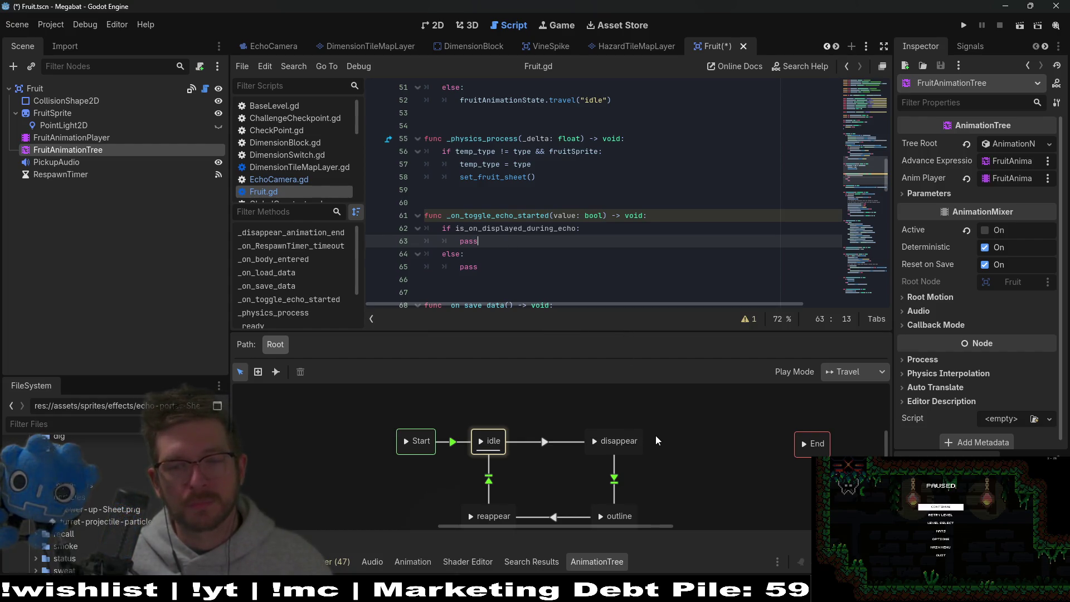
{"action": "left_click_drag", "start_coordinate": [655, 436], "coordinate": [660, 418]}
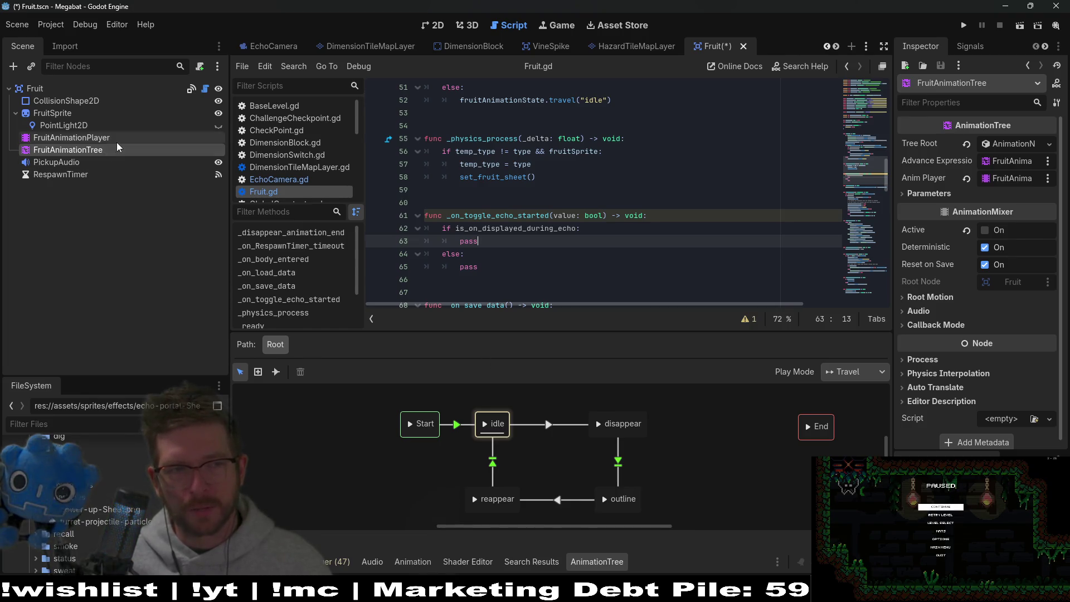
{"action": "left_click", "coordinate": [71, 138]}
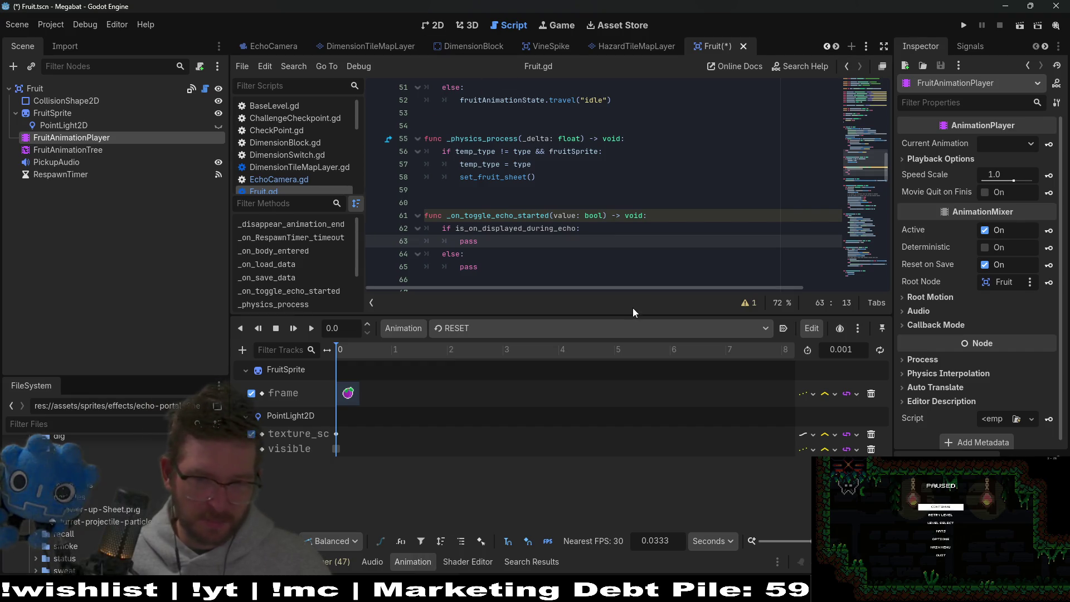
Preview the disappear, idle, outline and reappear animations, ending back on disappear
{"action": "left_click", "coordinate": [557, 332]}
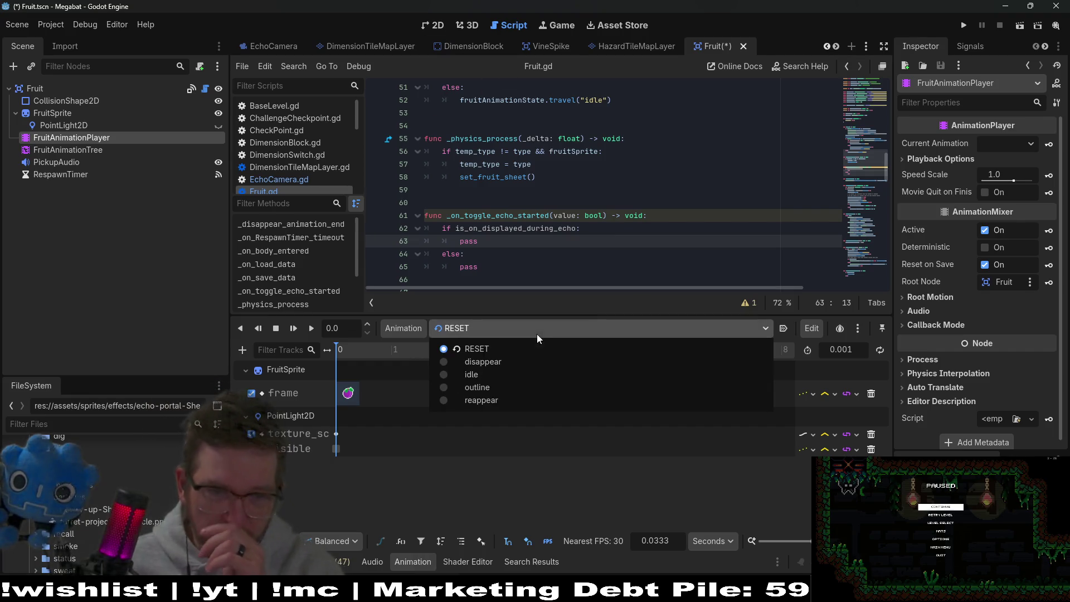
{"action": "left_click", "coordinate": [487, 362]}
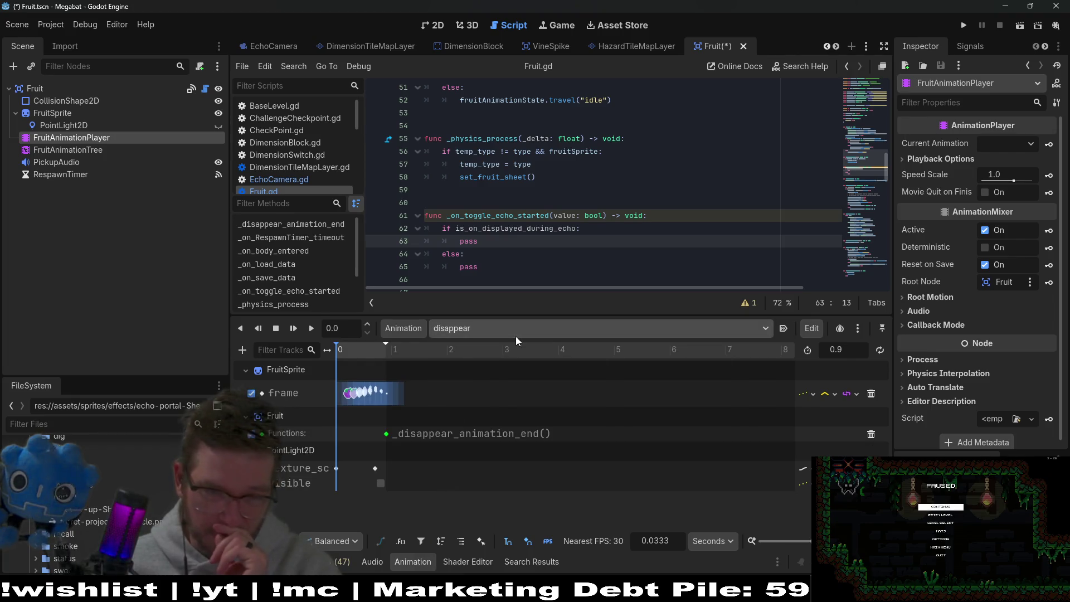
{"action": "left_click", "coordinate": [517, 332]}
{"action": "left_click", "coordinate": [494, 375]}
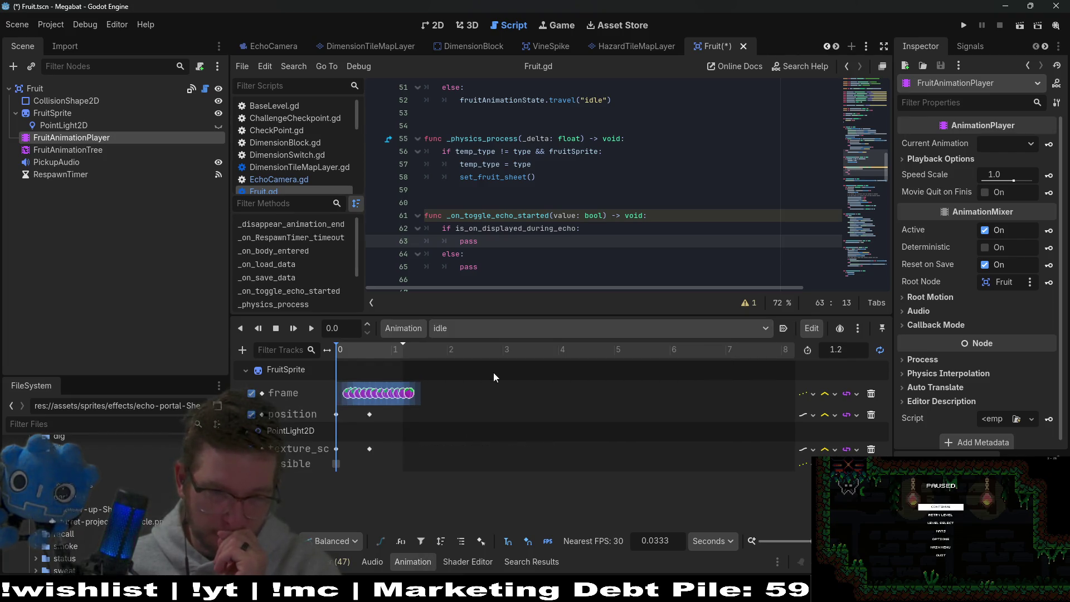
{"action": "left_click", "coordinate": [509, 328]}
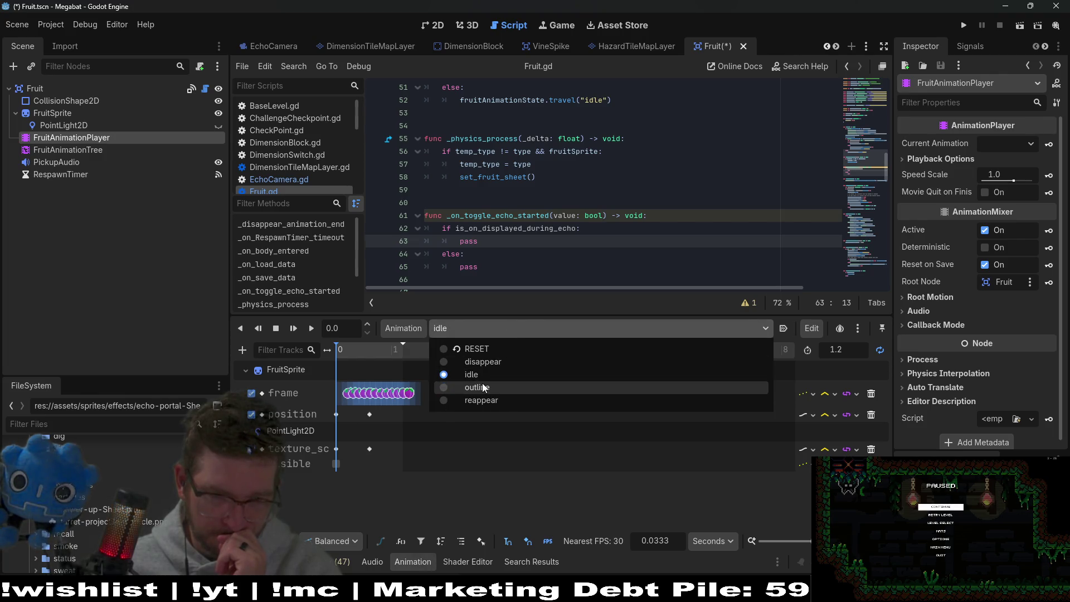
{"action": "left_click", "coordinate": [482, 385]}
{"action": "left_click", "coordinate": [507, 328]}
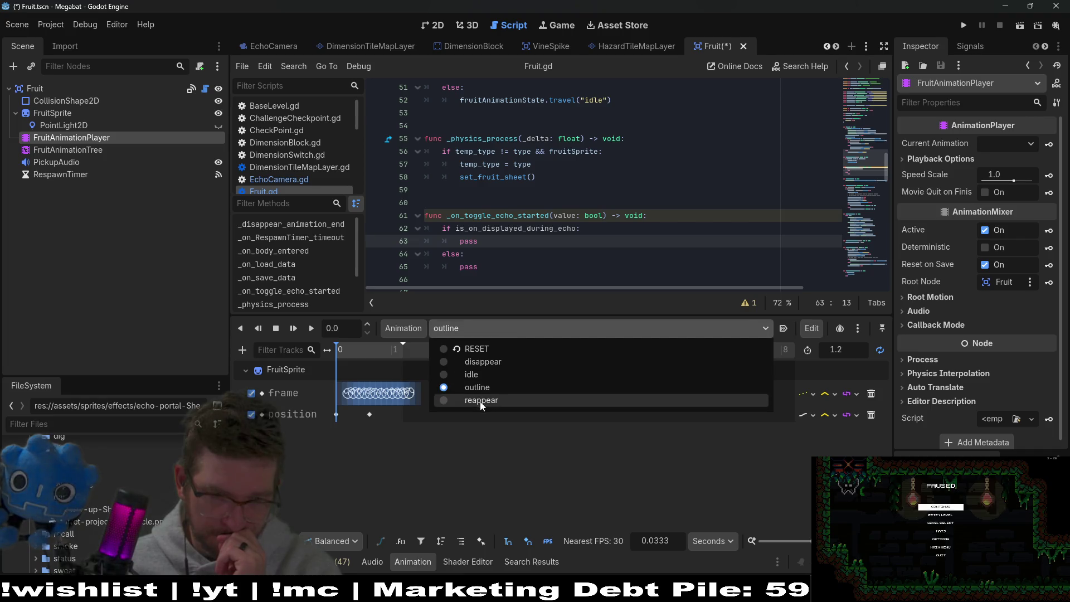
{"action": "left_click", "coordinate": [480, 400]}
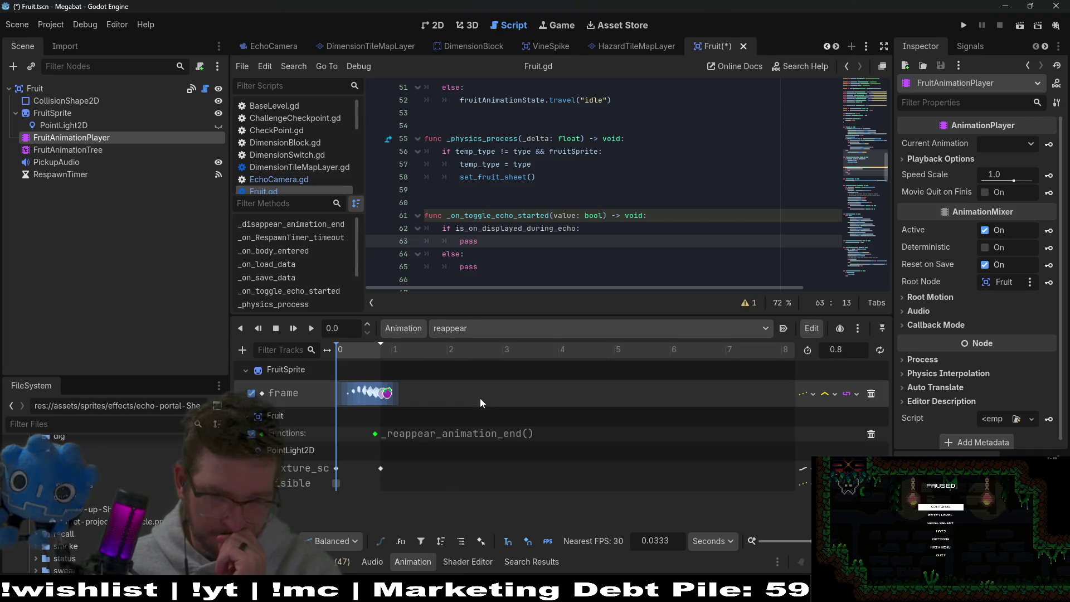
{"action": "left_click", "coordinate": [485, 336]}
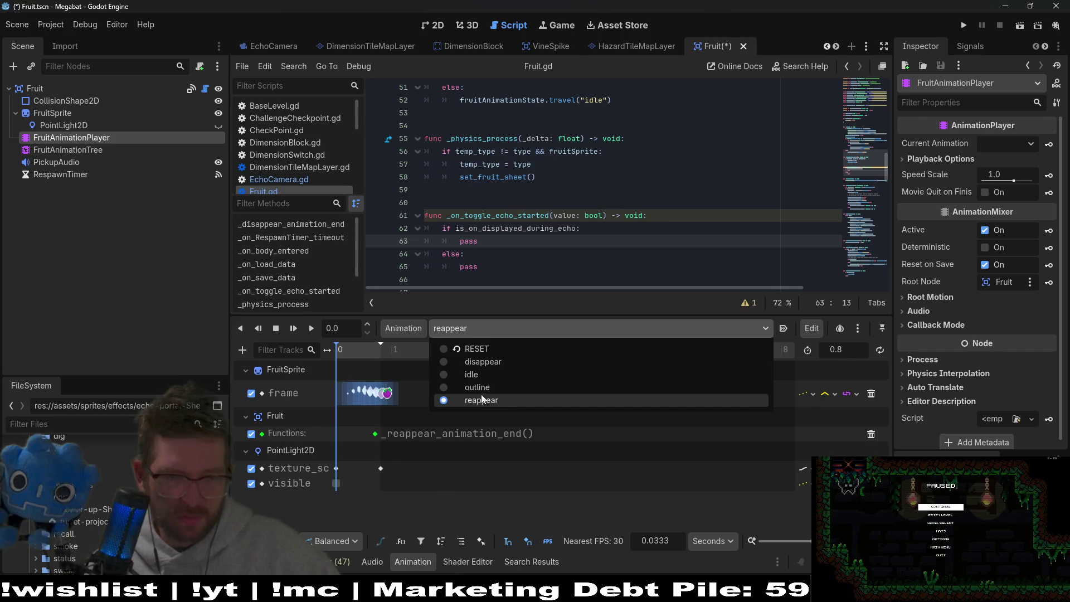
{"action": "left_click", "coordinate": [507, 365]}
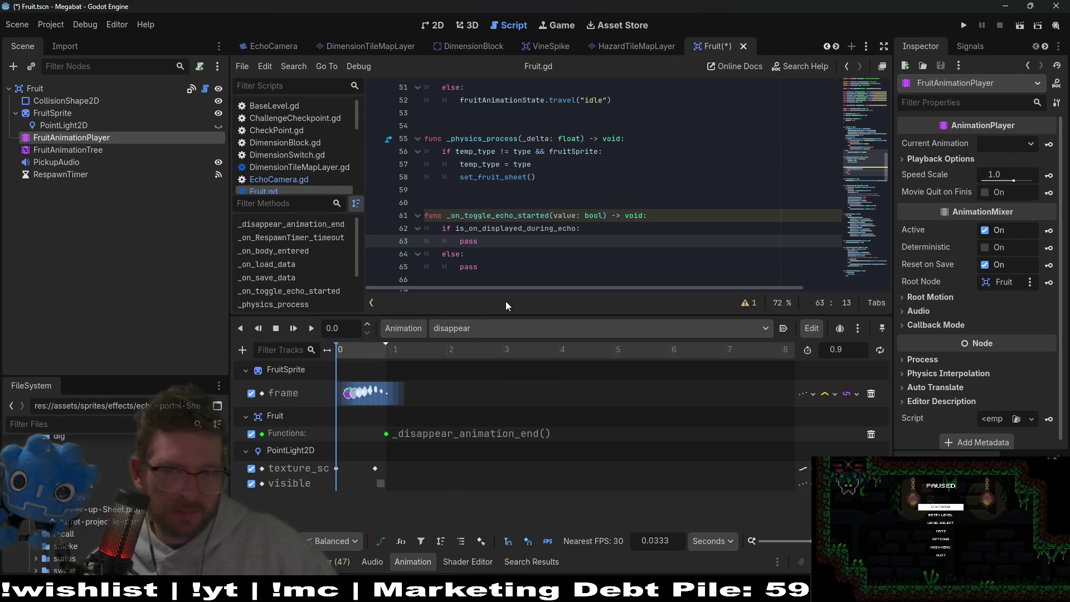
{"action": "left_click", "coordinate": [864, 275]}
{"action": "scroll", "coordinate": [673, 219], "scroll_direction": "down", "scroll_amount": 2}
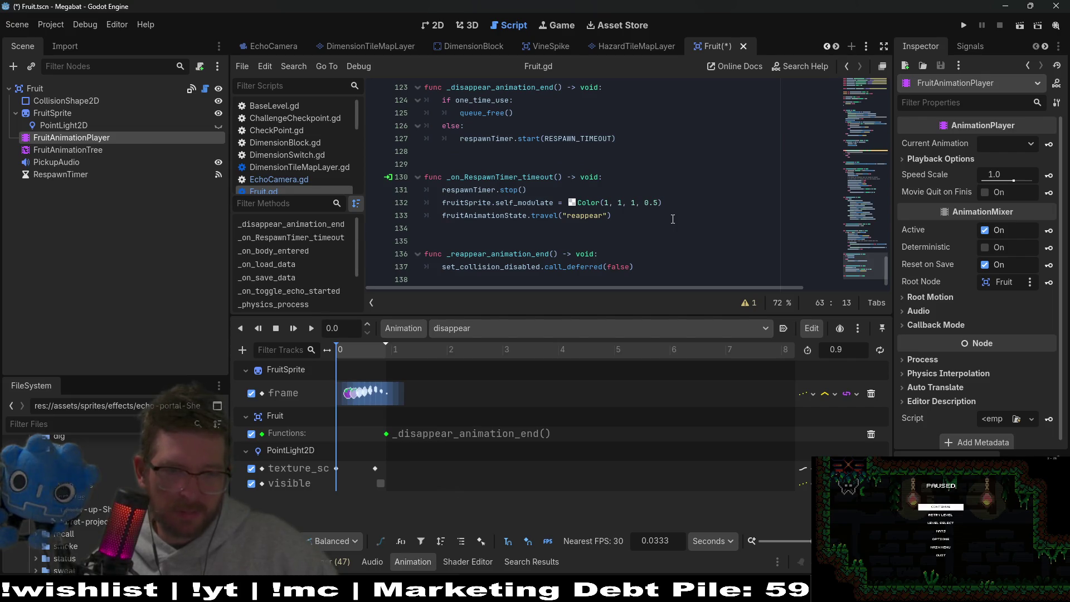
{"action": "scroll", "coordinate": [673, 219], "scroll_direction": "up", "scroll_amount": 20}
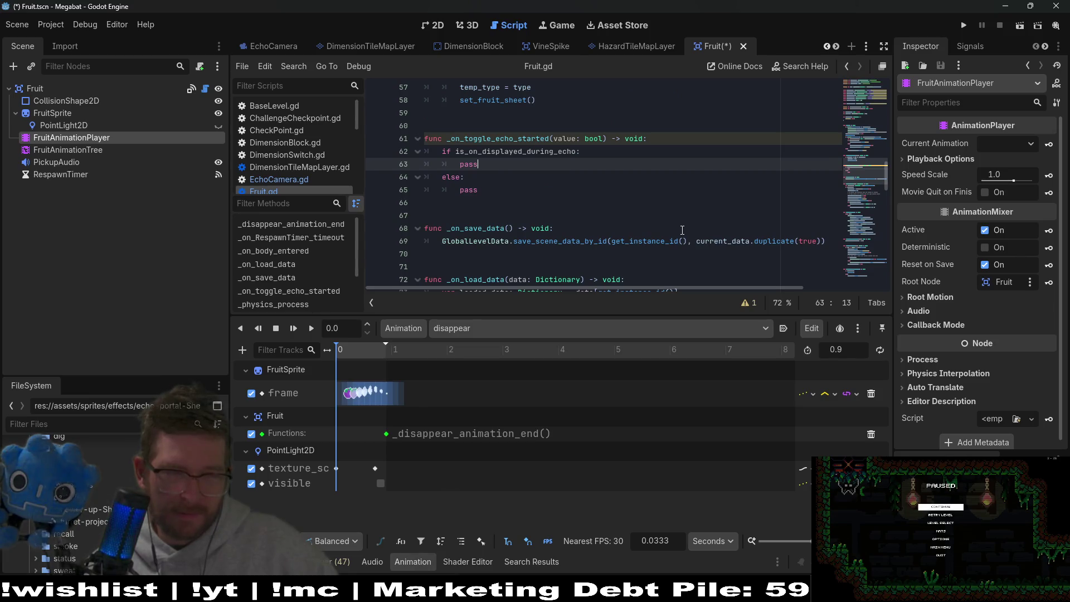
{"action": "left_click", "coordinate": [548, 204]}
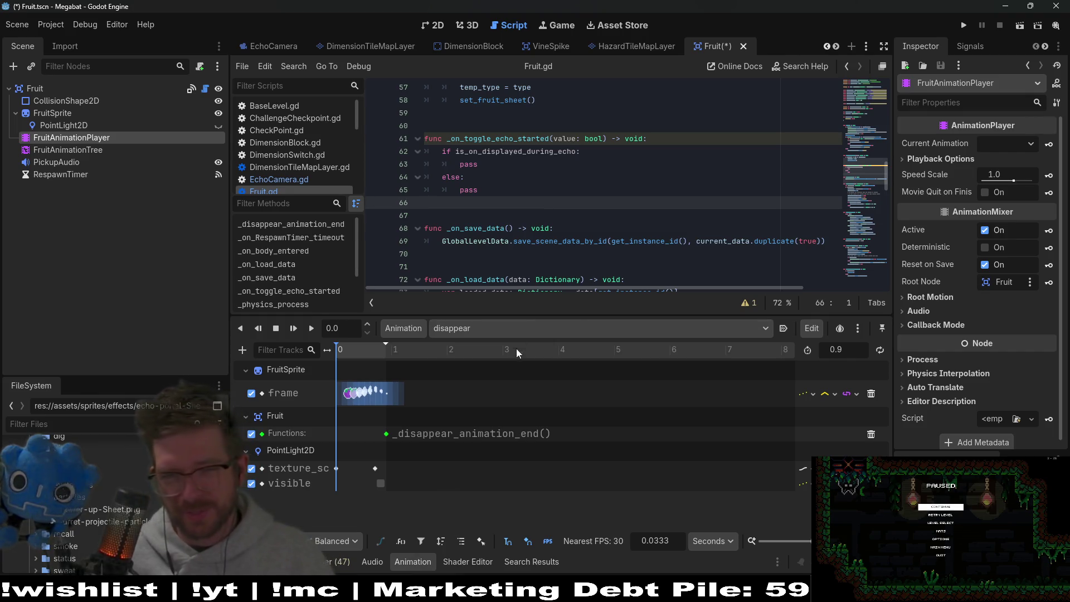
{"action": "mouse_move", "coordinate": [606, 315]}
{"action": "left_mouse_down"}
{"action": "mouse_move", "coordinate": [626, 430]}
{"action": "mouse_move", "coordinate": [568, 394]}
{"action": "mouse_move", "coordinate": [491, 381]}
{"action": "left_mouse_up"}
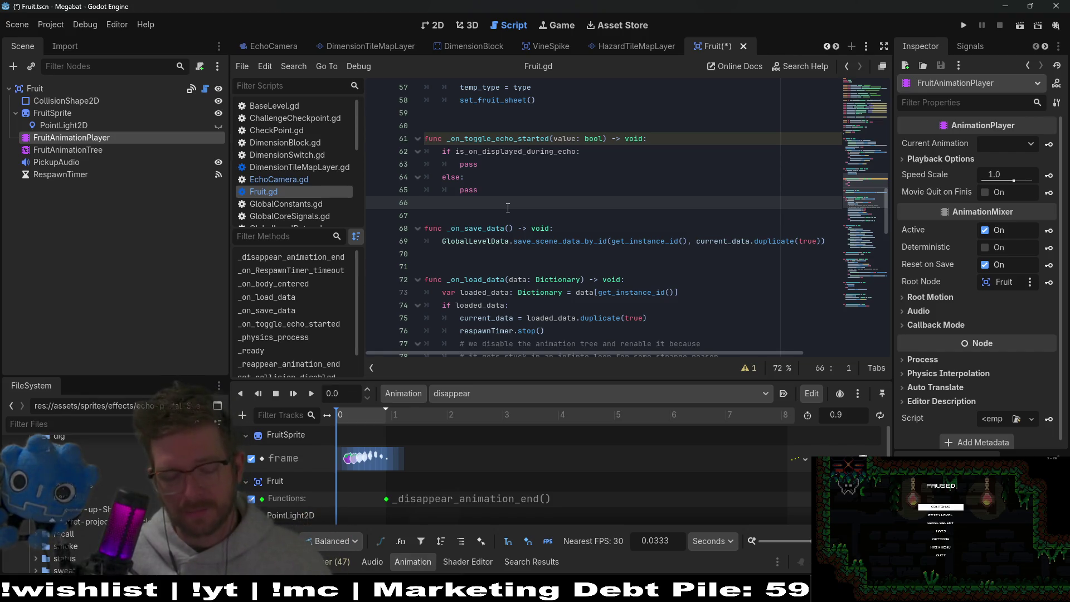
{"action": "key", "text": "ctrl+f"}
{"action": "type", "text": "collision"}
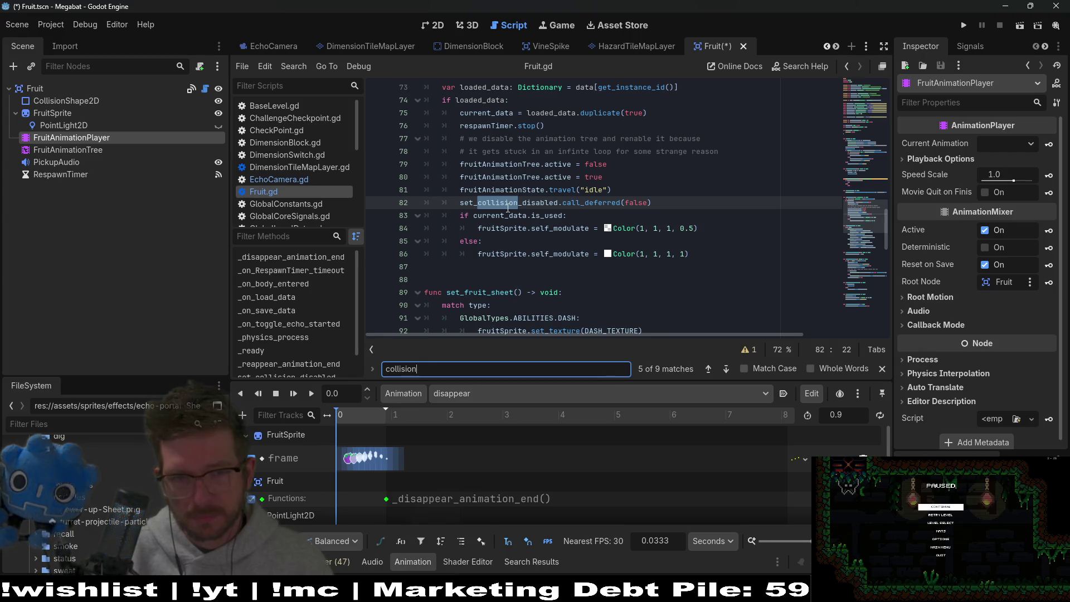
{"action": "left_click", "coordinate": [507, 206]}
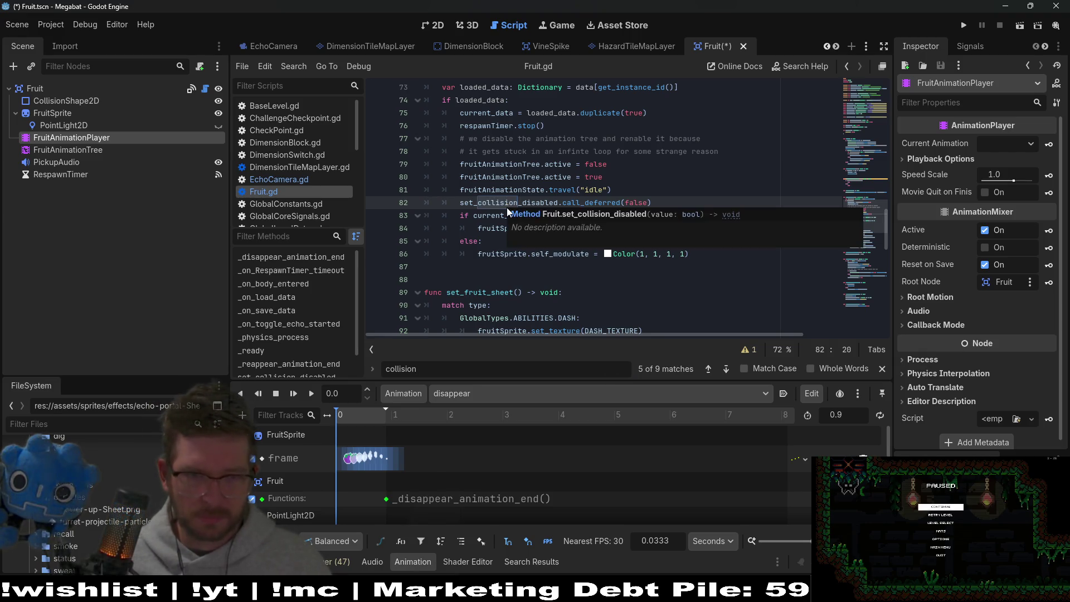
{"action": "left_click", "coordinate": [492, 202]}
{"action": "double_click", "coordinate": [492, 203]}
{"action": "key", "text": "ctrl+f"}
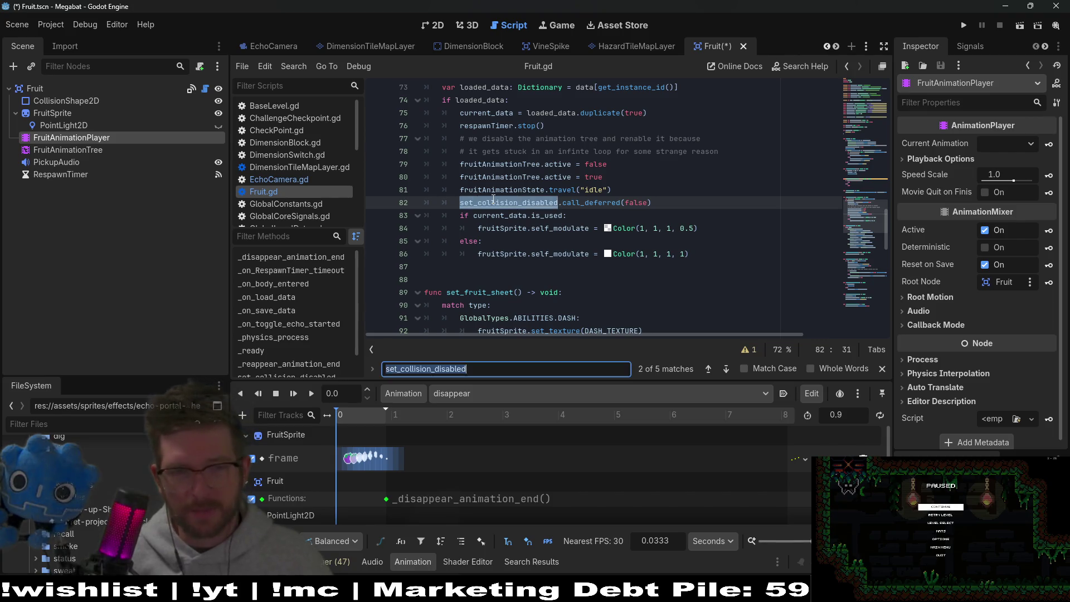
{"action": "key", "text": "Return"}
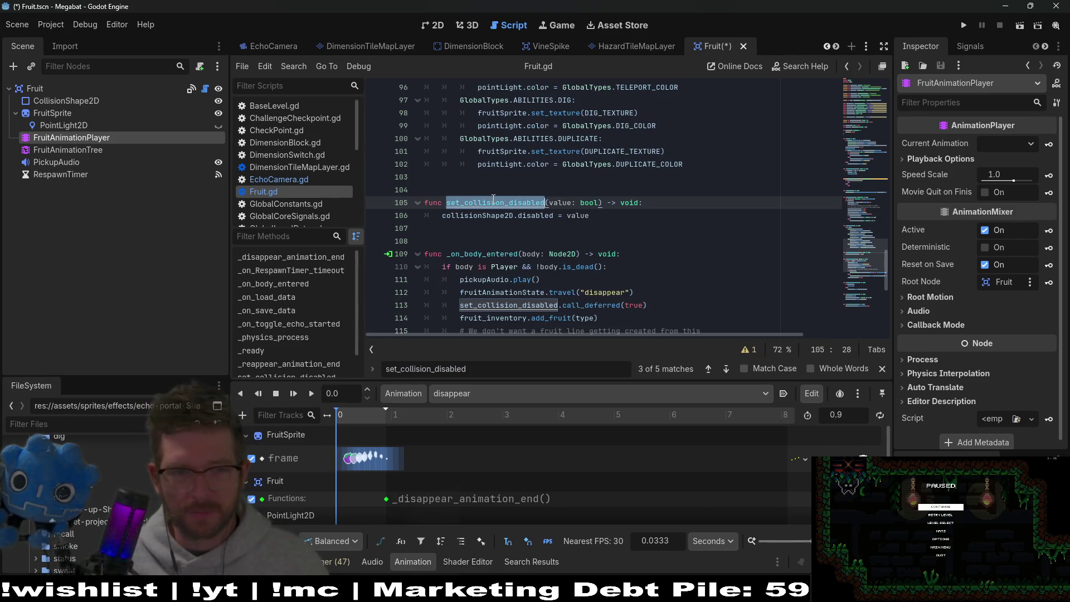
{"action": "scroll", "coordinate": [493, 199], "scroll_direction": "up", "scroll_amount": 5}
{"action": "scroll", "coordinate": [494, 200], "scroll_direction": "up", "scroll_amount": 5}
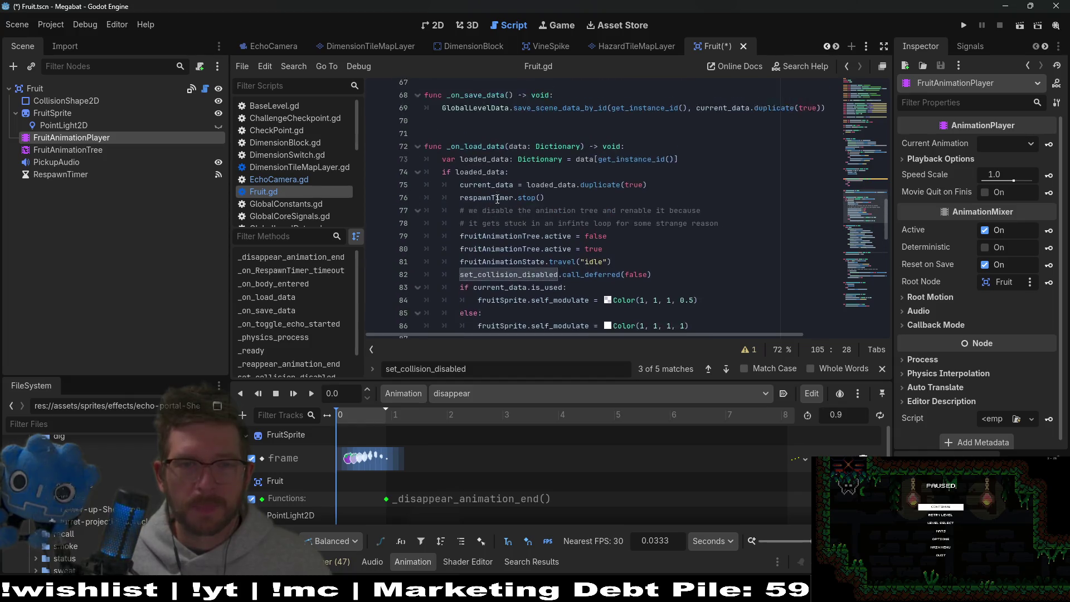
Replace the if branch's pass on line 63 with visible = value
{"action": "left_click", "coordinate": [481, 165]}
{"action": "key", "text": "BackSpace"}
{"action": "key", "text": "BackSpace"}
{"action": "key", "text": "BackSpace"}
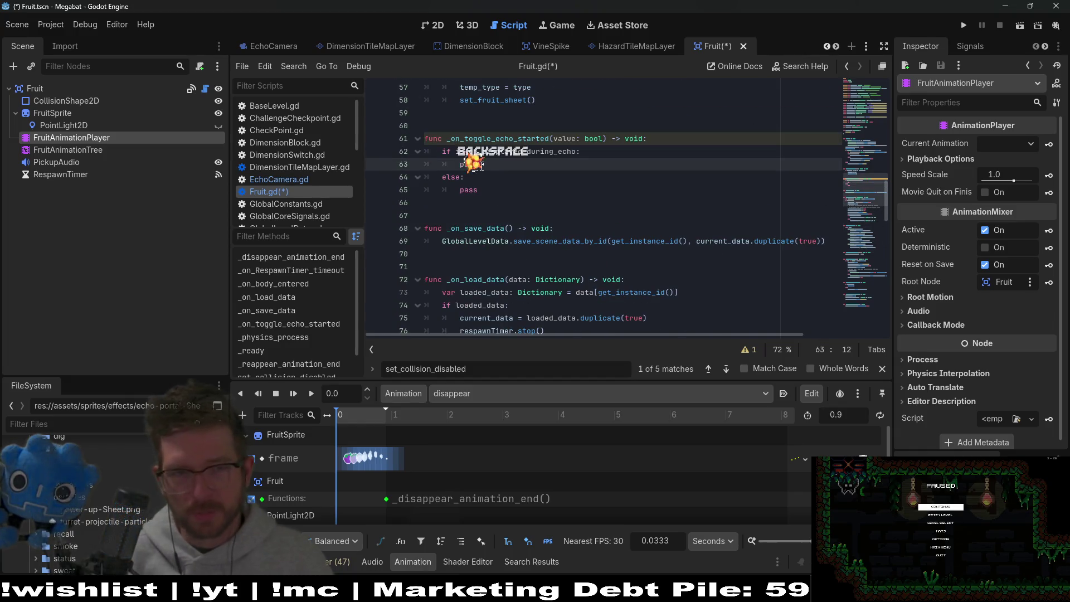
{"action": "type", "text": "visi"}
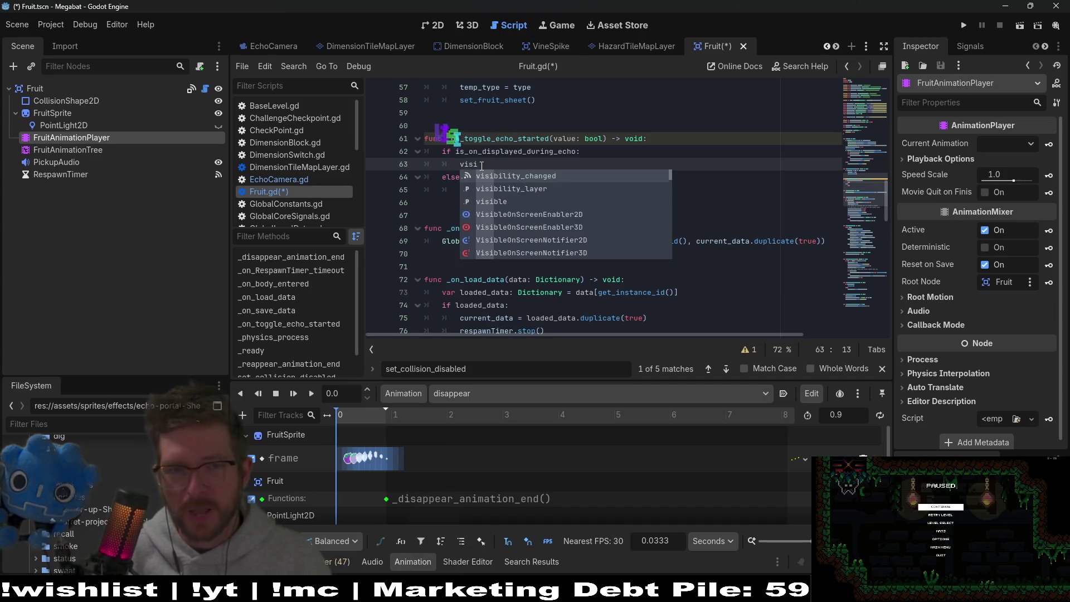
{"action": "key", "text": "Return"}
{"action": "type", "text": "="}
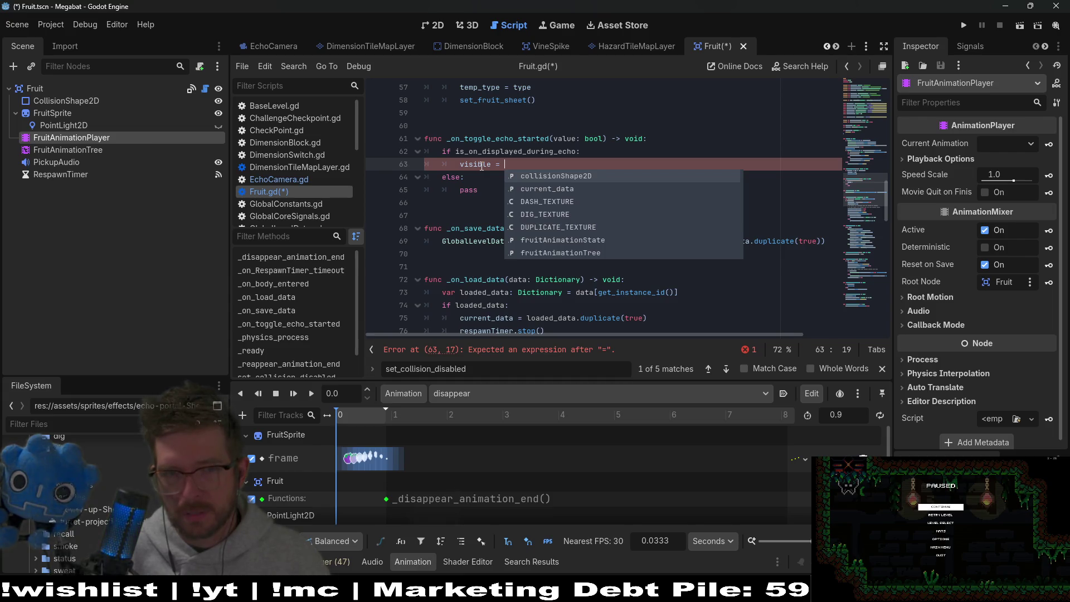
{"action": "type", "text": "l"}
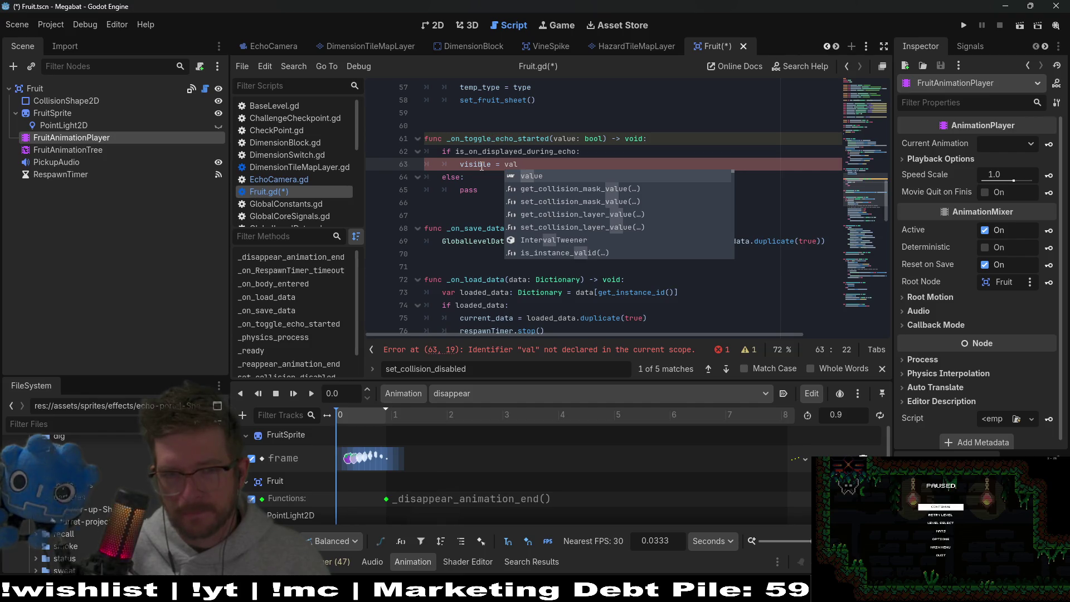
{"action": "key", "text": "BackSpace"}
{"action": "key", "text": "BackSpace"}
{"action": "key", "text": "BackSpace"}
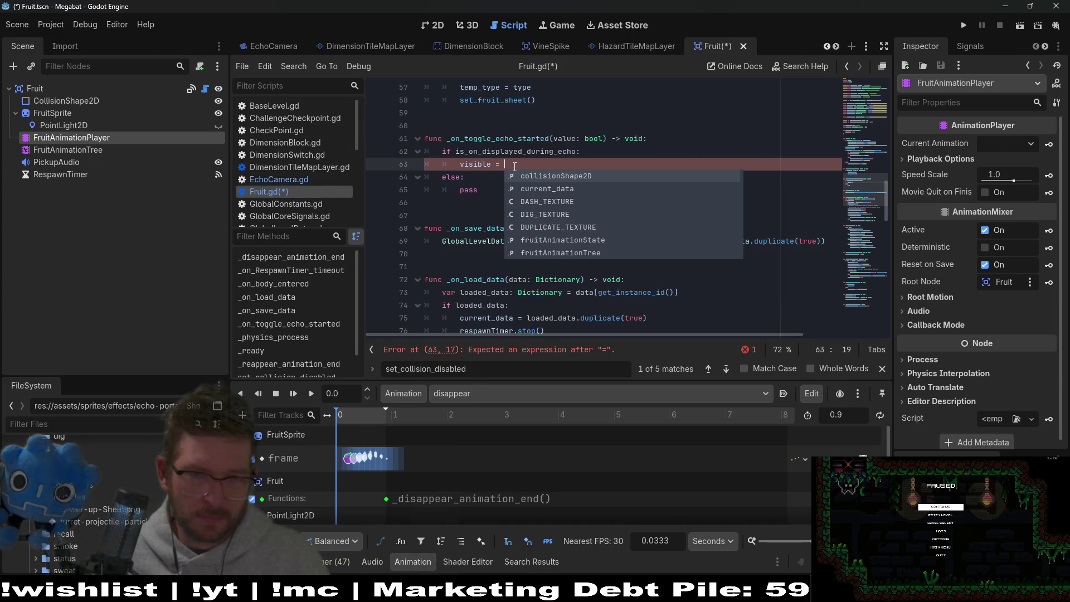
{"action": "key", "text": "Escape"}
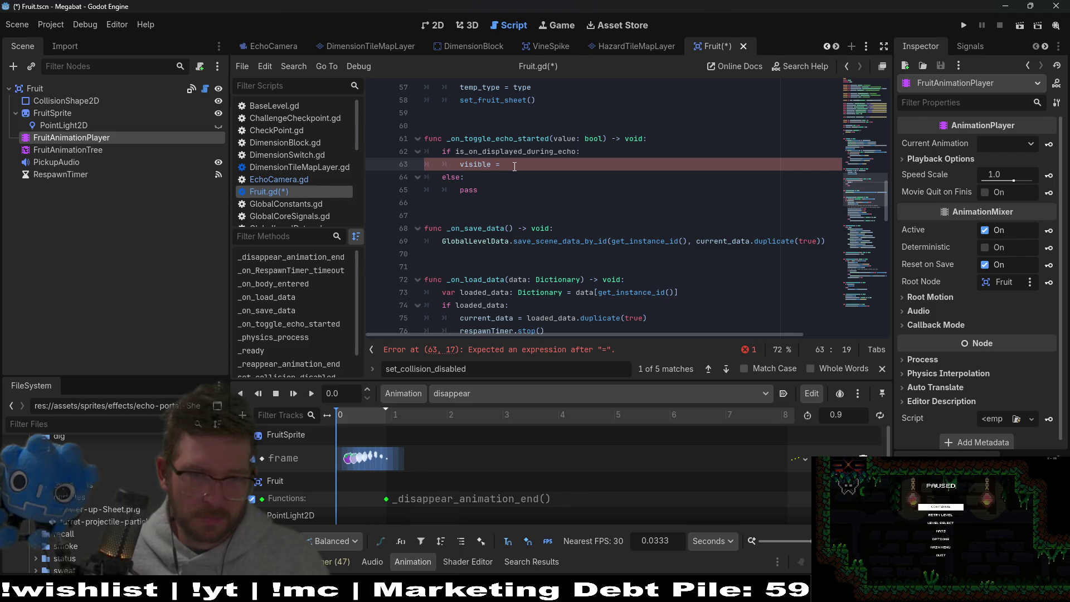
{"action": "type", "text": "value"}
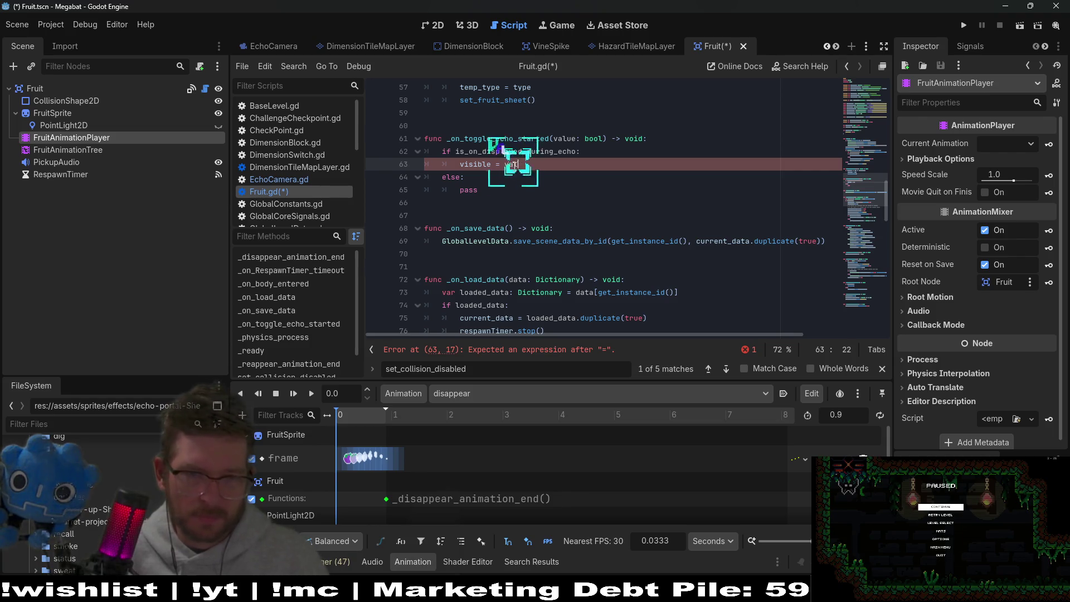
{"action": "key", "text": "Return"}
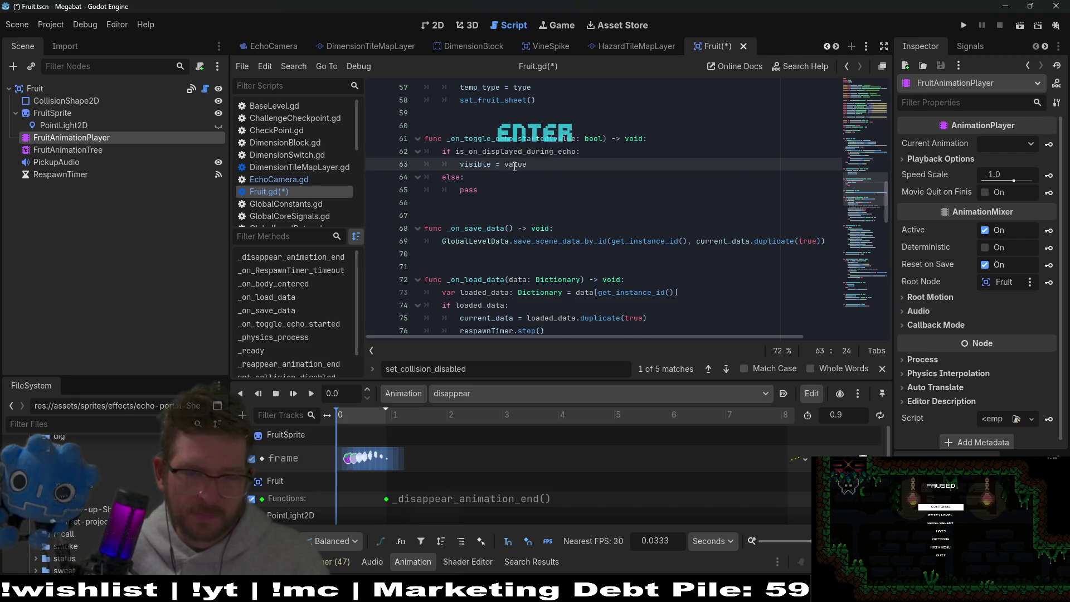
Add set_collision_disabled.call_deferred(value) on the next line
{"action": "key", "text": "Return"}
{"action": "type", "text": "set_collision_disabled"}
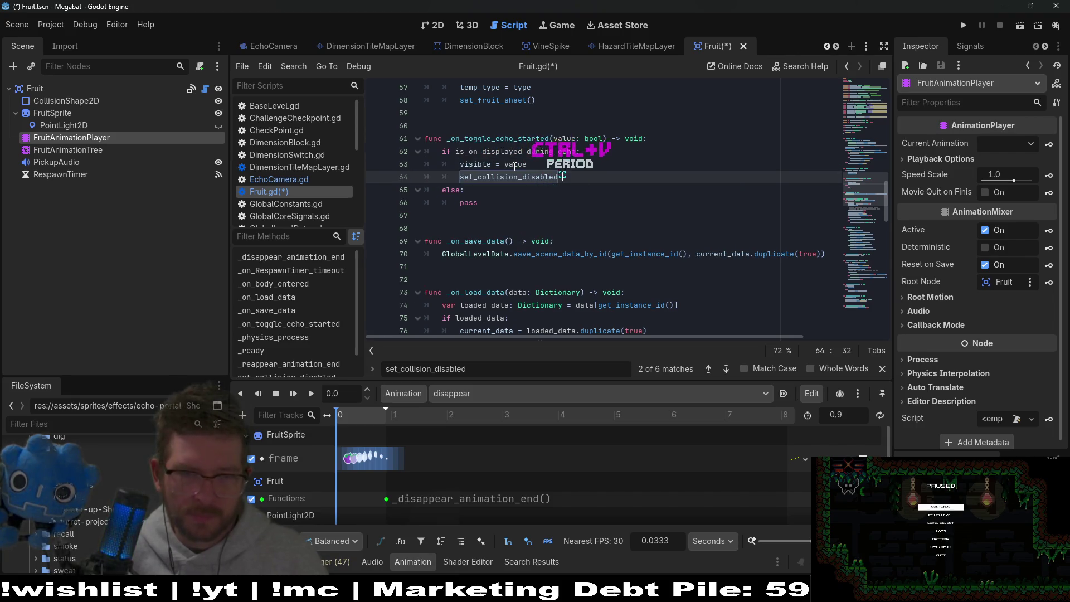
{"action": "type", "text": ".call_d"}
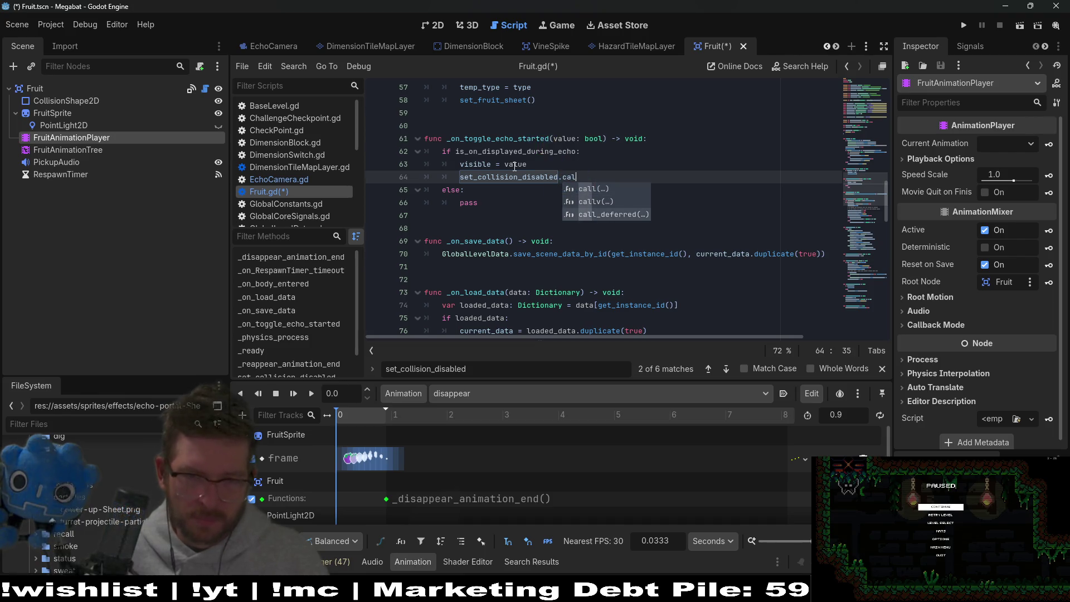
{"action": "key", "text": "Return"}
{"action": "type", "text": "value"}
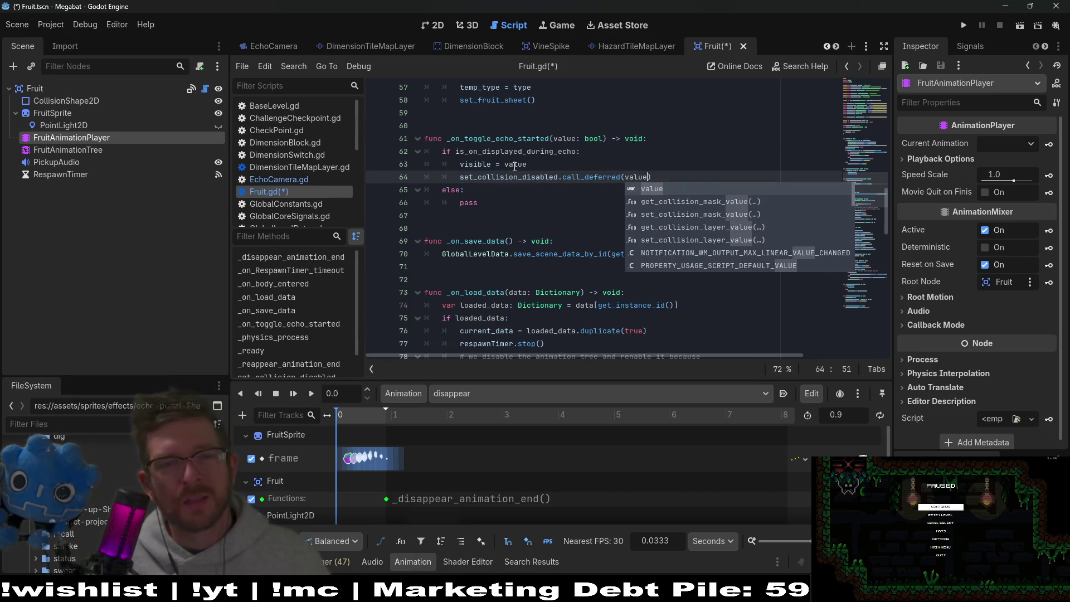
Highlight value and the if condition to check where value is used
{"action": "double_click", "coordinate": [476, 163]}
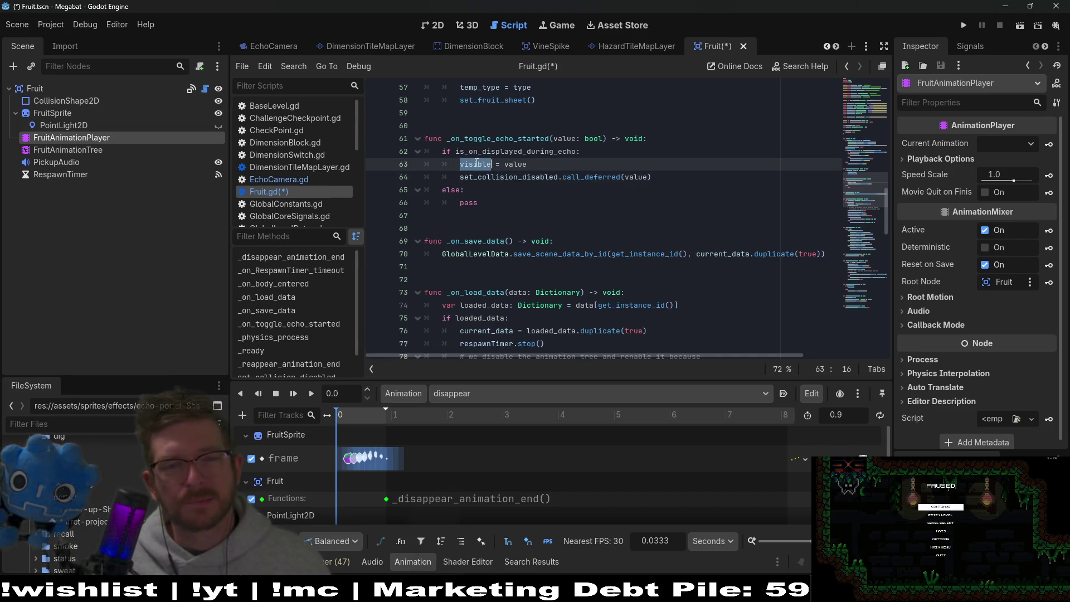
{"action": "left_click", "coordinate": [505, 164]}
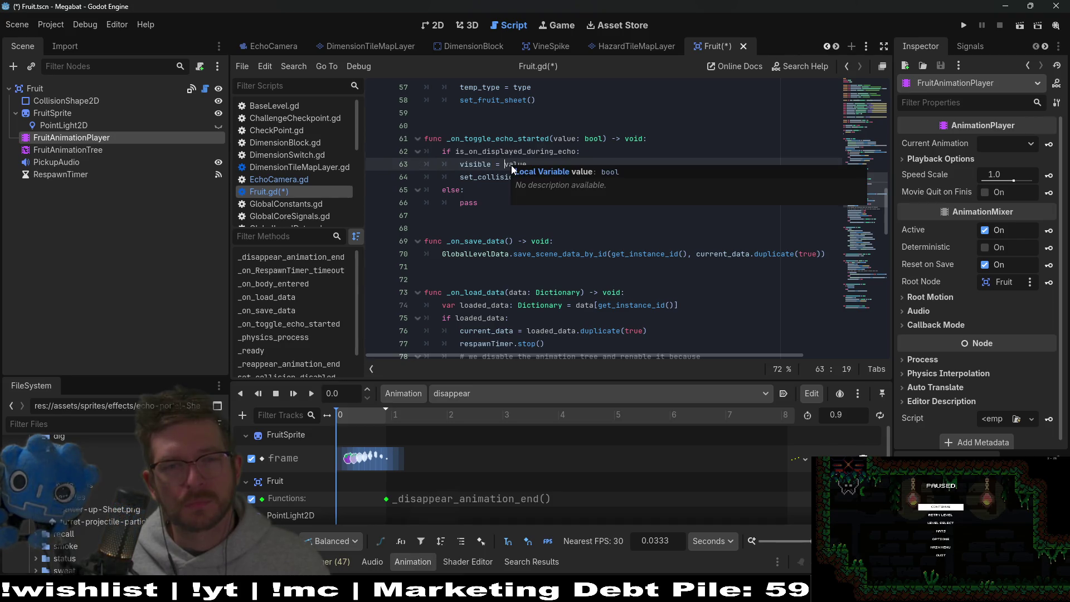
{"action": "double_click", "coordinate": [510, 164]}
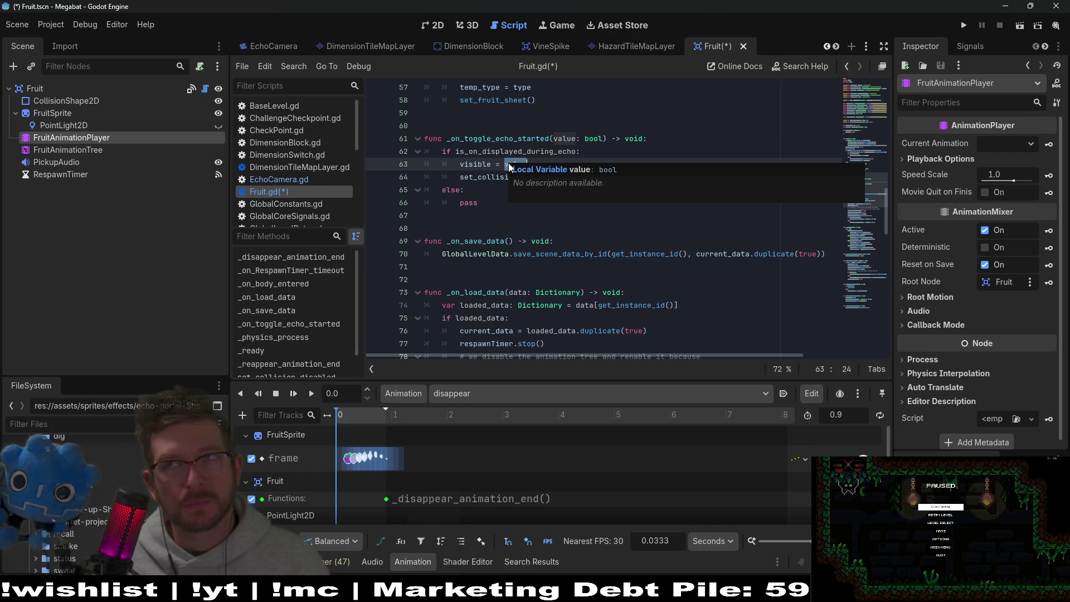
{"action": "double_click", "coordinate": [558, 137]}
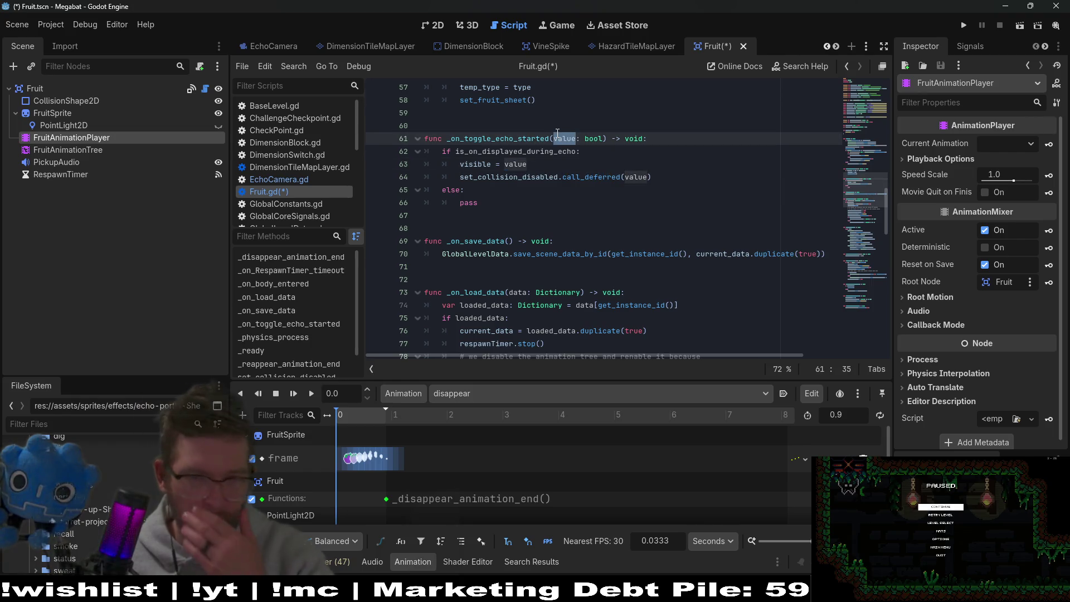
{"action": "left_click", "coordinate": [506, 151]}
{"action": "double_click", "coordinate": [506, 151]}
Use is_on_displayed_during_echo instead of value for visible and the deferred collision call
{"action": "type", "text": "is_on"}
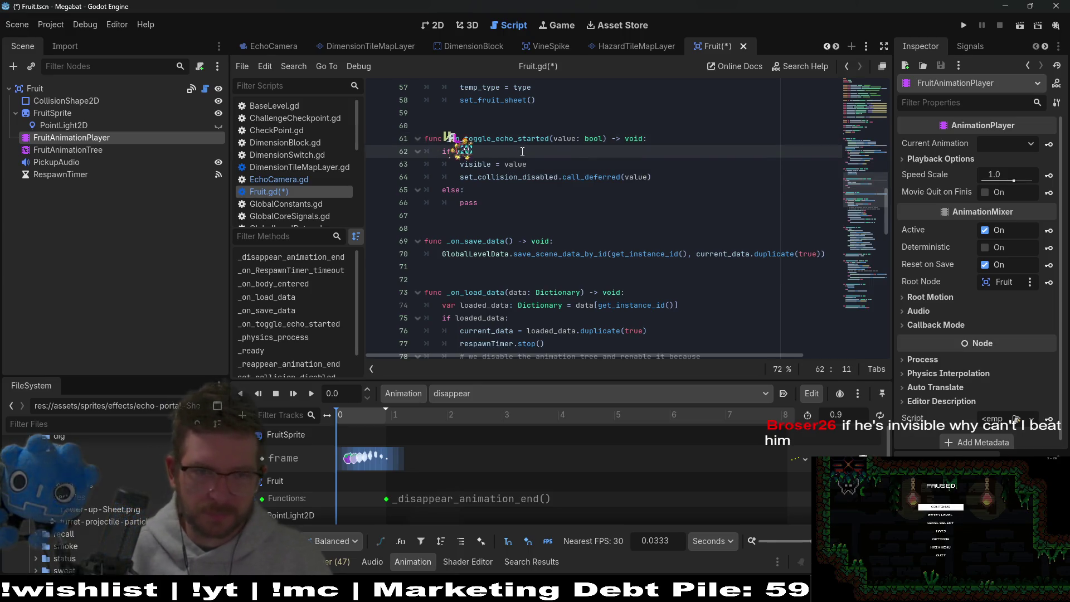
{"action": "key", "text": "ctrl+z"}
{"action": "double_click", "coordinate": [515, 164]}
{"action": "type", "text": "is_on_displayed_during_echo"}
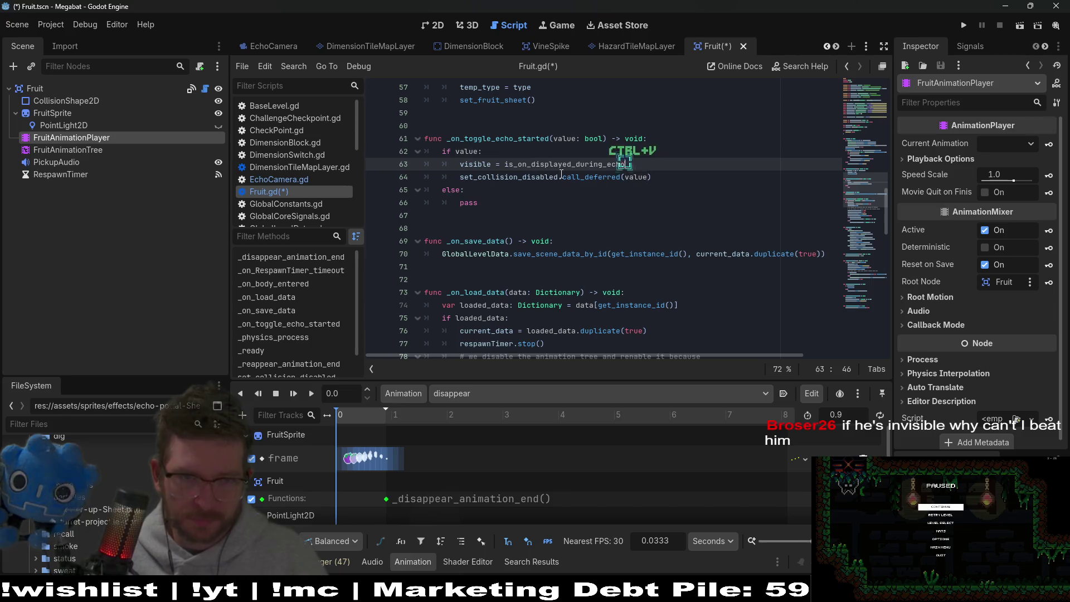
{"action": "key", "text": "Down"}
{"action": "key", "text": "ctrl+shift+Right"}
{"action": "type", "text": "is_on_displayed_during_echo"}
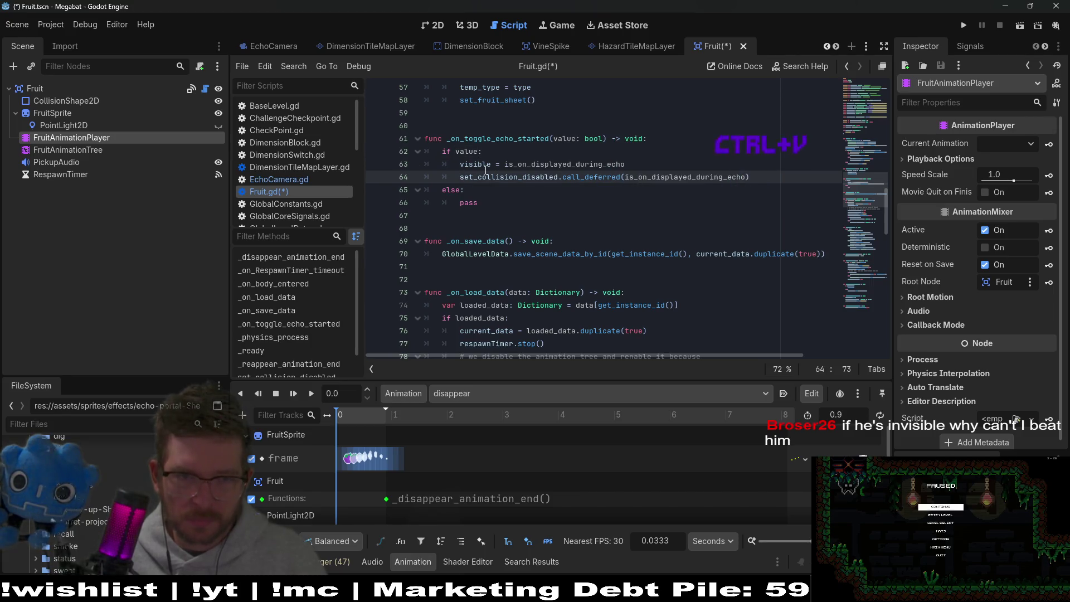
Negate the flag in the if branch's set_collision_disabled call
{"action": "left_click", "coordinate": [510, 152]}
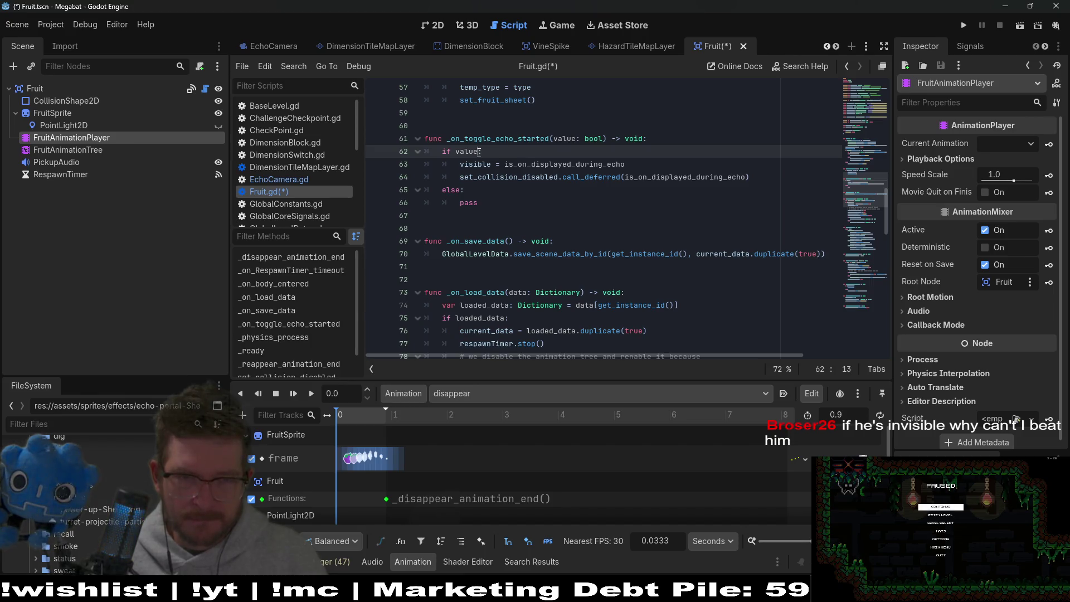
{"action": "left_click", "coordinate": [492, 143]}
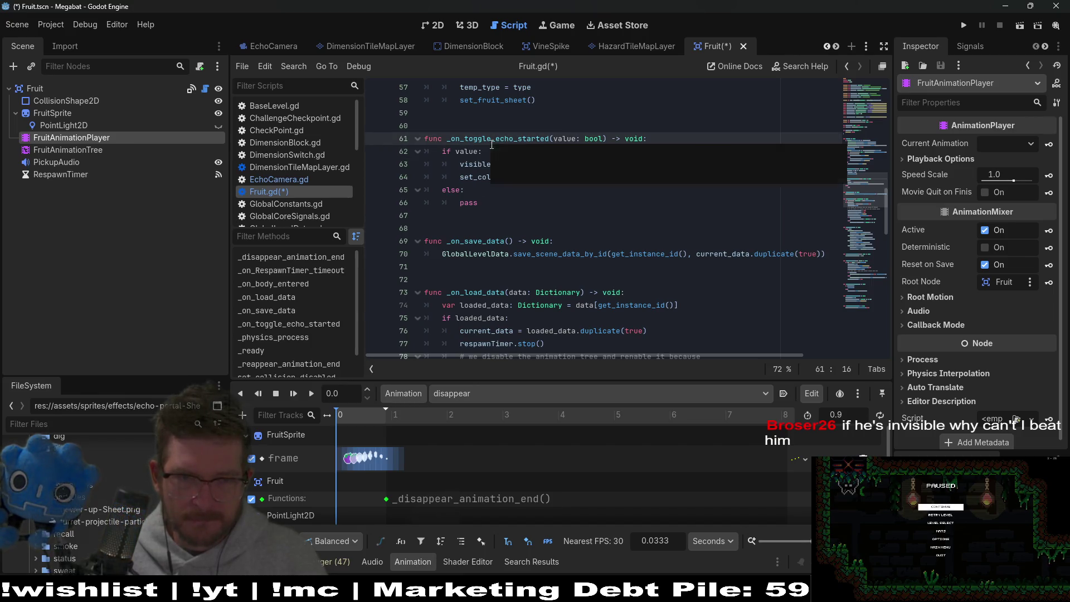
{"action": "double_click", "coordinate": [466, 151]}
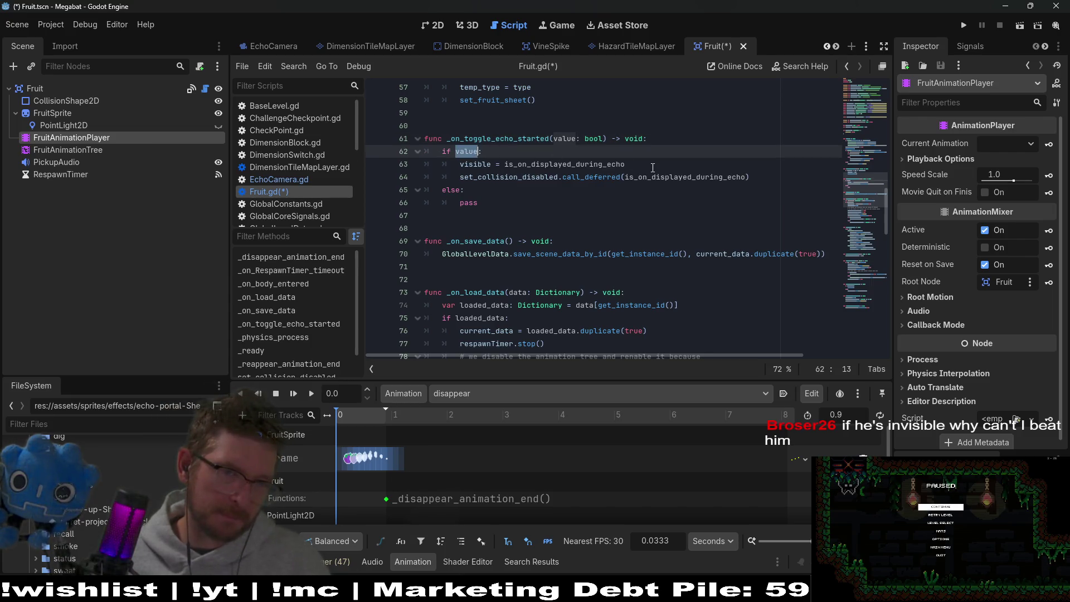
{"action": "left_click", "coordinate": [504, 165]}
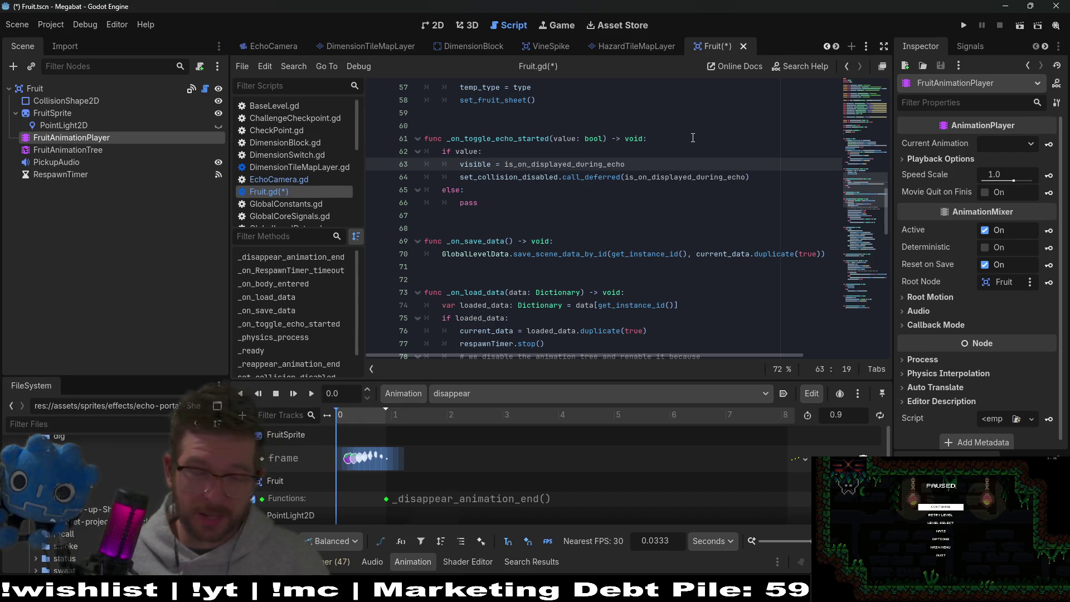
{"action": "mouse_move", "coordinate": [531, 164]}
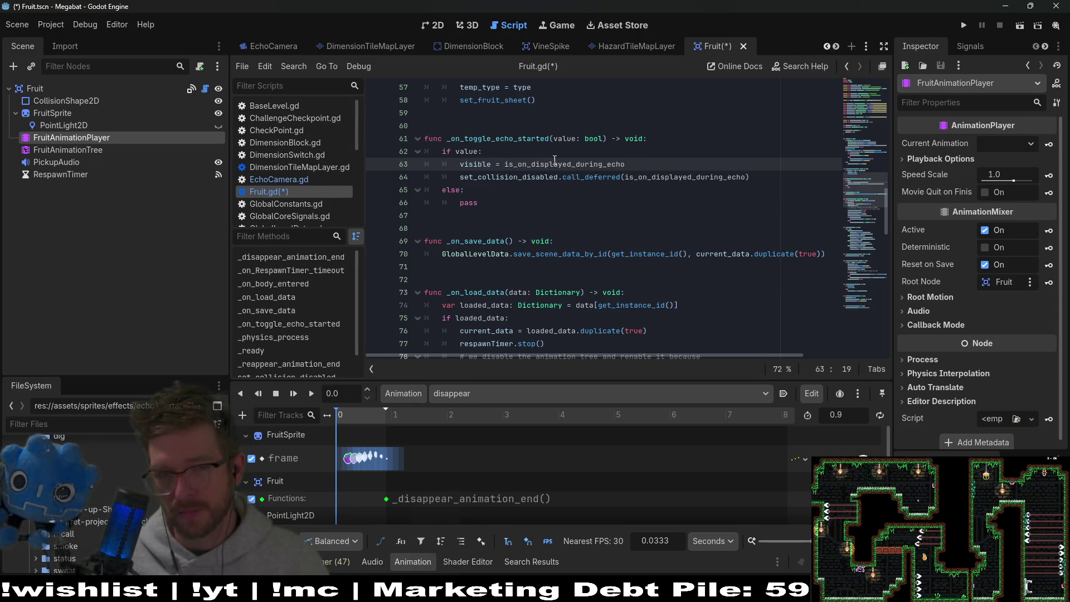
{"action": "key", "text": "Up"}
{"action": "key", "text": "Up"}
{"action": "key", "text": "Up"}
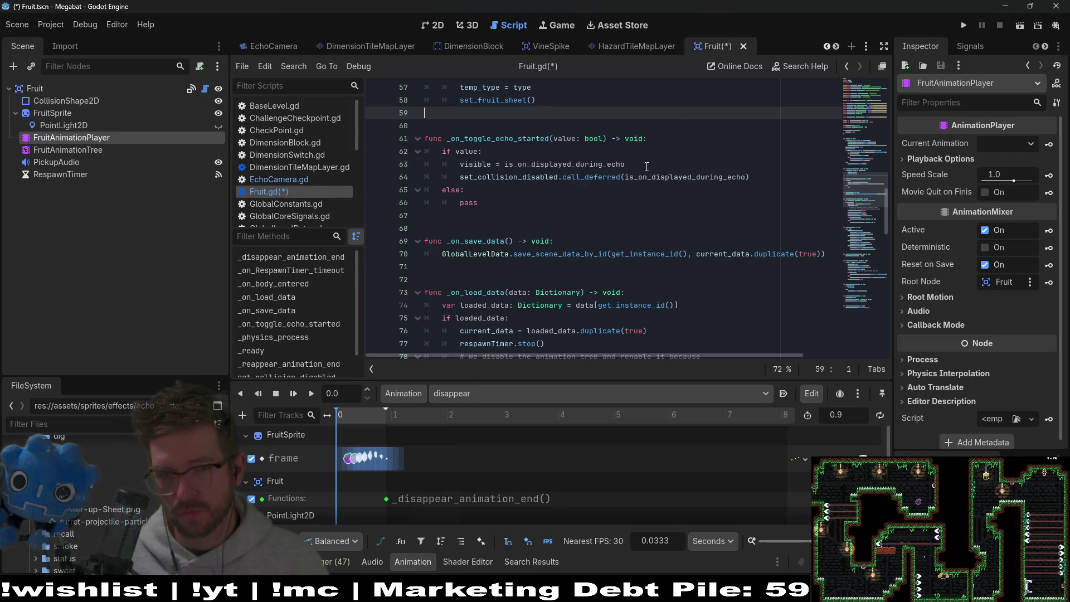
{"action": "left_click", "coordinate": [624, 176]}
{"action": "type", "text": "!"}
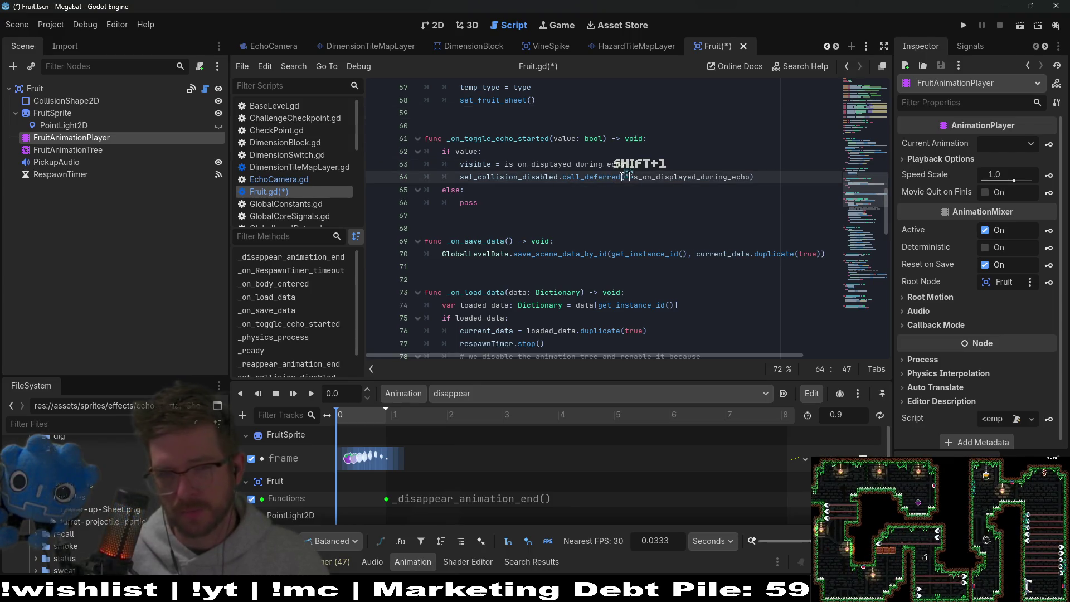
Copy both if-branch lines over the else pass, invert them, and save Fruit.gd
{"action": "left_click", "coordinate": [686, 154]}
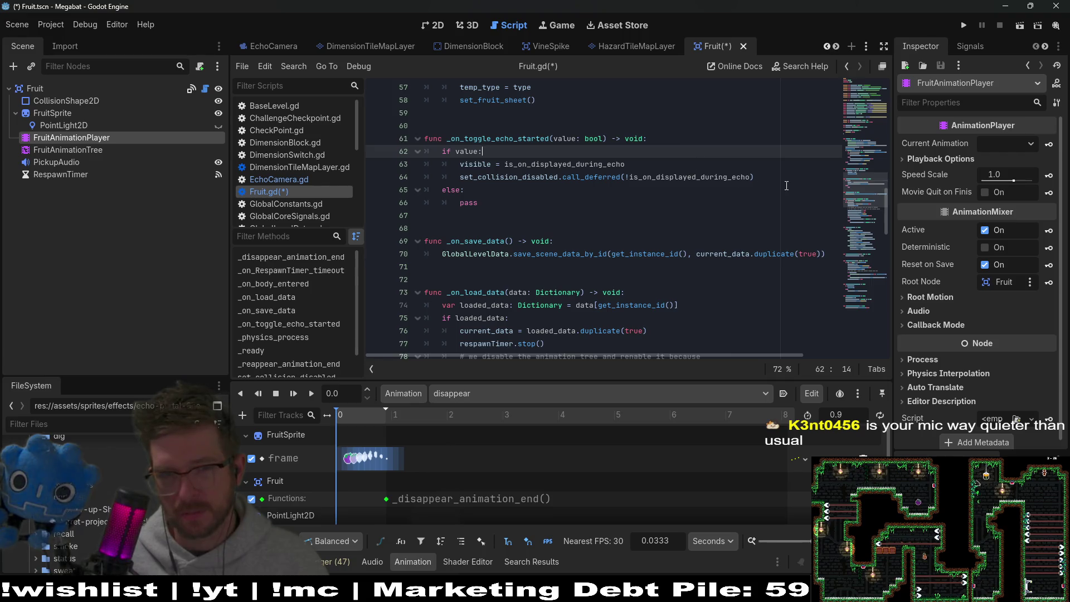
{"action": "key", "text": "shift+Down"}
{"action": "key", "text": "shift+Down"}
{"action": "key", "text": "shift+End"}
{"action": "key", "text": "ctrl+c"}
{"action": "left_click", "coordinate": [505, 193]}
{"action": "key", "text": "shift+Down"}
{"action": "key", "text": "ctrl+v"}
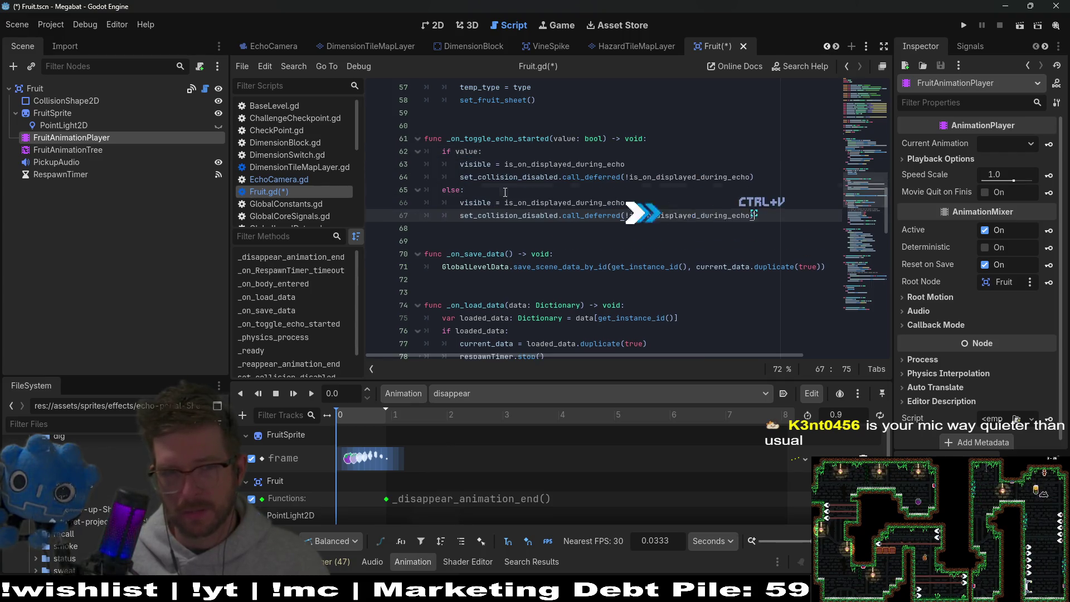
{"action": "left_click", "coordinate": [508, 204]}
{"action": "type", "text": "!"}
{"action": "left_click", "coordinate": [632, 164]}
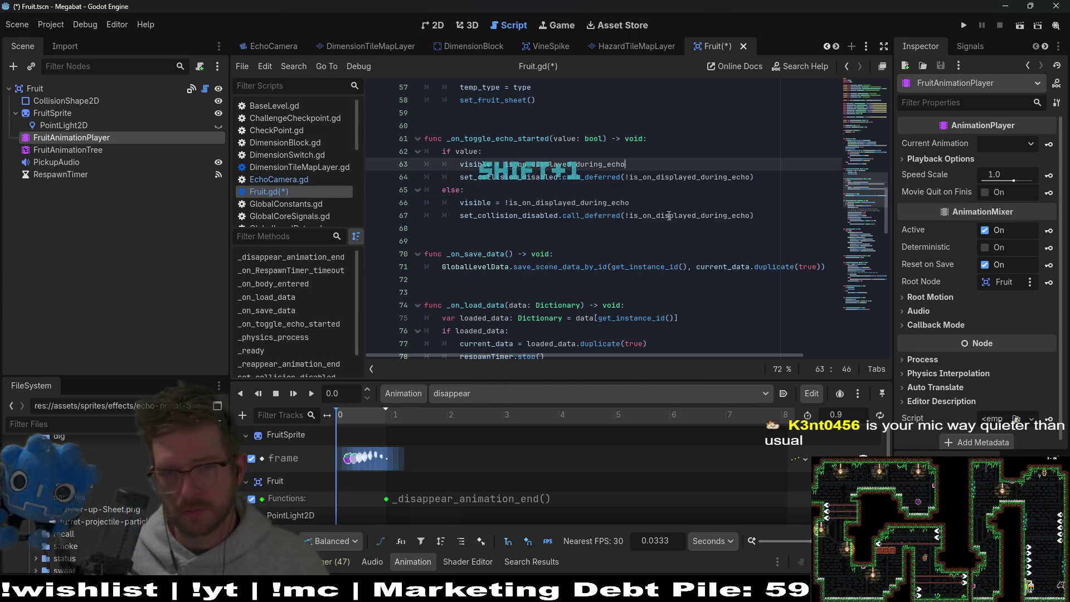
{"action": "left_click", "coordinate": [631, 216]}
{"action": "key", "text": "BackSpace"}
{"action": "key", "text": "ctrl+s"}
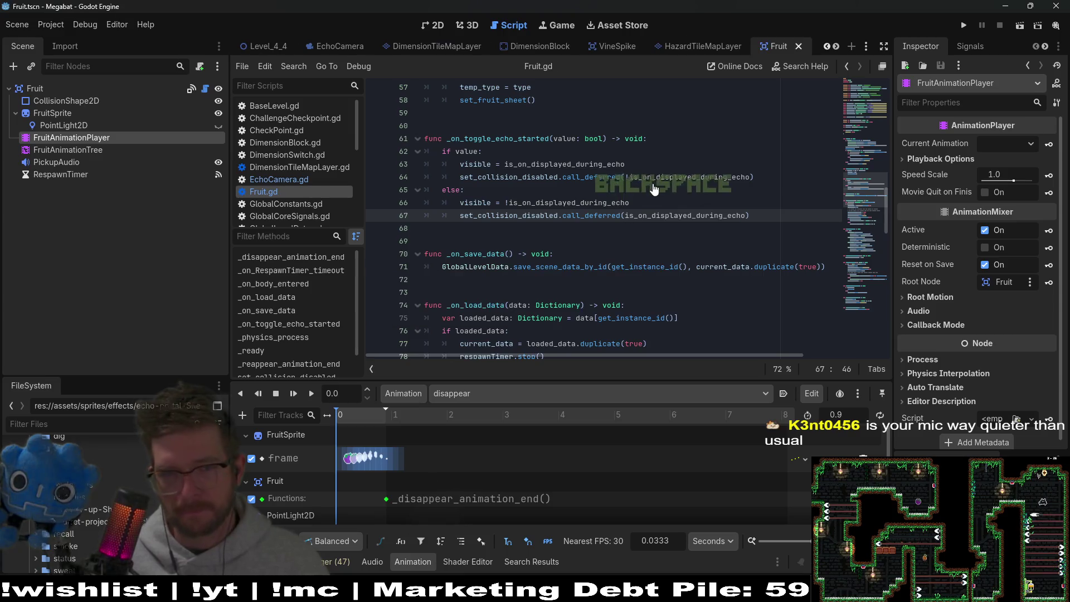
Switch to the Level_4_3 scene
{"action": "left_click", "coordinate": [654, 190]}
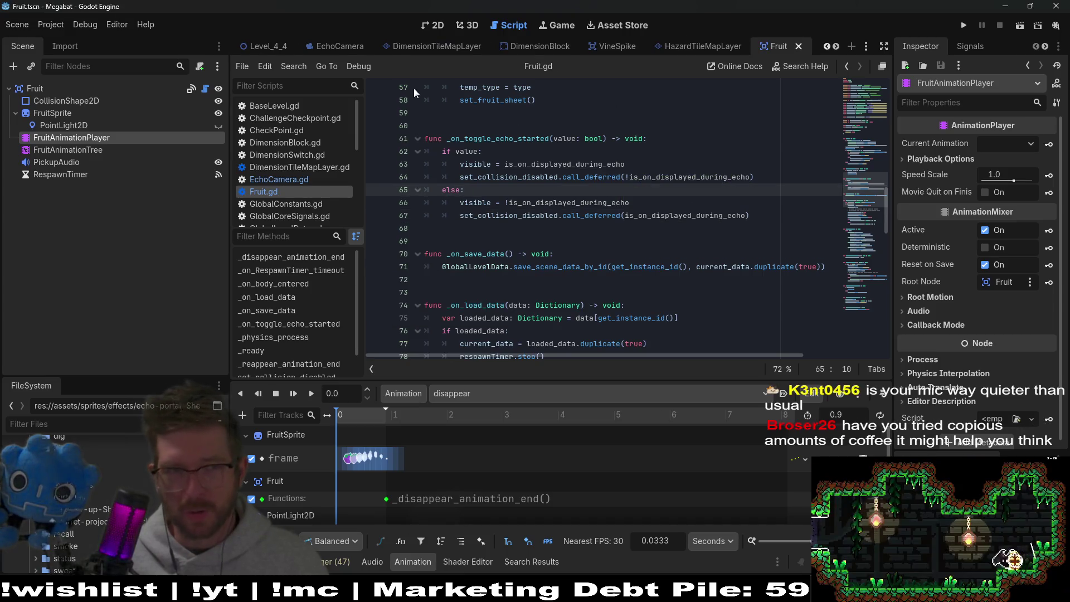
{"action": "scroll", "coordinate": [275, 49], "scroll_direction": "up", "scroll_amount": 2}
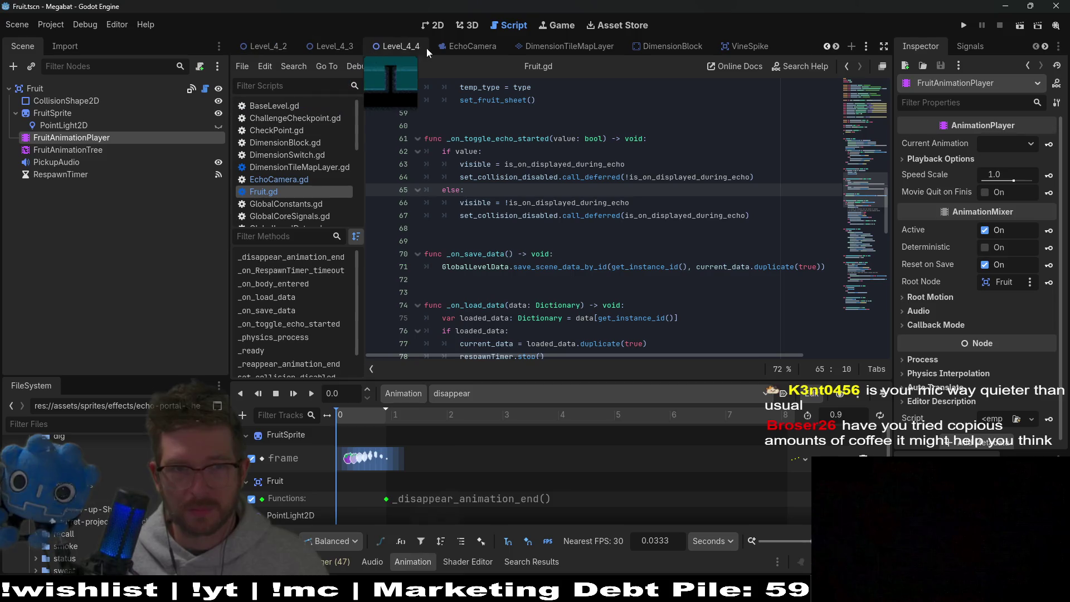
{"action": "left_click", "coordinate": [333, 46]}
{"action": "left_click", "coordinate": [433, 26]}
Run Level_4_3, move the bat to the pear, trigger echo view, then close the game
{"action": "left_click", "coordinate": [1018, 27]}
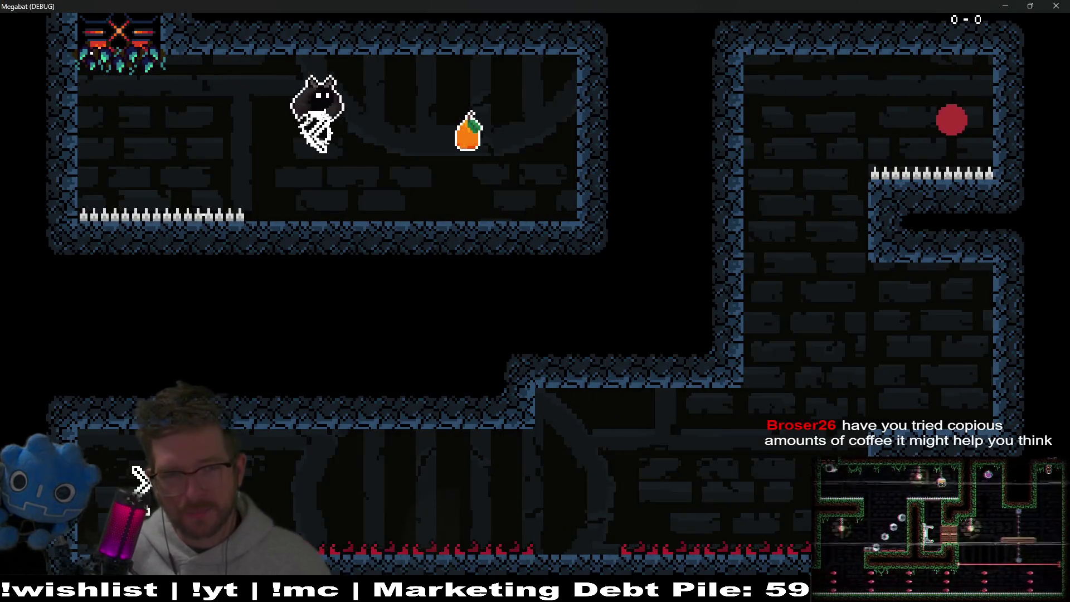
{"action": "key", "text": "space"}
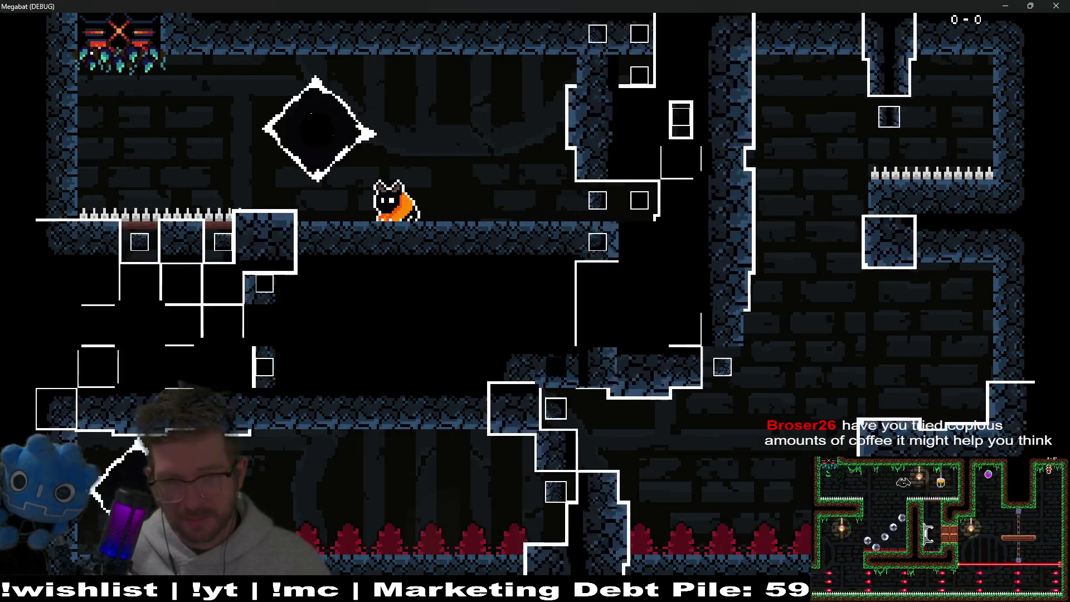
{"action": "key", "text": "Left"}
{"action": "key", "text": "Right"}
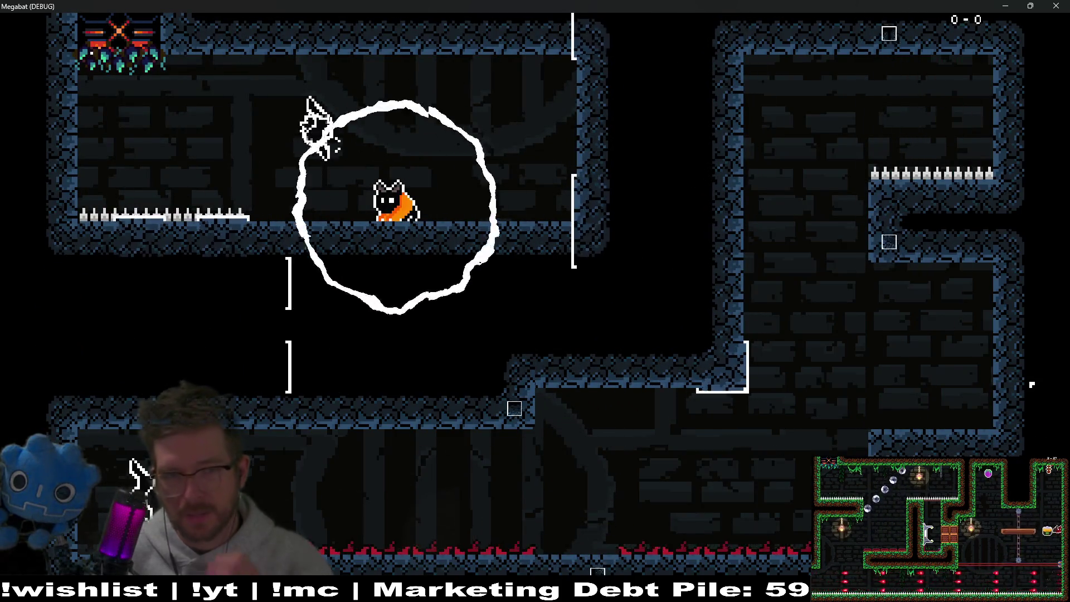
{"action": "key", "text": "Left"}
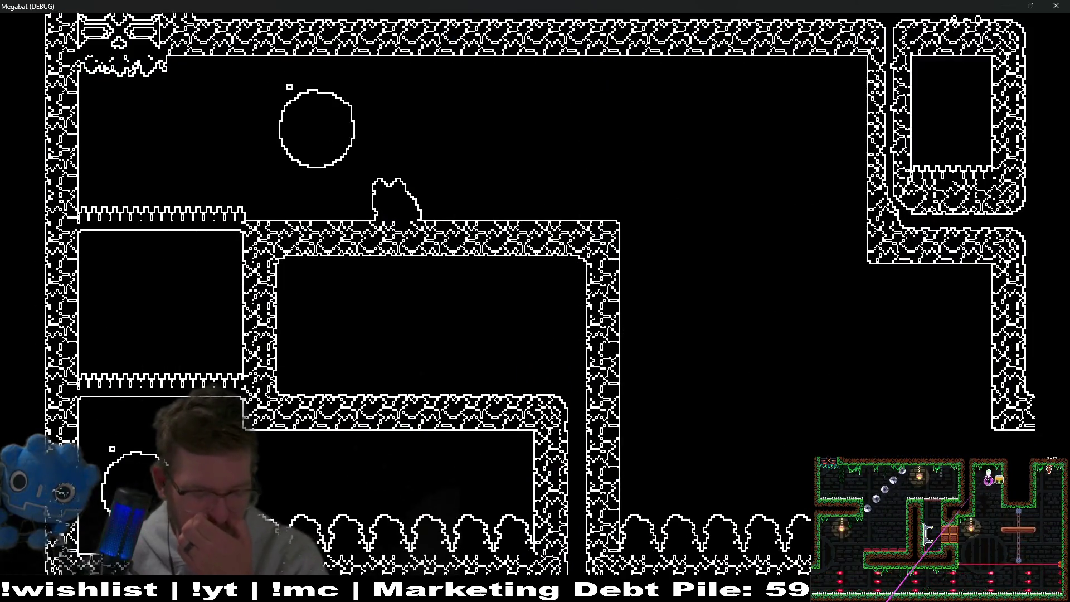
{"action": "key", "text": "Right"}
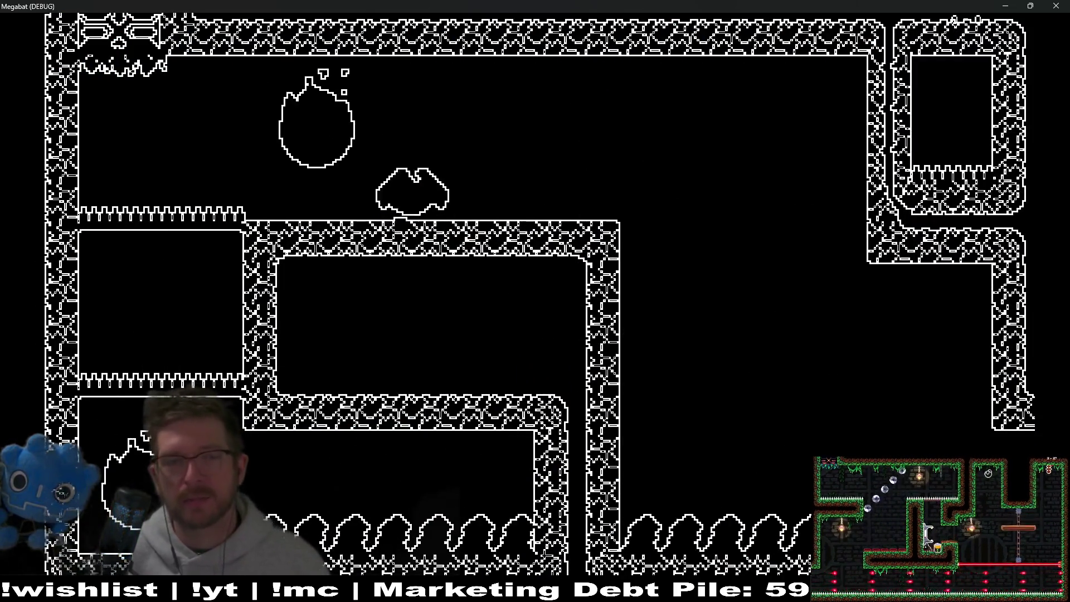
{"action": "key", "text": "Left"}
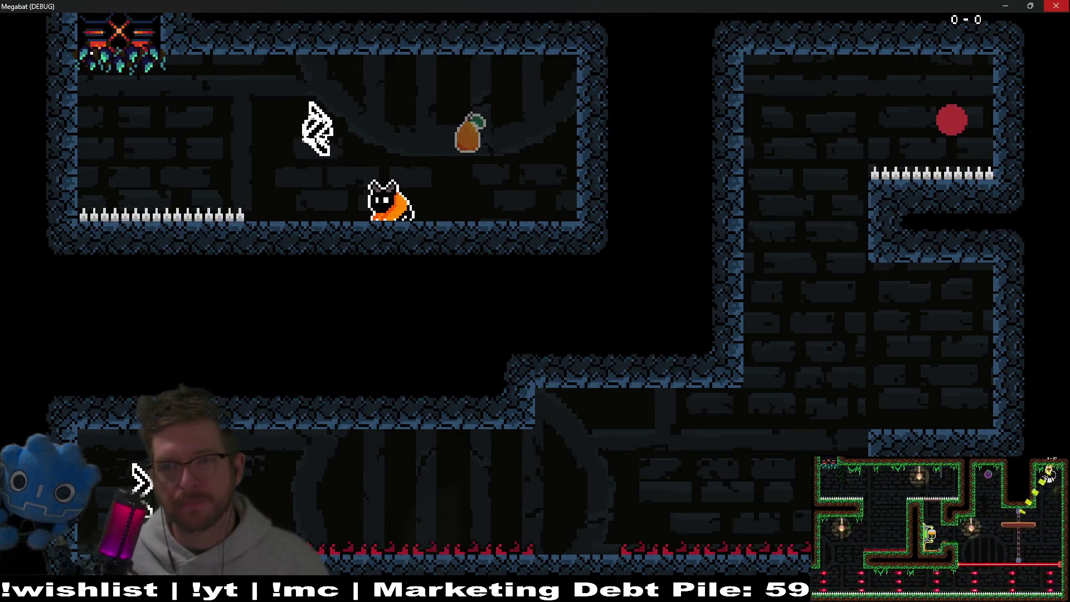
{"action": "left_click", "coordinate": [1055, 6]}
{"action": "left_click", "coordinate": [114, 203]}
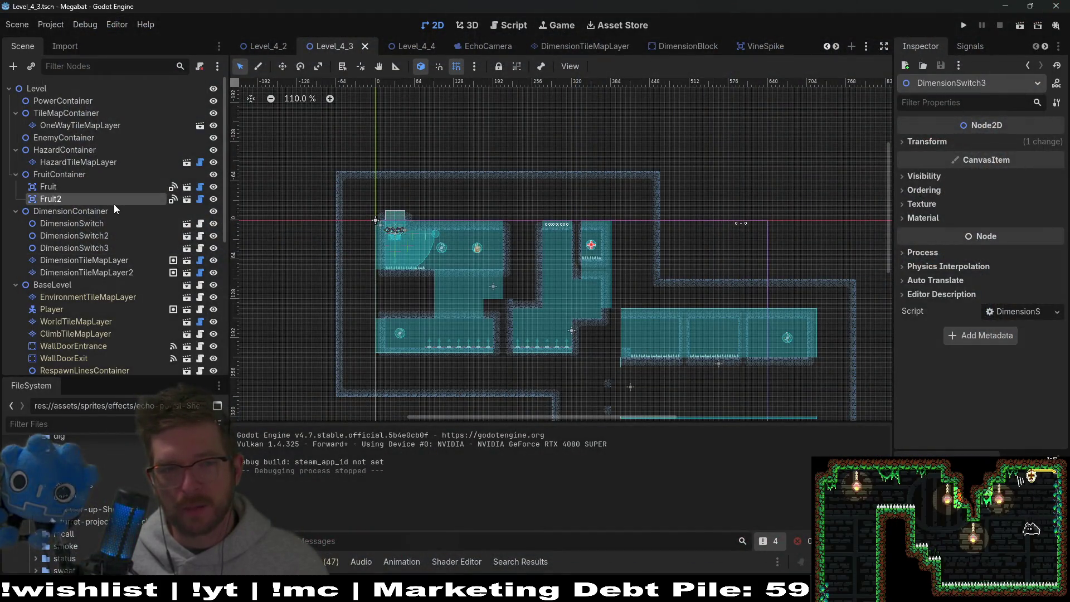
Enable 'Is on Displayed During Echo' on Fruit2, relaunch the level and move right
{"action": "left_click", "coordinate": [984, 178]}
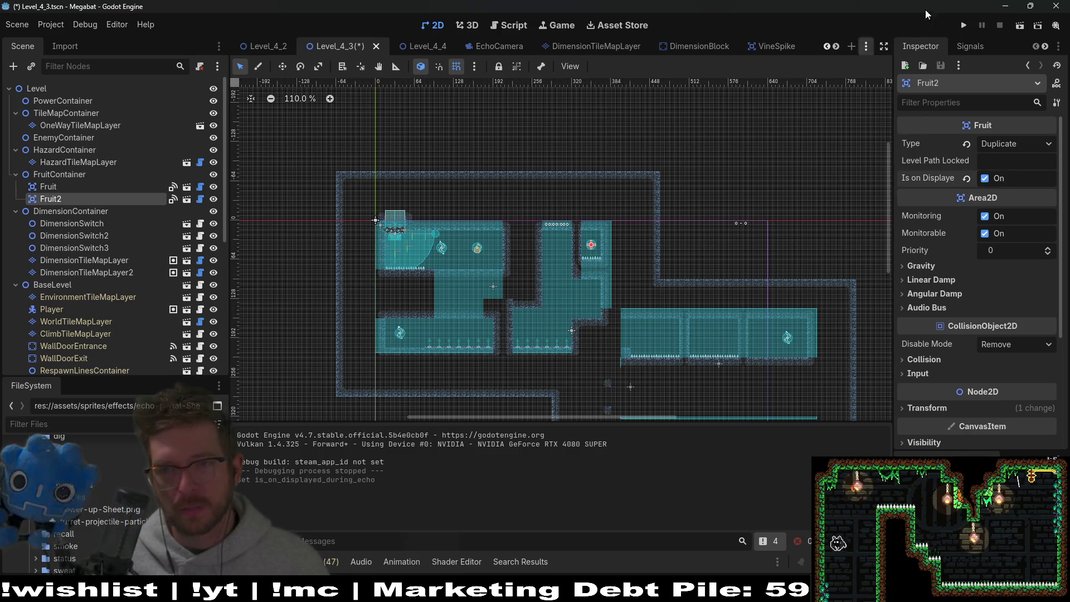
{"action": "left_click", "coordinate": [1020, 26]}
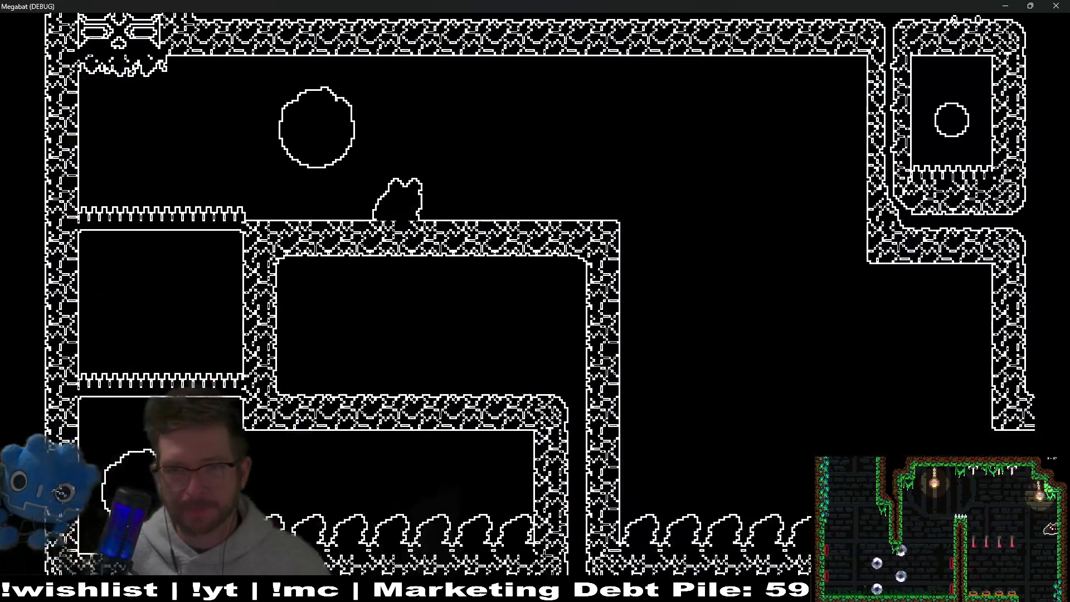
{"action": "key", "text": "space"}
{"action": "key", "text": "Right"}
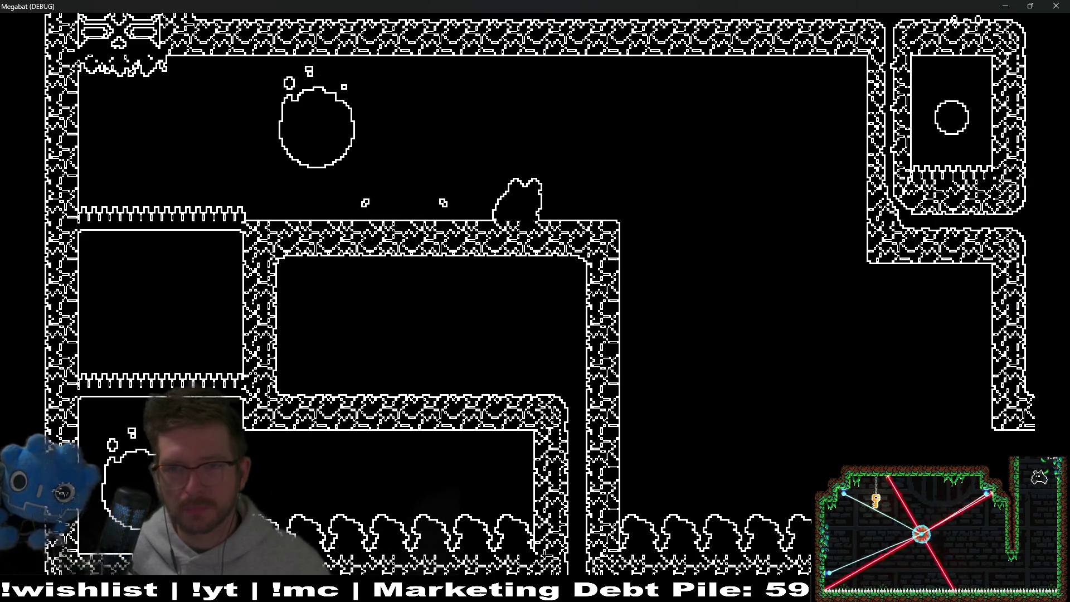
Respawn, jump to collect the orange fruit, and switch into the echo view
{"action": "key", "text": "r"}
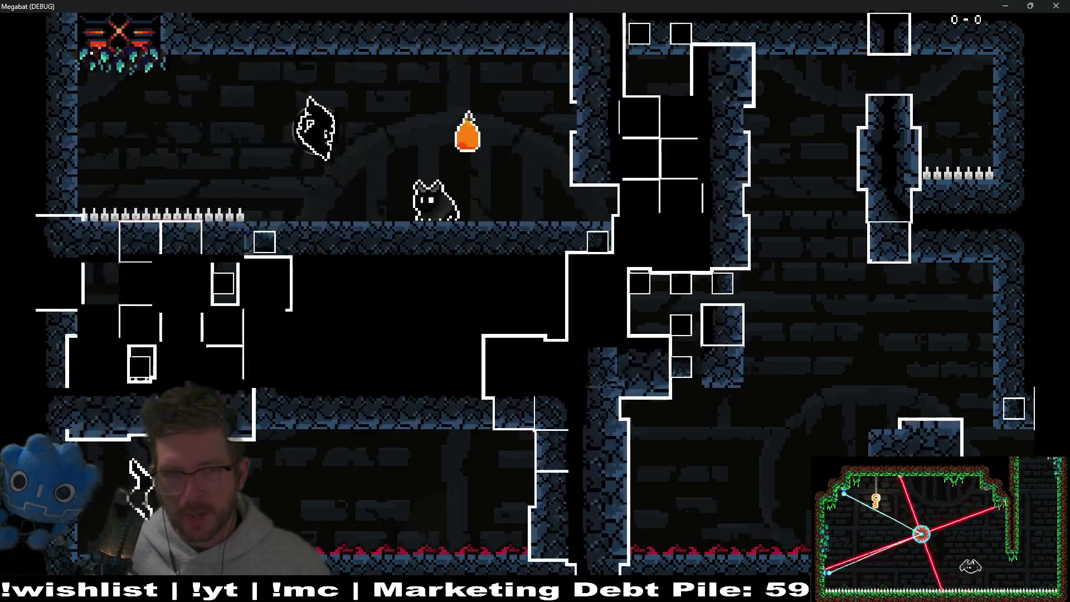
{"action": "key", "text": "Left"}
{"action": "key", "text": "Right"}
{"action": "key", "text": "space"}
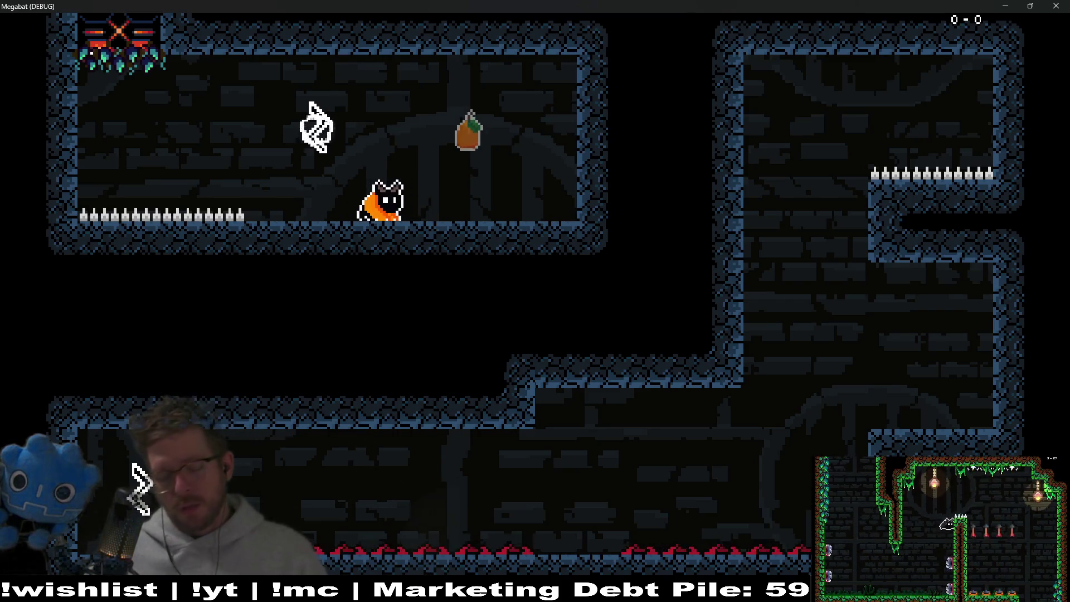
{"action": "key", "text": "space"}
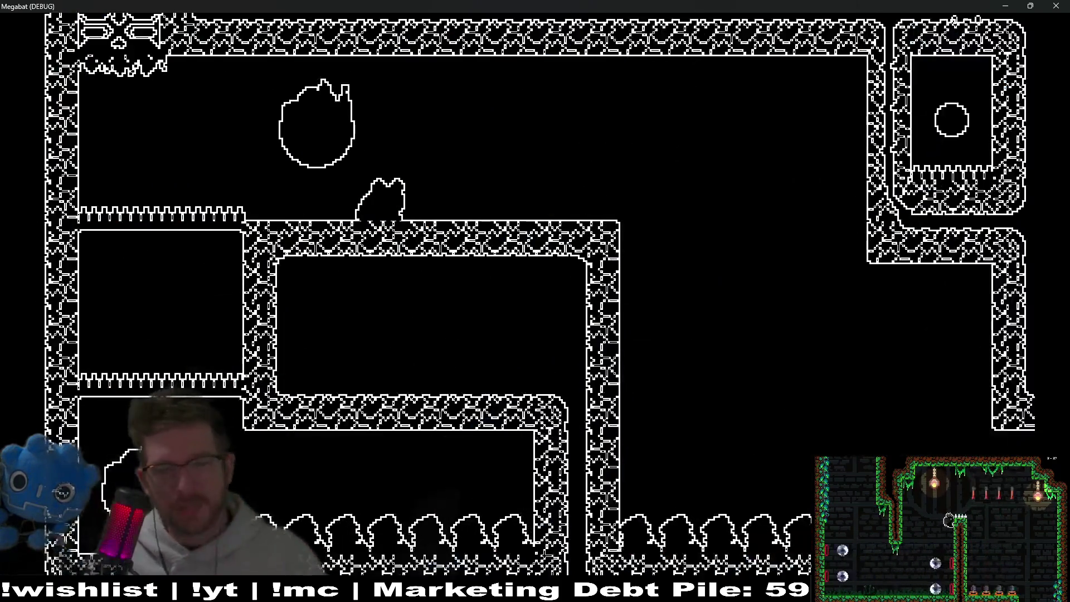
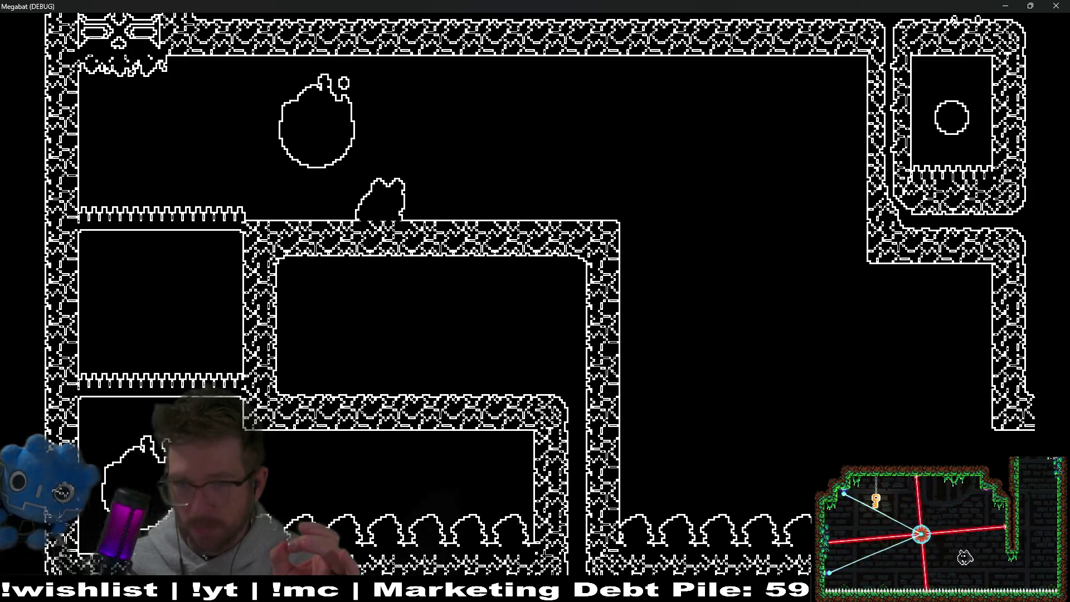
Close the Megabat game window and select Fruit2, then FruitContainer, in the Scene dock
{"action": "left_click", "coordinate": [1055, 5]}
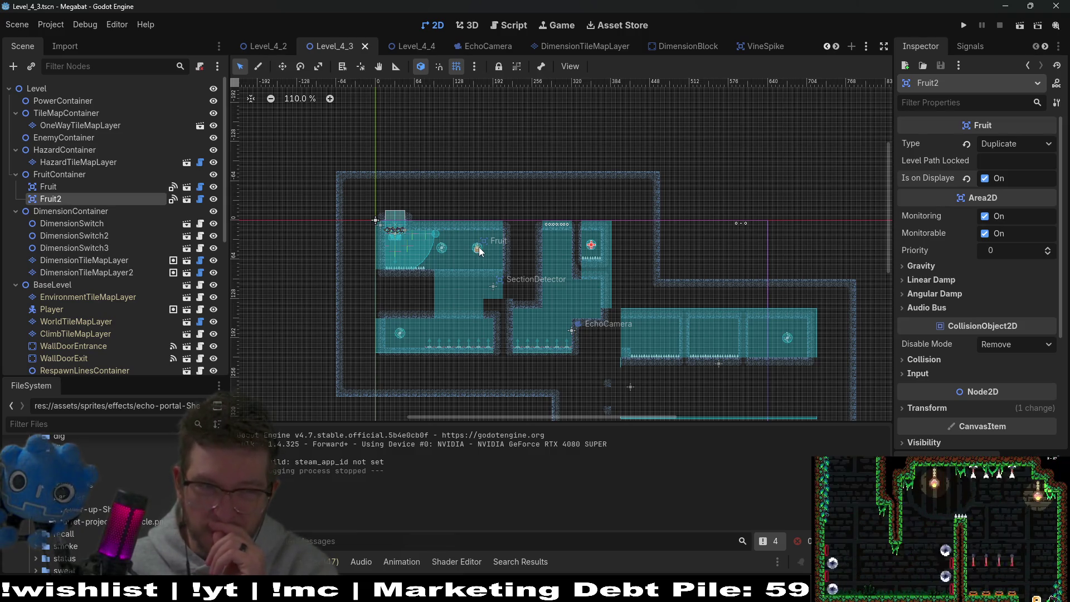
{"action": "left_click", "coordinate": [61, 197]}
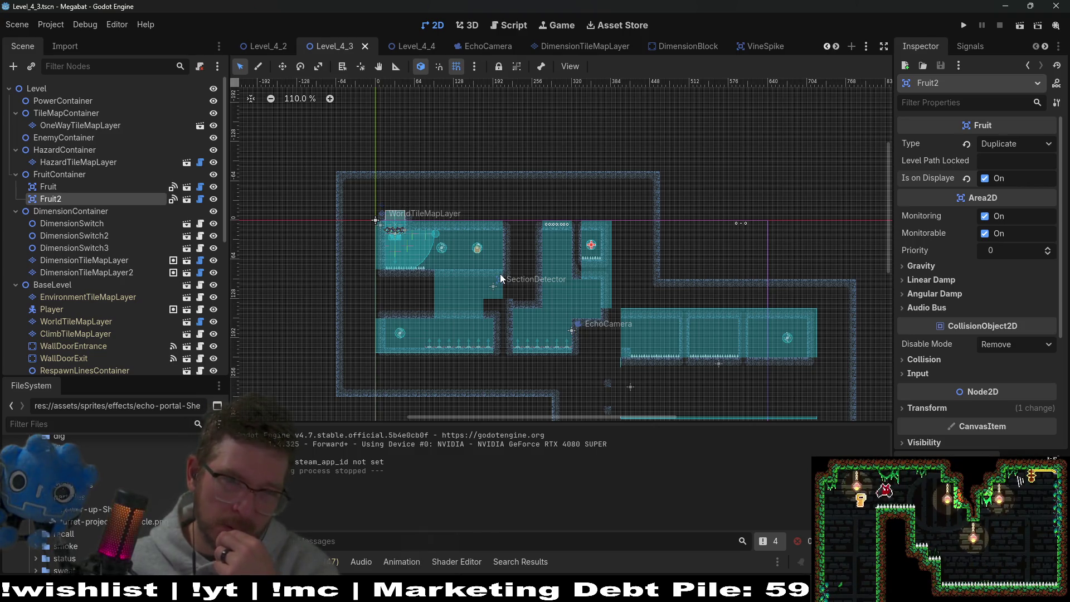
{"action": "left_click", "coordinate": [59, 173]}
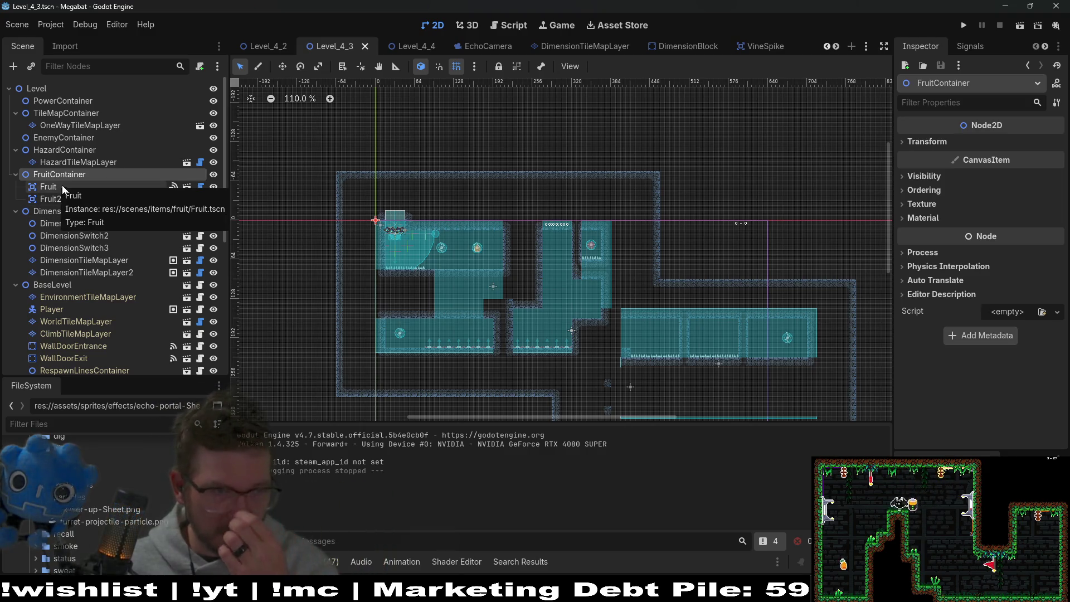
Add a CanvasLayer child node under FruitContainer by searching 'canvas'
{"action": "right_click", "coordinate": [64, 174]}
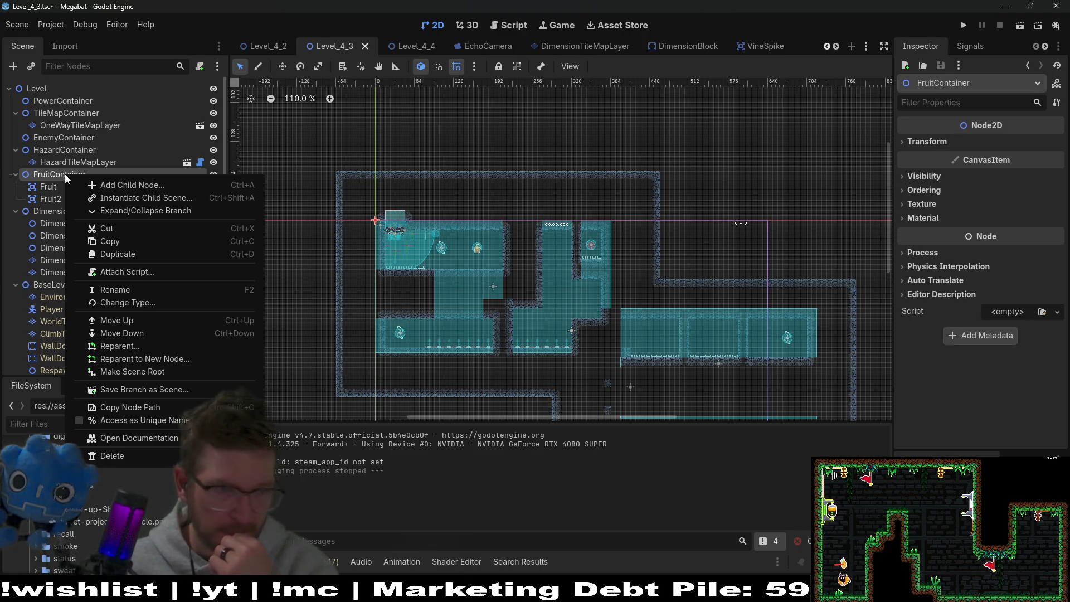
{"action": "left_click", "coordinate": [121, 184]}
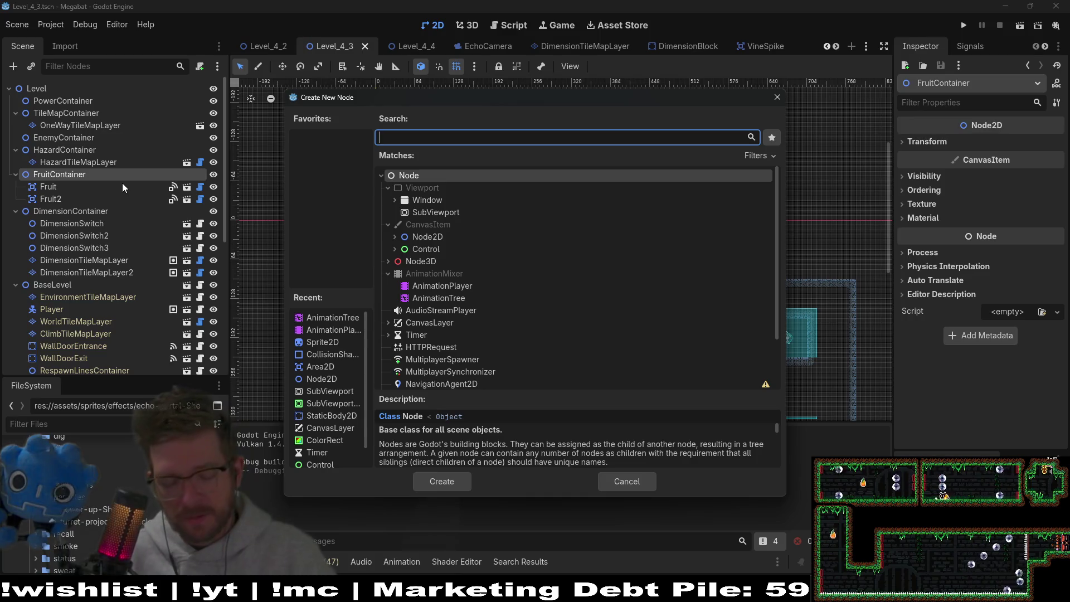
{"action": "type", "text": "canvo"}
{"action": "key", "text": "BackSpace"}
{"action": "key", "text": "BackSpace"}
{"action": "key", "text": "BackSpace"}
{"action": "type", "text": "aas"}
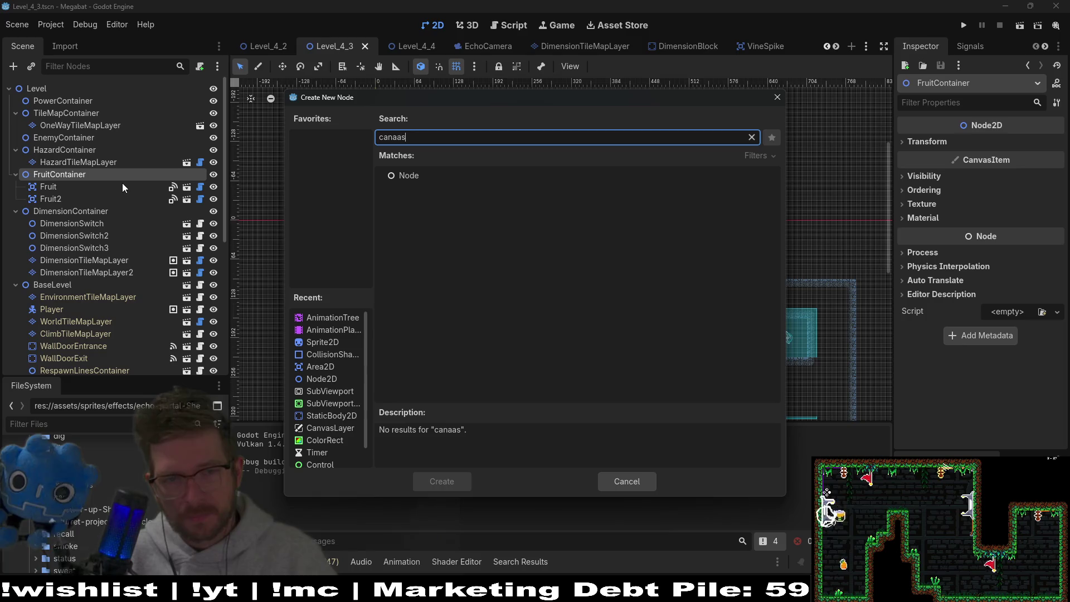
{"action": "key", "text": "BackSpace"}
{"action": "key", "text": "BackSpace"}
{"action": "key", "text": "BackSpace"}
{"action": "key", "text": "BackSpace"}
{"action": "key", "text": "BackSpace"}
{"action": "type", "text": "h"}
{"action": "key", "text": "BackSpace"}
{"action": "type", "text": "anvas"}
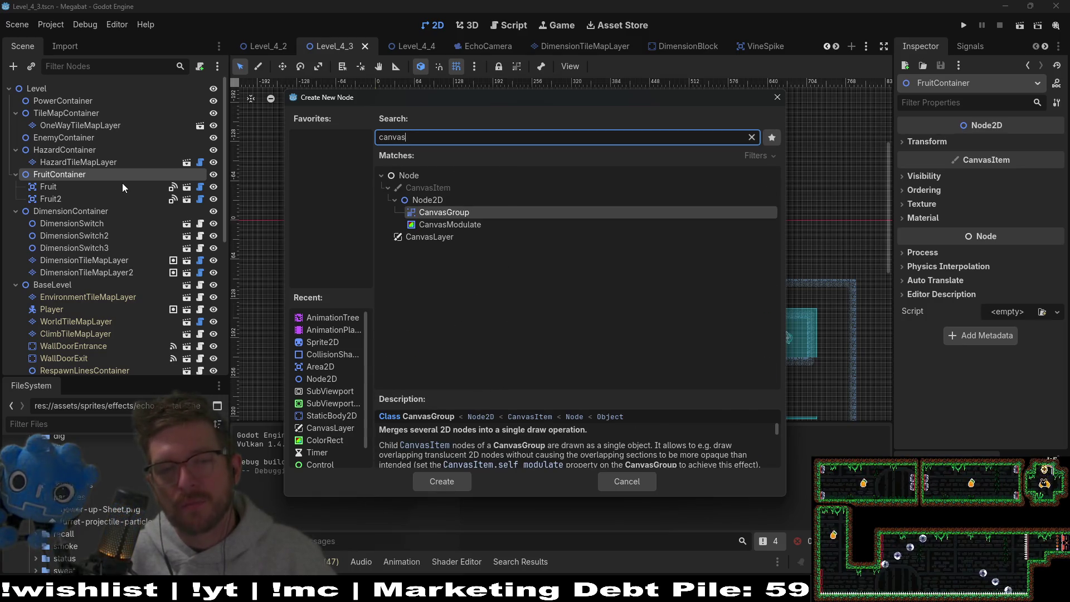
{"action": "key", "text": "Down"}
{"action": "key", "text": "Down"}
{"action": "key", "text": "Return"}
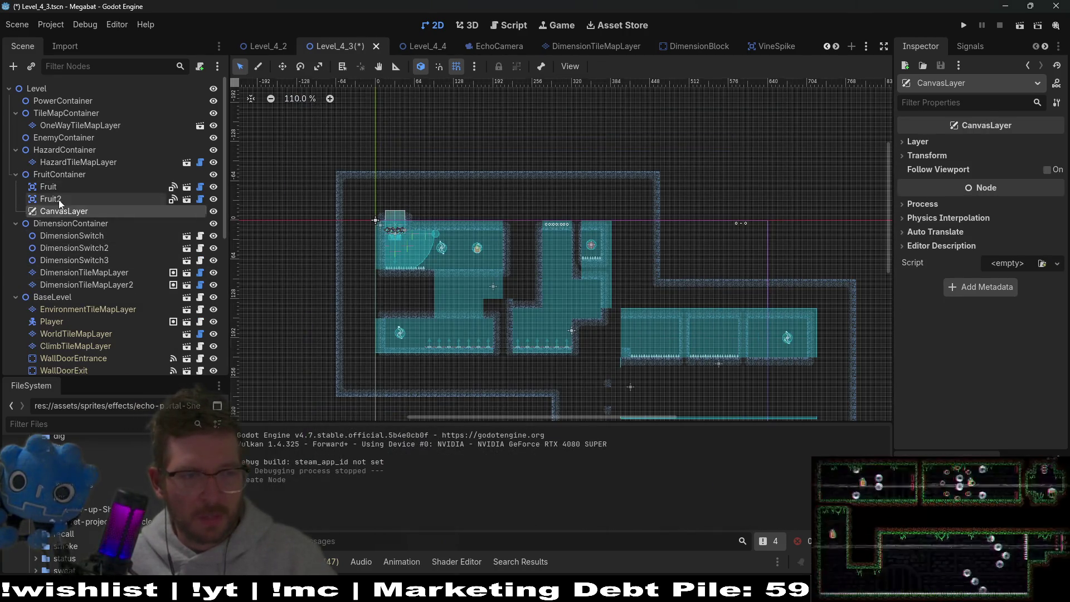
Reparent Fruit and Fruit2 under the new CanvasLayer and run the scene
{"action": "left_click", "coordinate": [48, 187]}
{"action": "left_click", "coordinate": [58, 198], "text": "shift"}
{"action": "left_click_drag", "start_coordinate": [56, 212], "coordinate": [55, 211]}
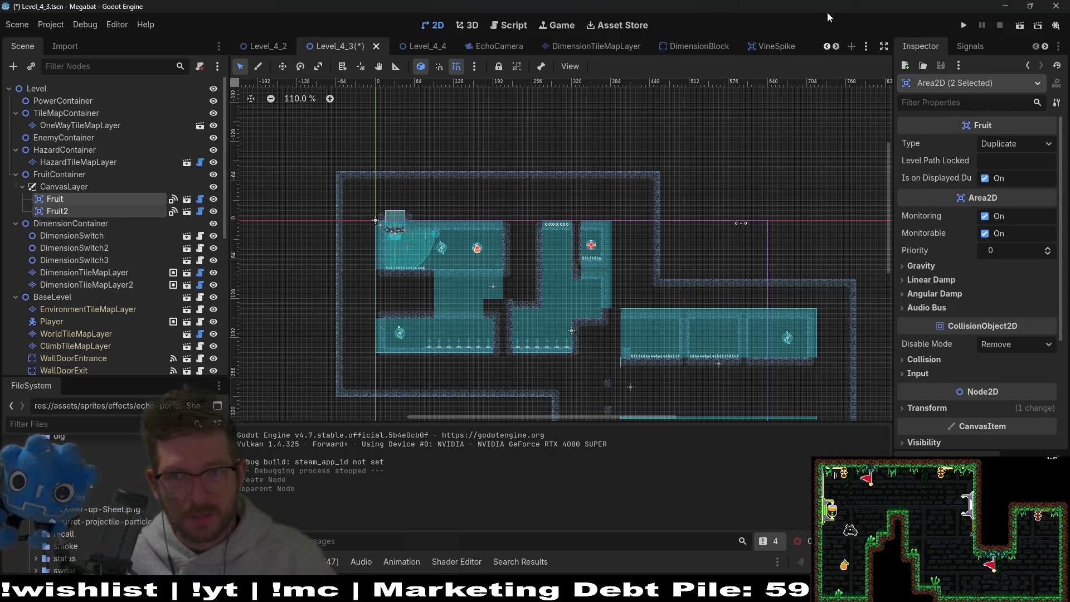
{"action": "left_click", "coordinate": [1021, 28]}
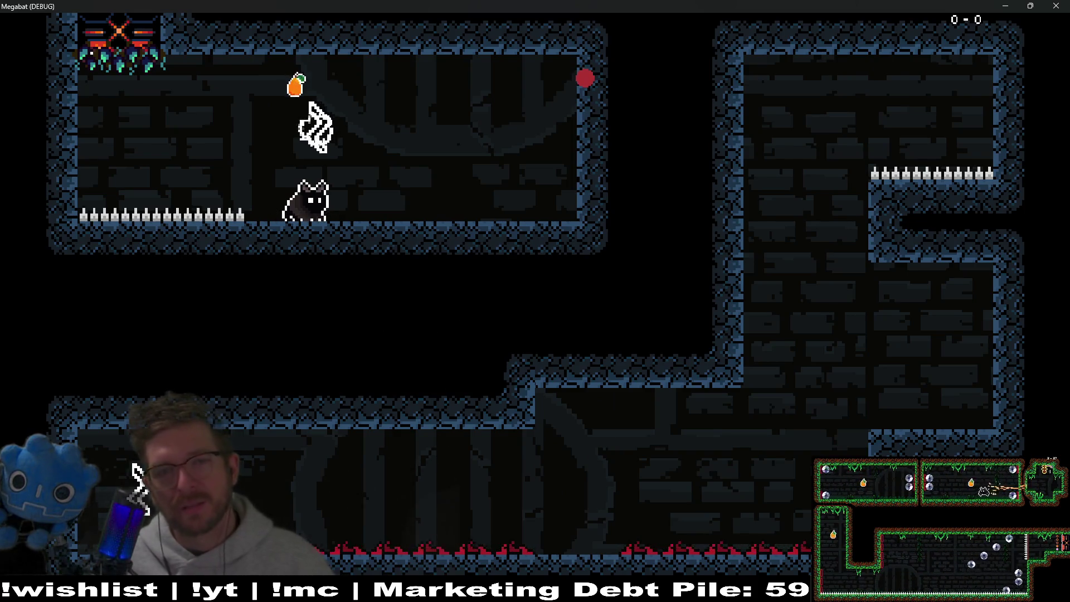
Close the game and turn on Follow Viewport for the CanvasLayer
{"action": "left_click", "coordinate": [1066, 5]}
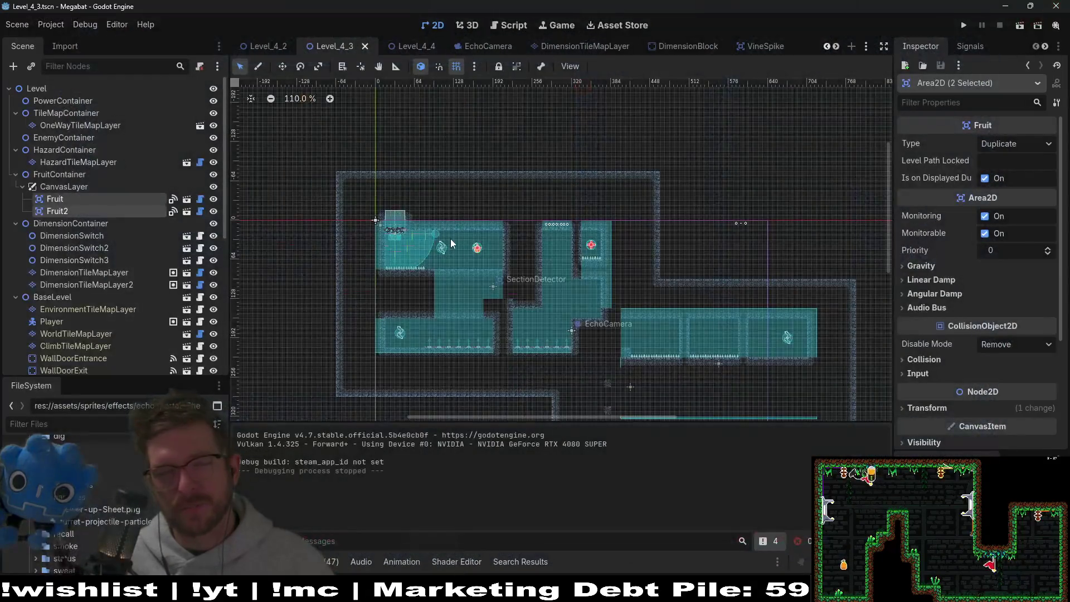
{"action": "left_click", "coordinate": [62, 186]}
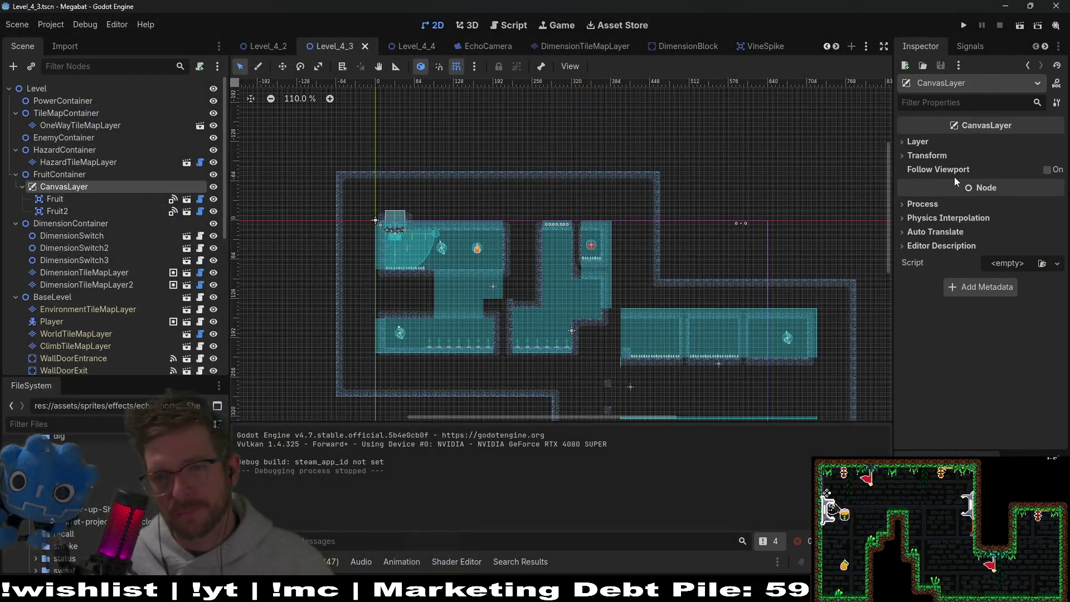
{"action": "left_click", "coordinate": [923, 157]}
{"action": "left_click", "coordinate": [911, 141]}
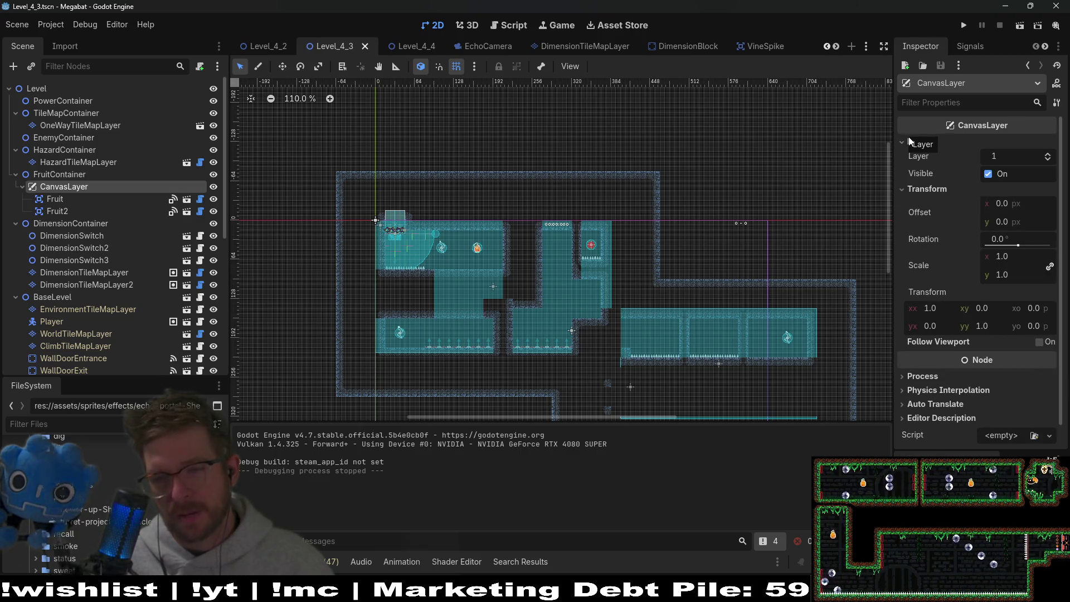
{"action": "left_click", "coordinate": [1039, 342]}
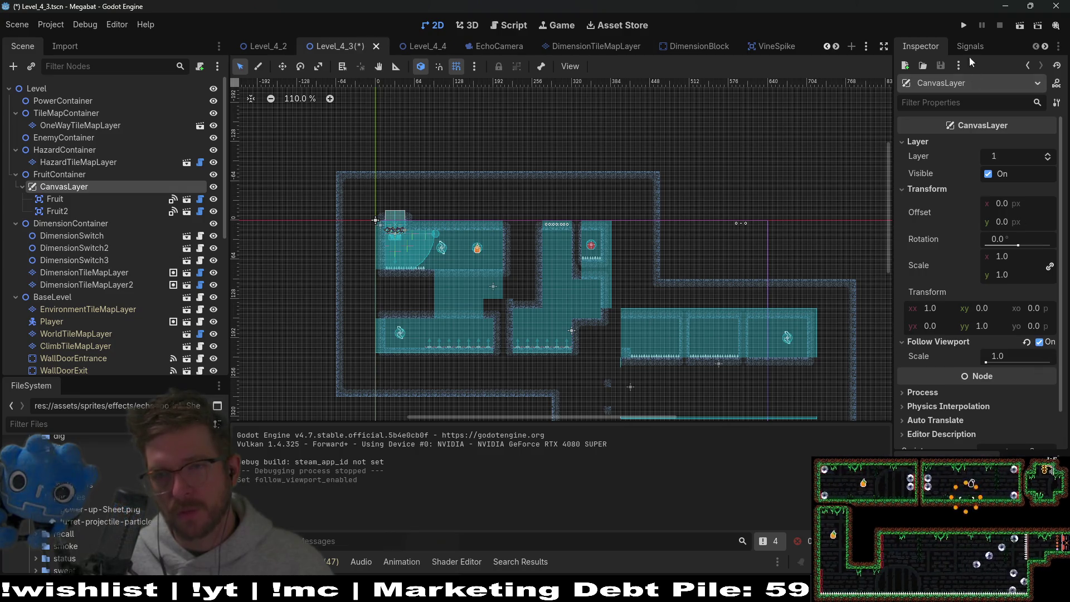
Playtest the scene again, jumping to collect the carrot, then close the game
{"action": "left_click", "coordinate": [1014, 24]}
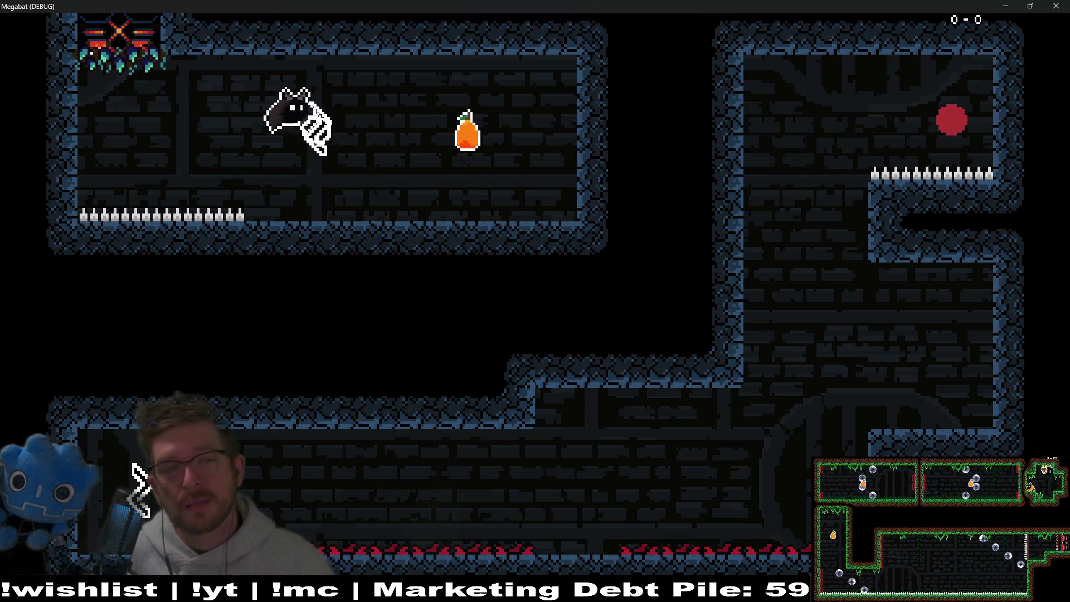
{"action": "key", "text": "space"}
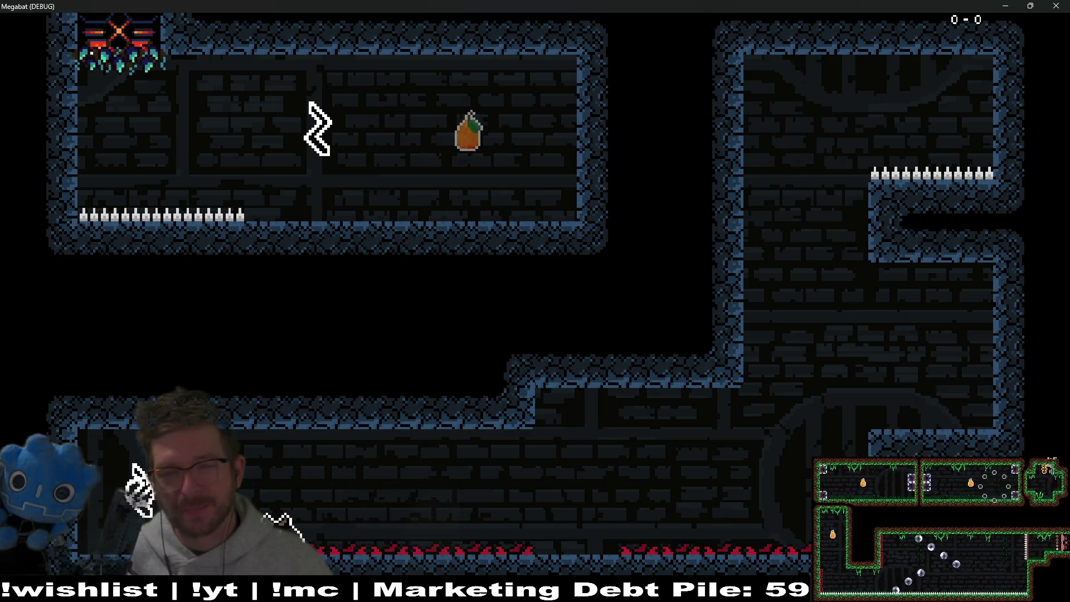
{"action": "left_click", "coordinate": [1056, 5]}
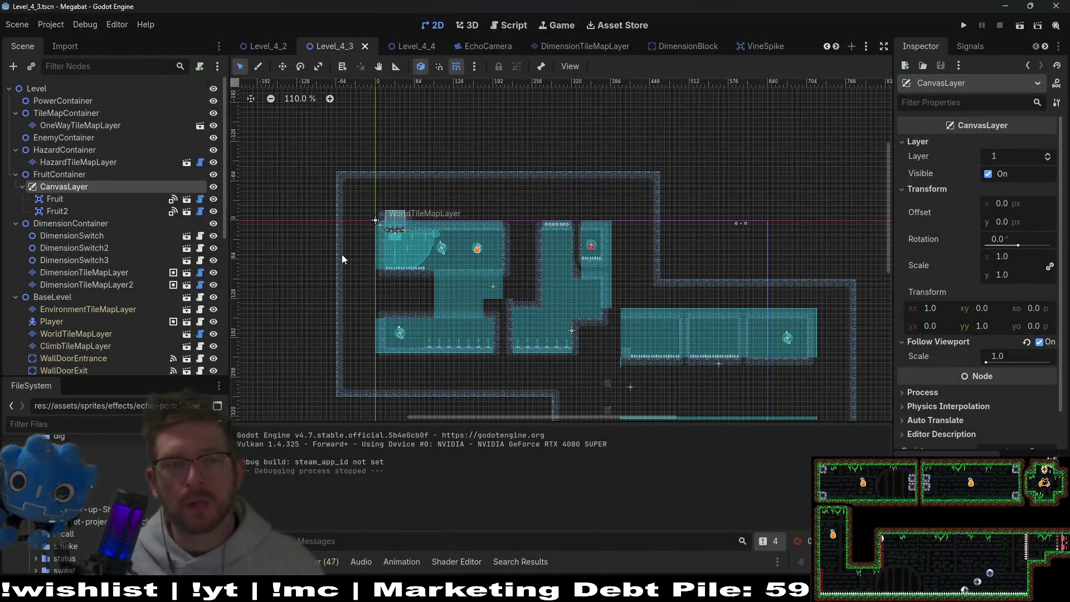
Turn off Fruit2's 'Is on Displayed During Echo' option and save the scene
{"action": "left_click", "coordinate": [58, 211]}
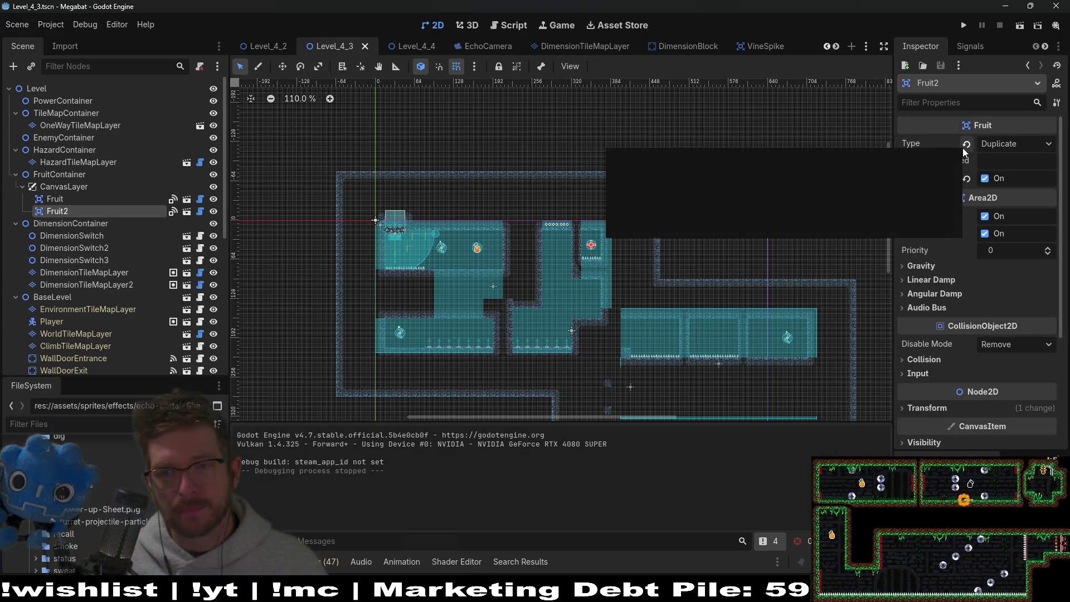
{"action": "left_click", "coordinate": [965, 179]}
{"action": "left_click", "coordinate": [967, 180]}
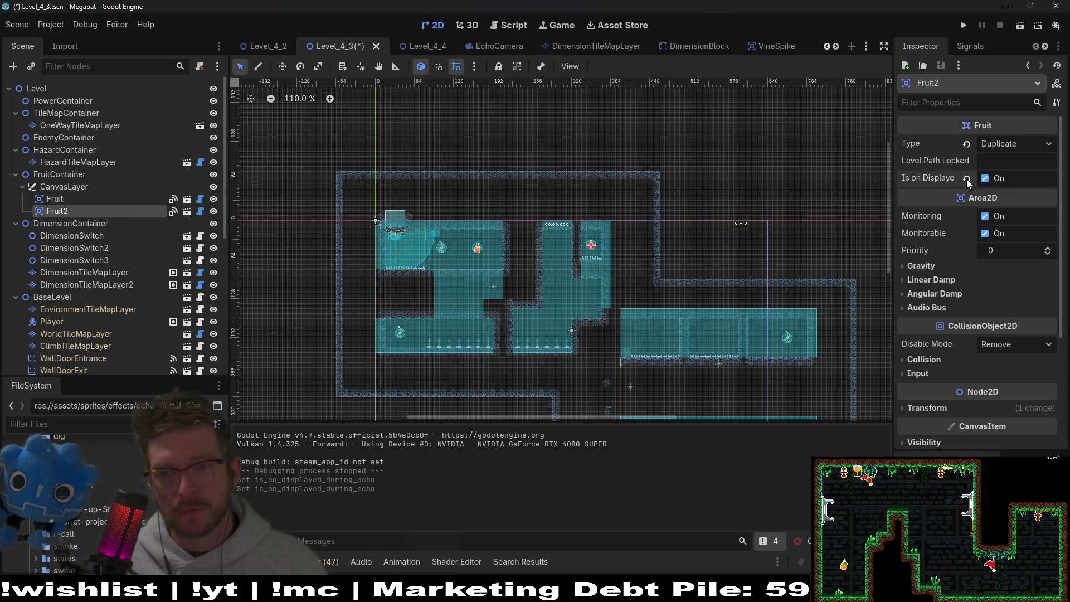
{"action": "left_click", "coordinate": [985, 178]}
{"action": "key", "text": "ctrl+s"}
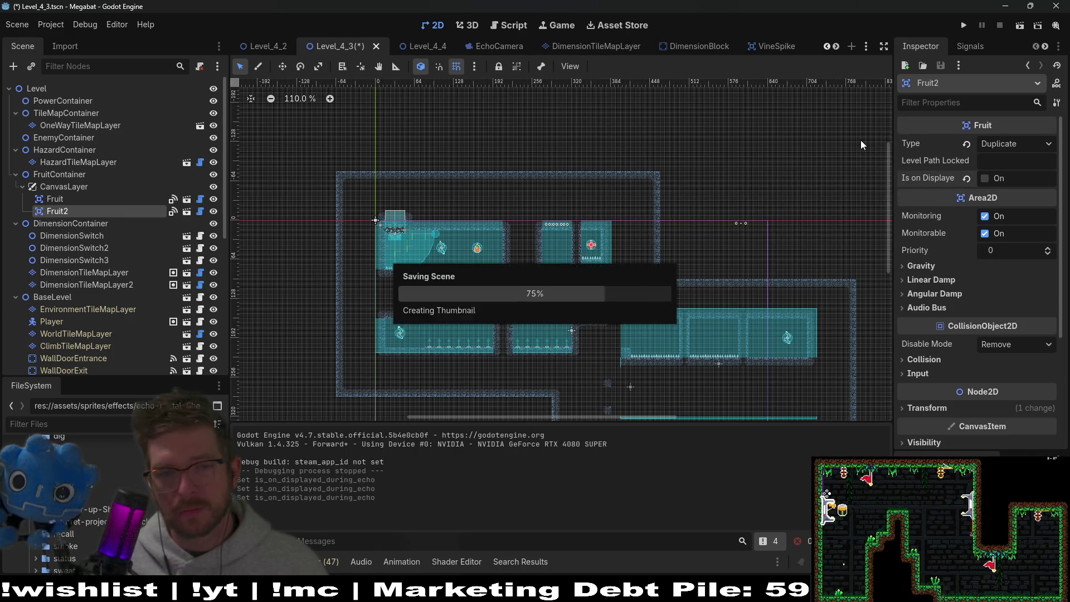
{"action": "left_click", "coordinate": [95, 200]}
{"action": "left_click", "coordinate": [72, 212]}
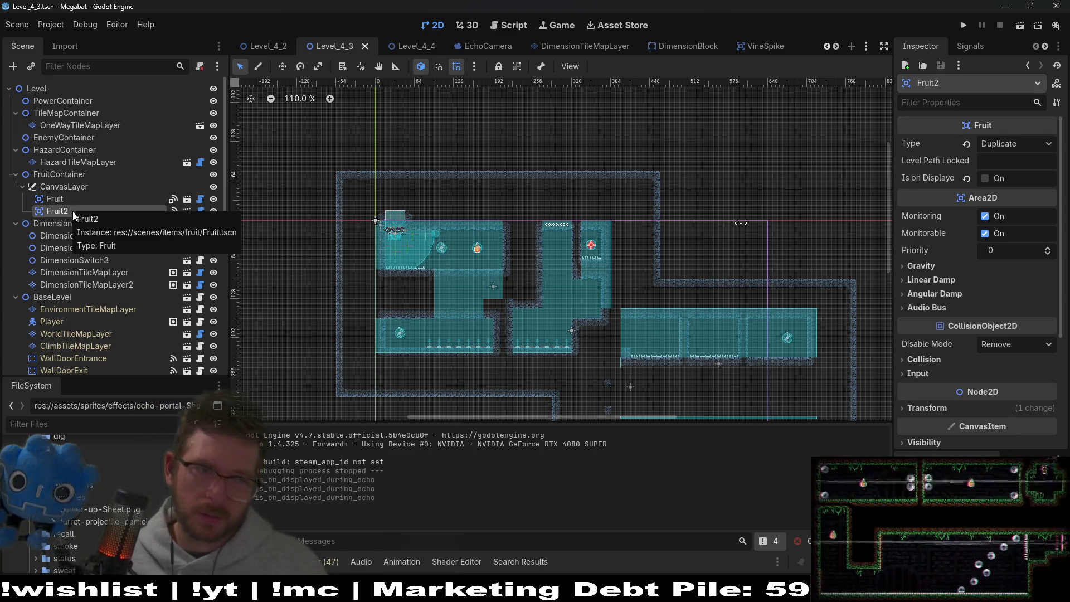
Playtest the level, flying the bat between rooms and sending echo pulses, then close it
{"action": "left_click", "coordinate": [1025, 28]}
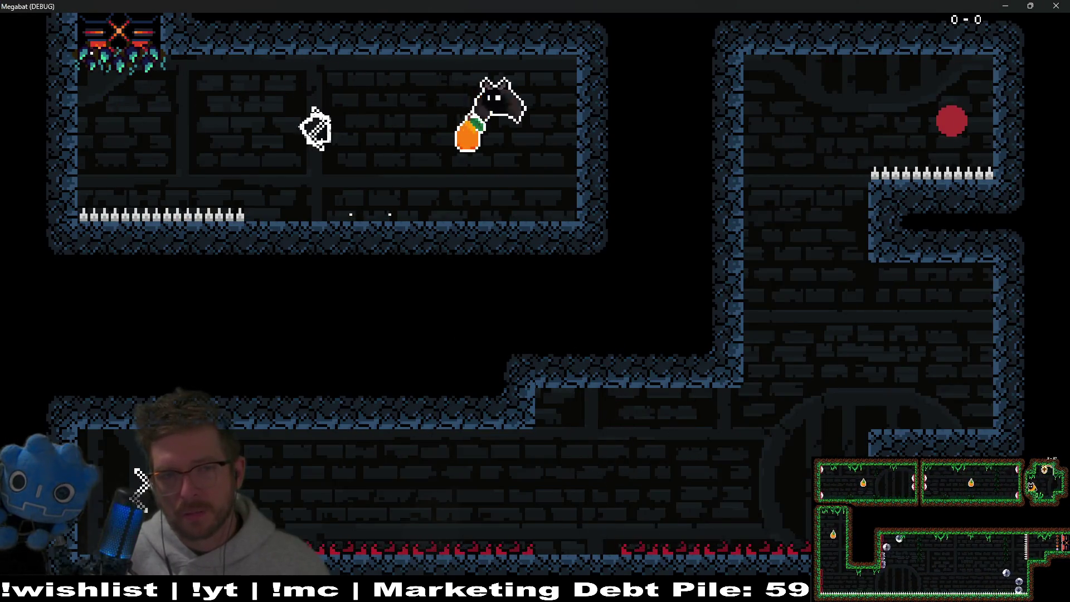
{"action": "left_click", "coordinate": [316, 128]}
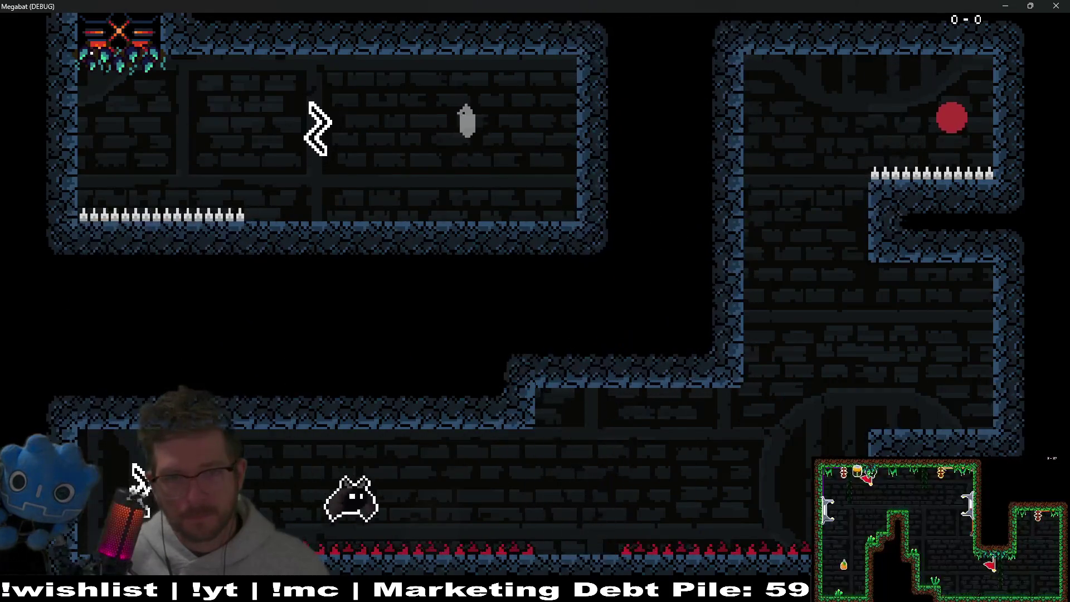
{"action": "key", "text": "Right"}
{"action": "key", "text": "Up"}
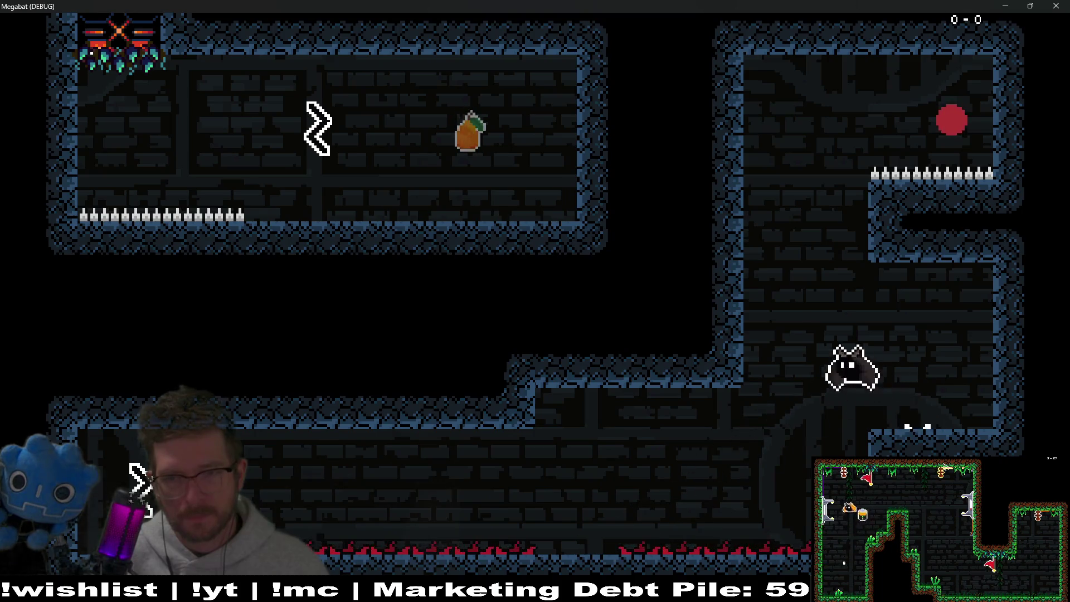
{"action": "key", "text": "Left"}
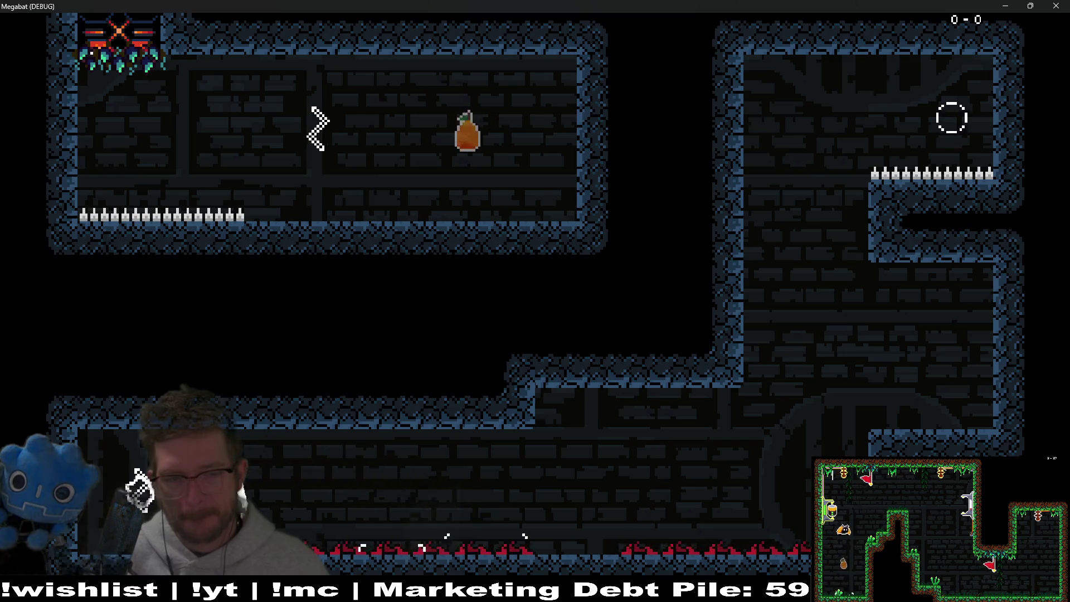
{"action": "key", "text": "space"}
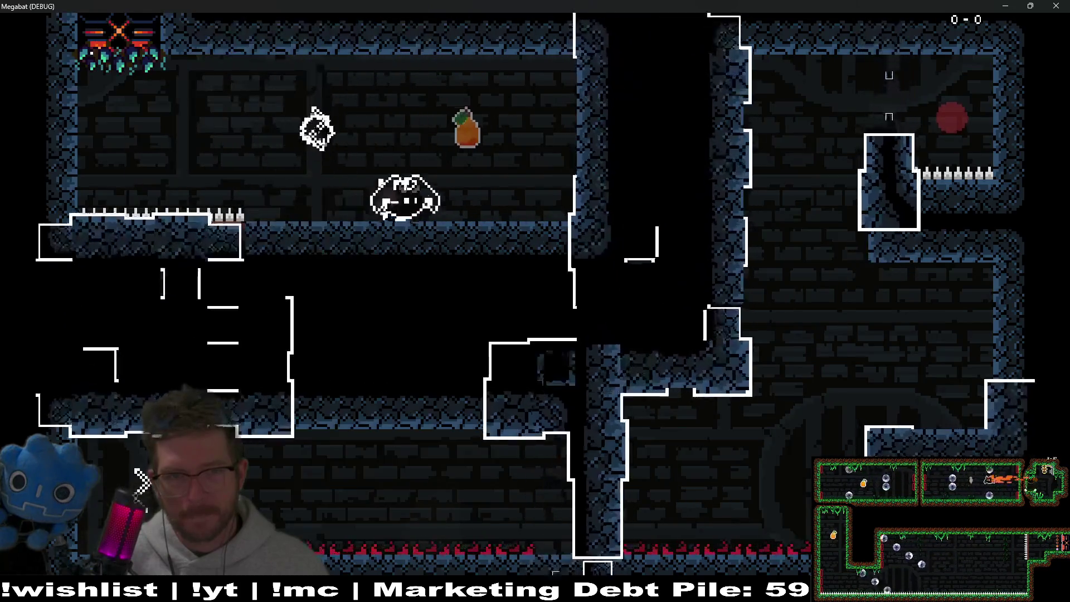
{"action": "key", "text": "Left"}
{"action": "key", "text": "space"}
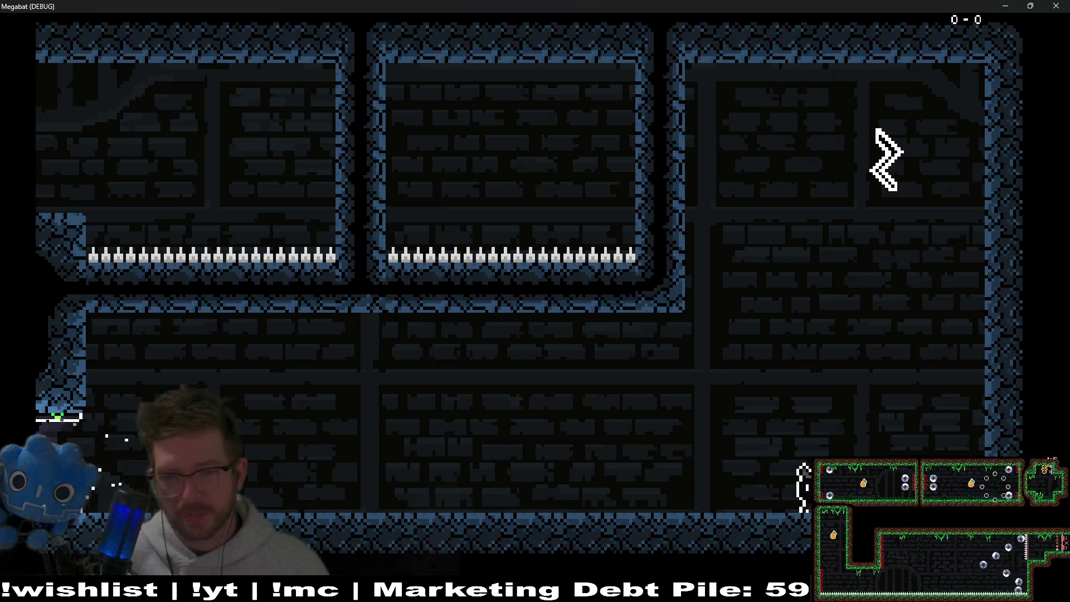
{"action": "left_click", "coordinate": [1055, 5]}
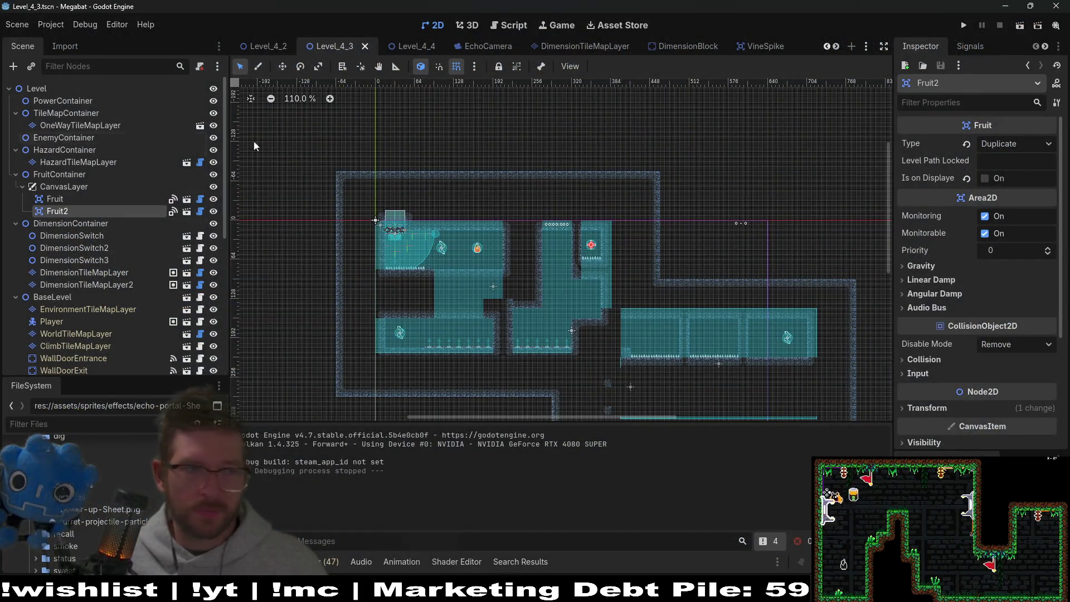
Open Fruit.gd and raise the CanvasLayer's layer number to 7, then reselect Fruit2
{"action": "left_click", "coordinate": [200, 199]}
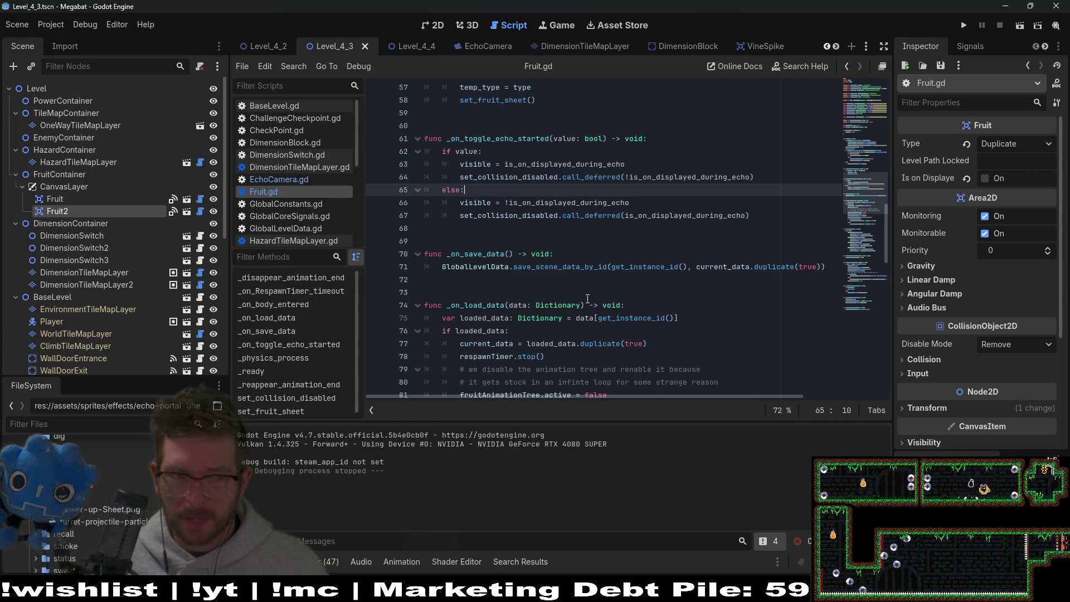
{"action": "left_click", "coordinate": [56, 188]}
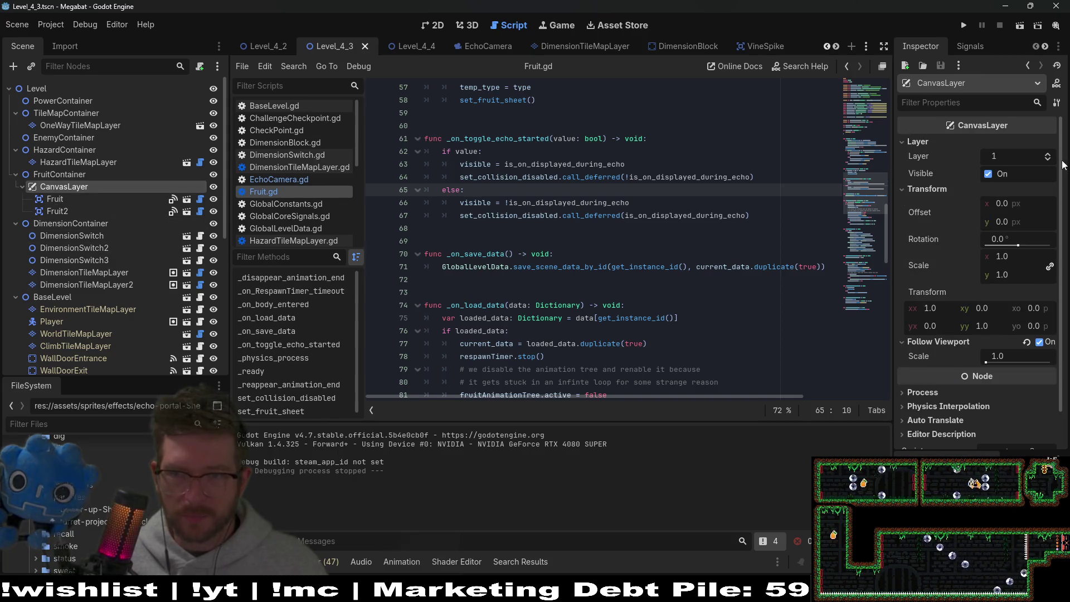
{"action": "left_click", "coordinate": [1048, 156]}
{"action": "left_click", "coordinate": [1047, 156]}
{"action": "left_click", "coordinate": [1047, 156]}
{"action": "left_click", "coordinate": [1048, 157]}
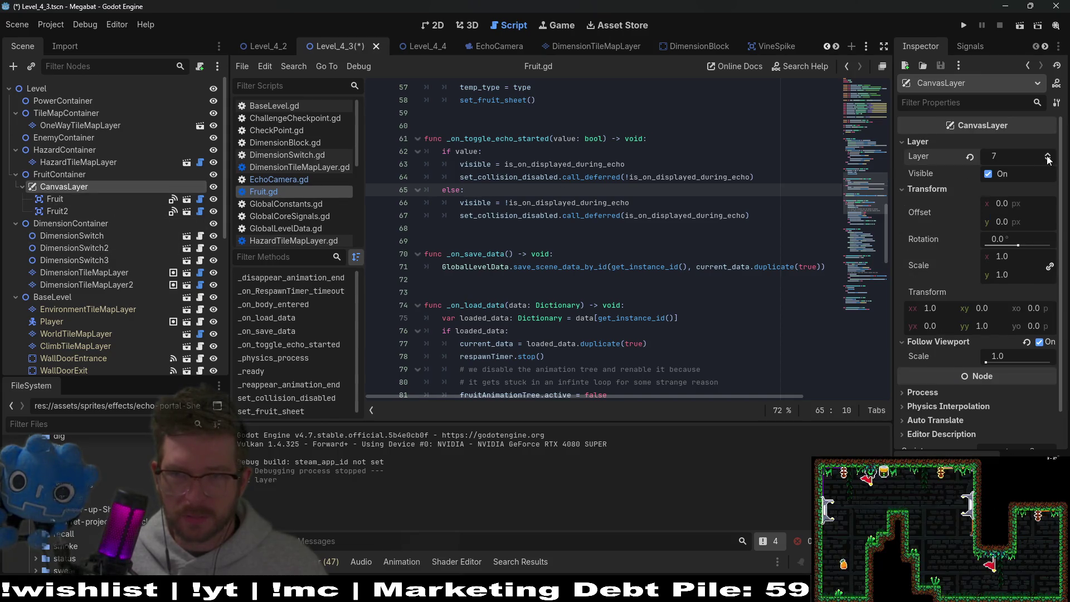
{"action": "left_click", "coordinate": [65, 209]}
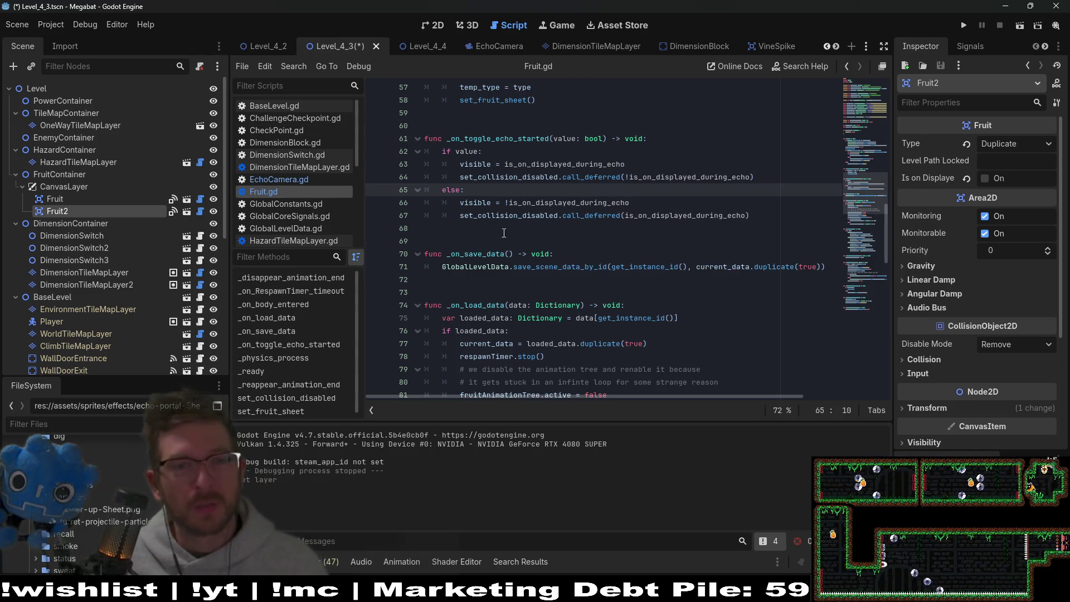
Comment out visibility lines 63 and 66 in Fruit.gd's echo handler, save, and open Level_4_4
{"action": "left_click", "coordinate": [518, 217]}
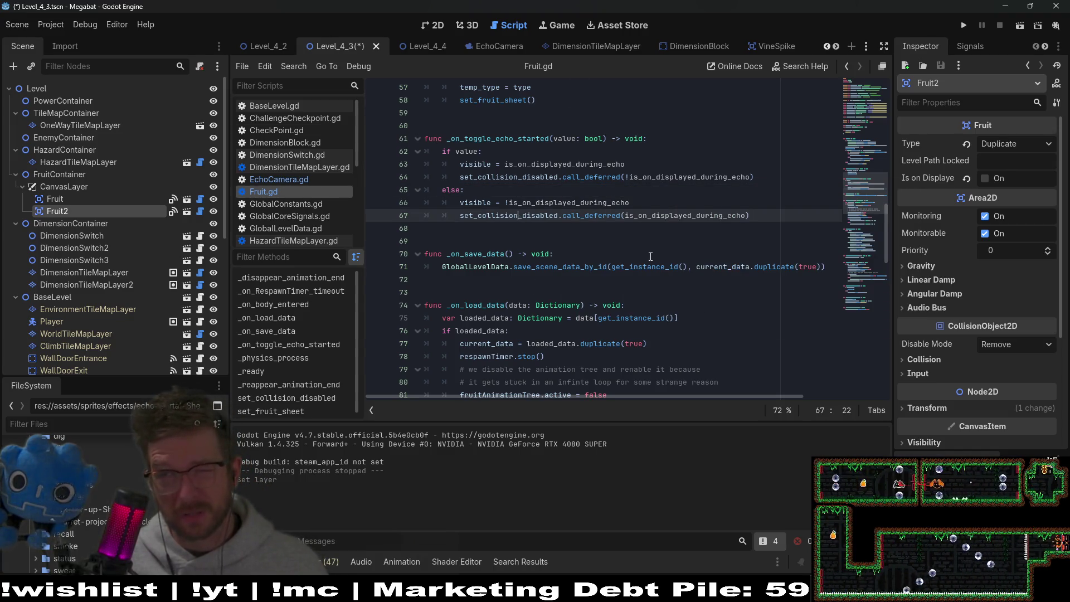
{"action": "scroll", "coordinate": [647, 255], "scroll_direction": "down", "scroll_amount": 4}
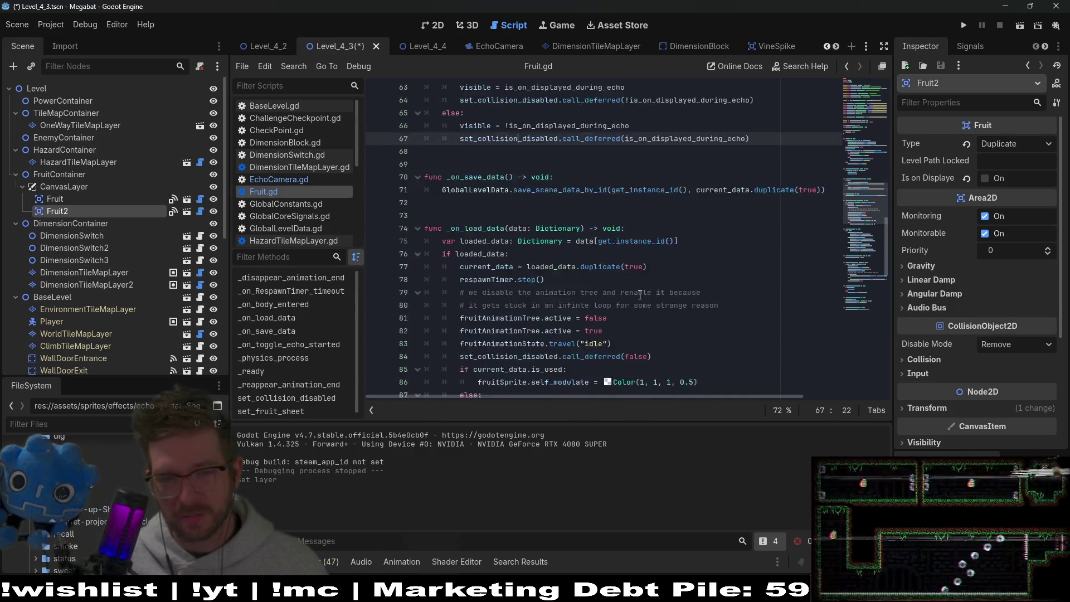
{"action": "scroll", "coordinate": [640, 295], "scroll_direction": "up", "scroll_amount": 4}
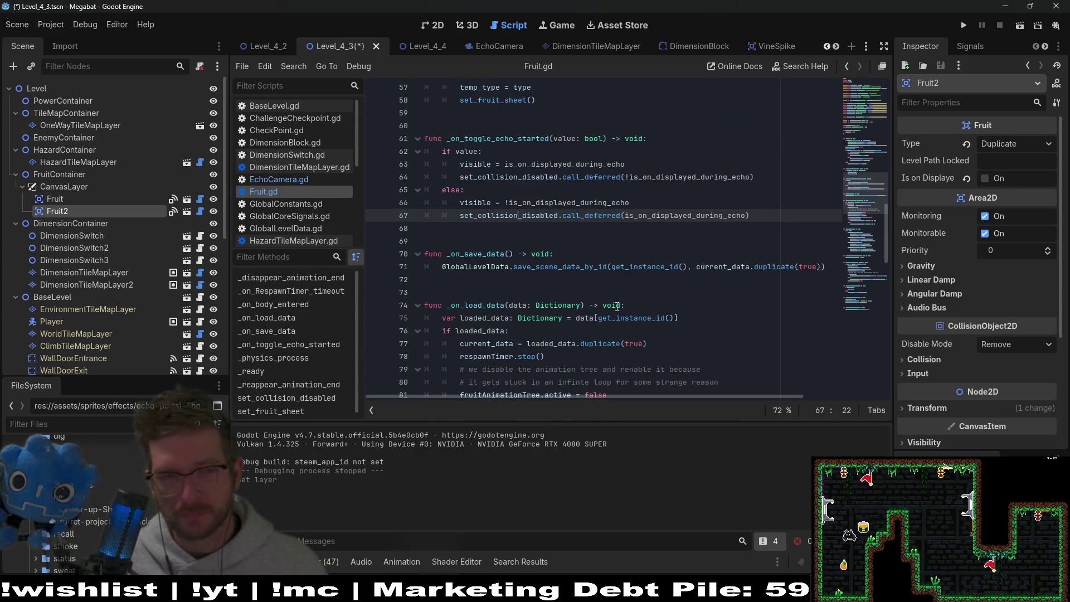
{"action": "scroll", "coordinate": [427, 231], "scroll_direction": "up", "scroll_amount": 3}
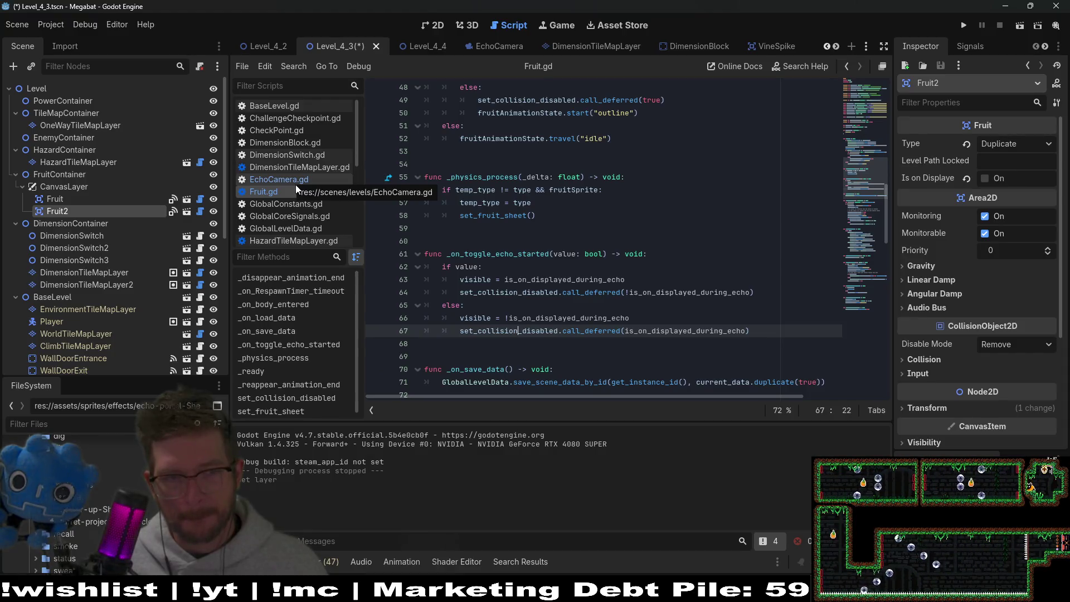
{"action": "left_click", "coordinate": [632, 278]}
{"action": "key", "text": "ctrl+k"}
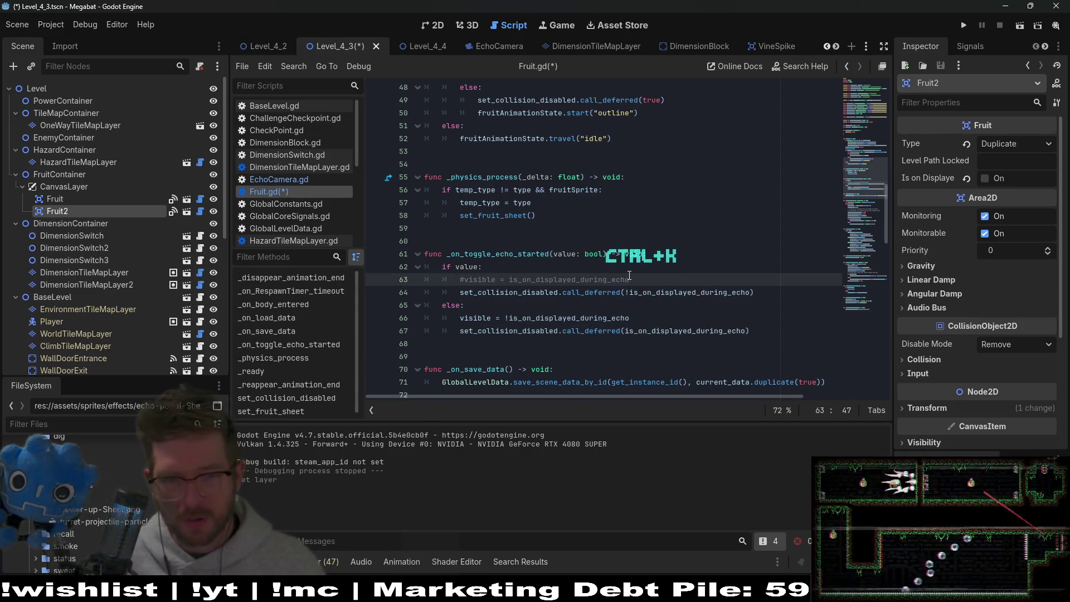
{"action": "key", "text": "Down"}
{"action": "key", "text": "Down"}
{"action": "key", "text": "Down"}
{"action": "key", "text": "ctrl+k"}
{"action": "key", "text": "ctrl+s"}
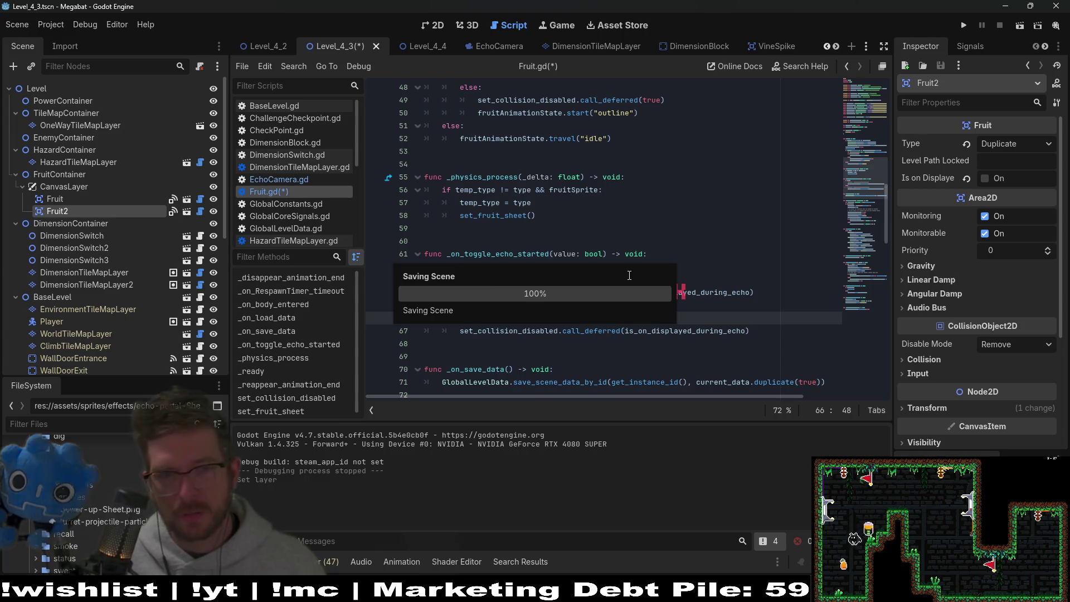
{"action": "left_click", "coordinate": [399, 49]}
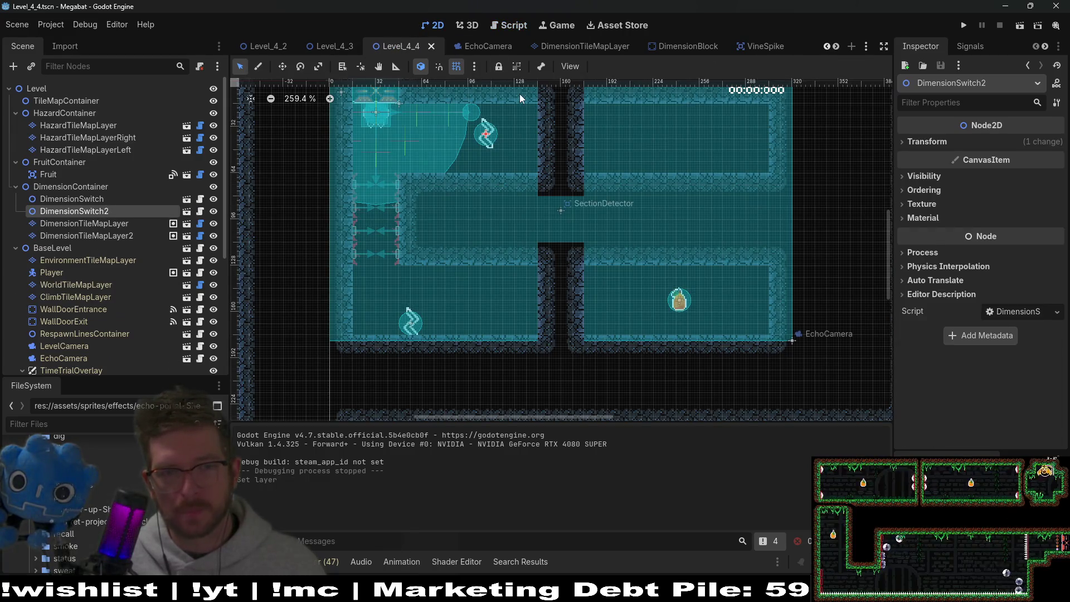
Playtest Level_4_3 with jumps and echolocation pulses, relaunch once, then stop with F8
{"action": "left_click", "coordinate": [330, 46]}
{"action": "left_click", "coordinate": [1019, 27]}
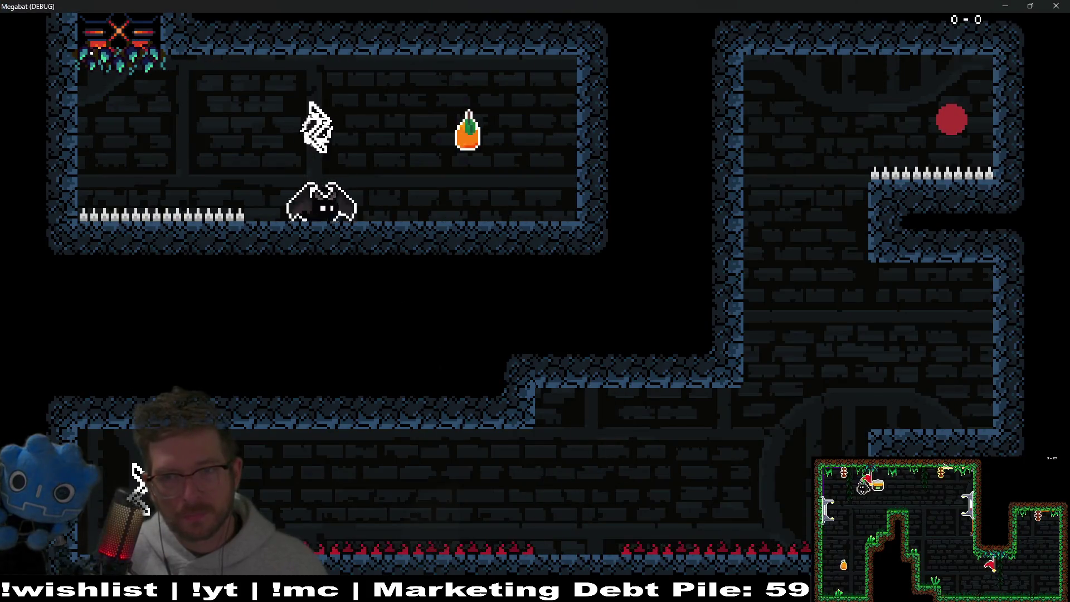
{"action": "left_click", "coordinate": [316, 127]}
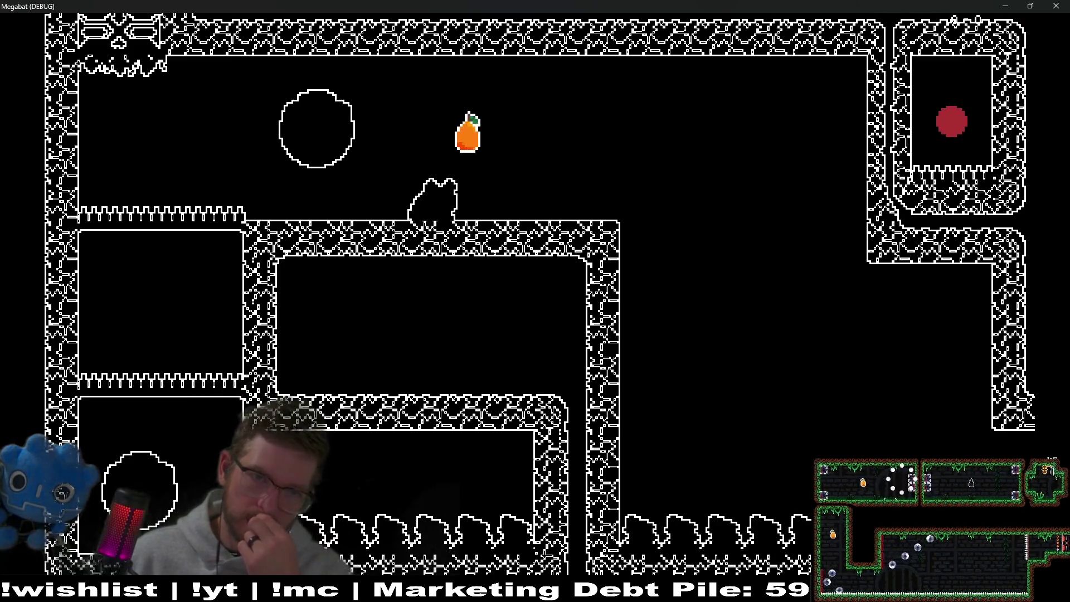
{"action": "key", "text": "space"}
{"action": "key", "text": "Left"}
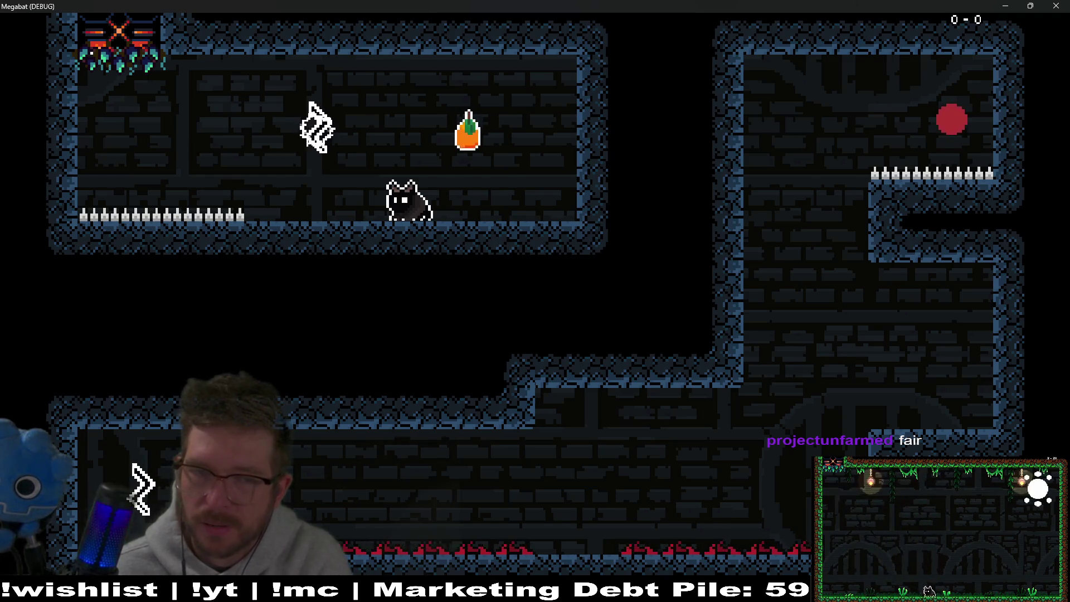
{"action": "key", "text": "space"}
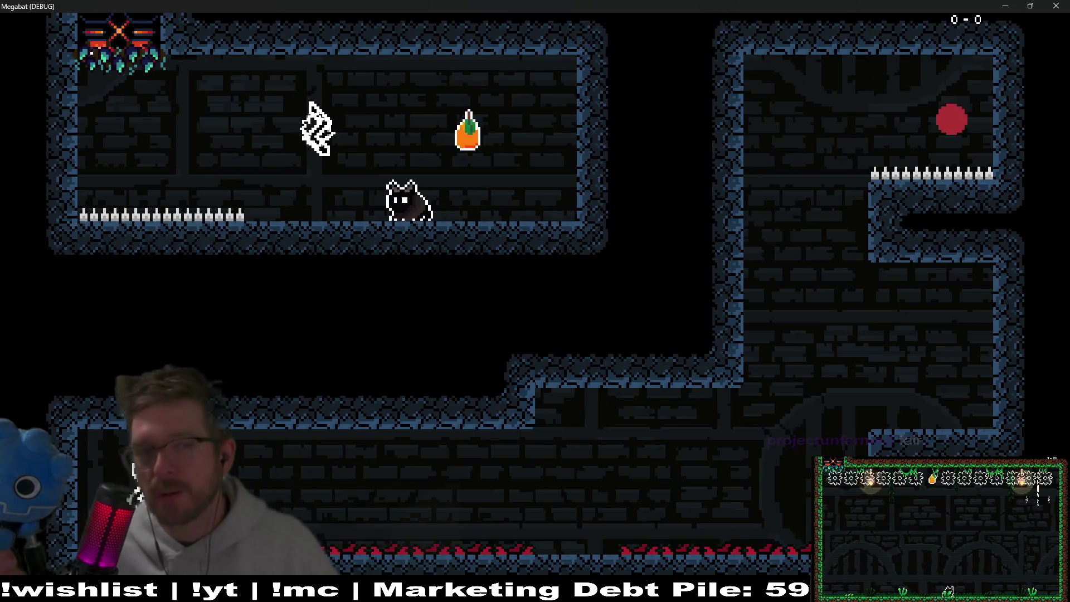
{"action": "key", "text": "F8"}
{"action": "left_click", "coordinate": [1027, 22]}
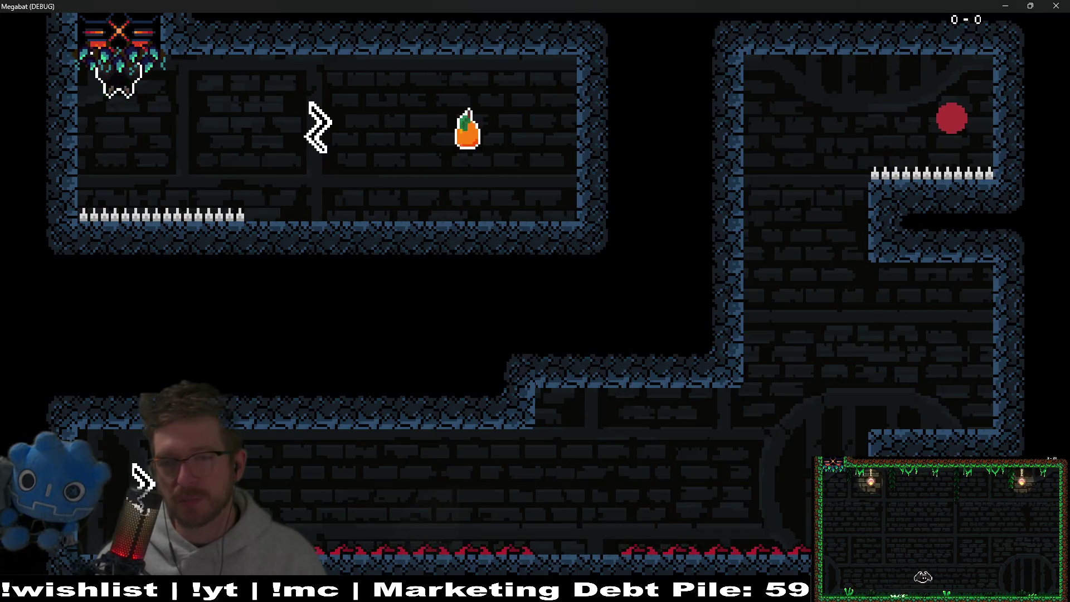
{"action": "key", "text": "F8"}
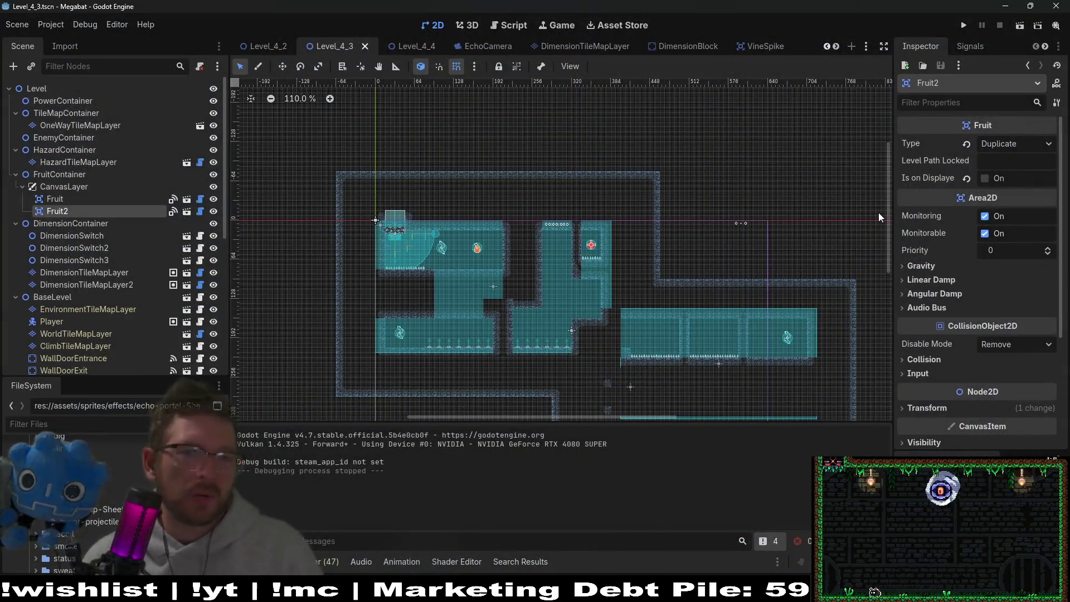
Open the DimensionBlock scene and its DimensionBlock.gd script
{"action": "left_click", "coordinate": [696, 45]}
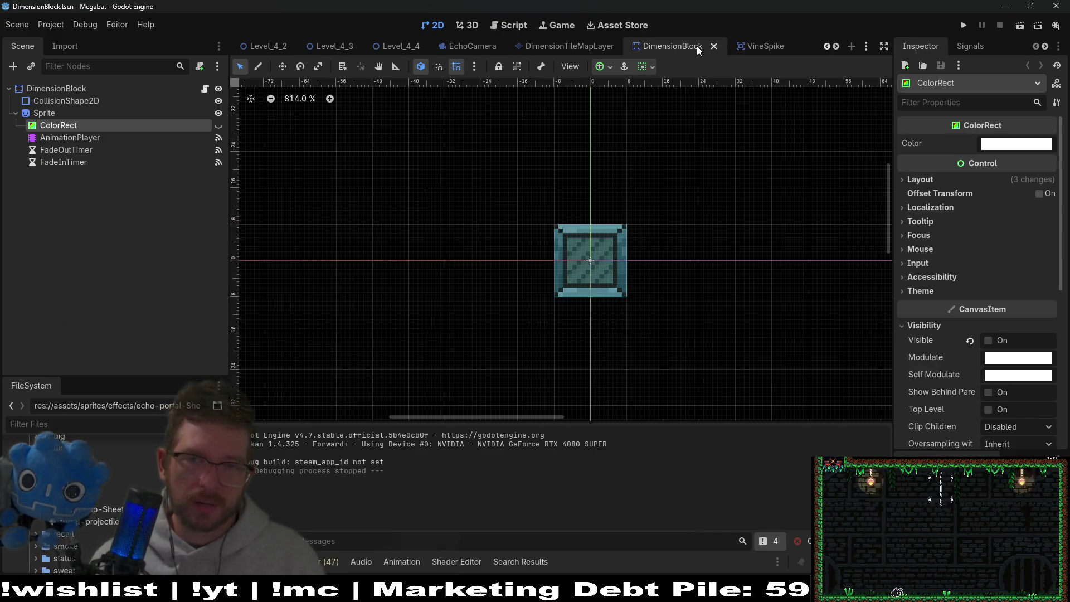
{"action": "left_click", "coordinate": [148, 88]}
{"action": "left_click", "coordinate": [205, 89]}
{"action": "scroll", "coordinate": [580, 210], "scroll_direction": "up", "scroll_amount": 5}
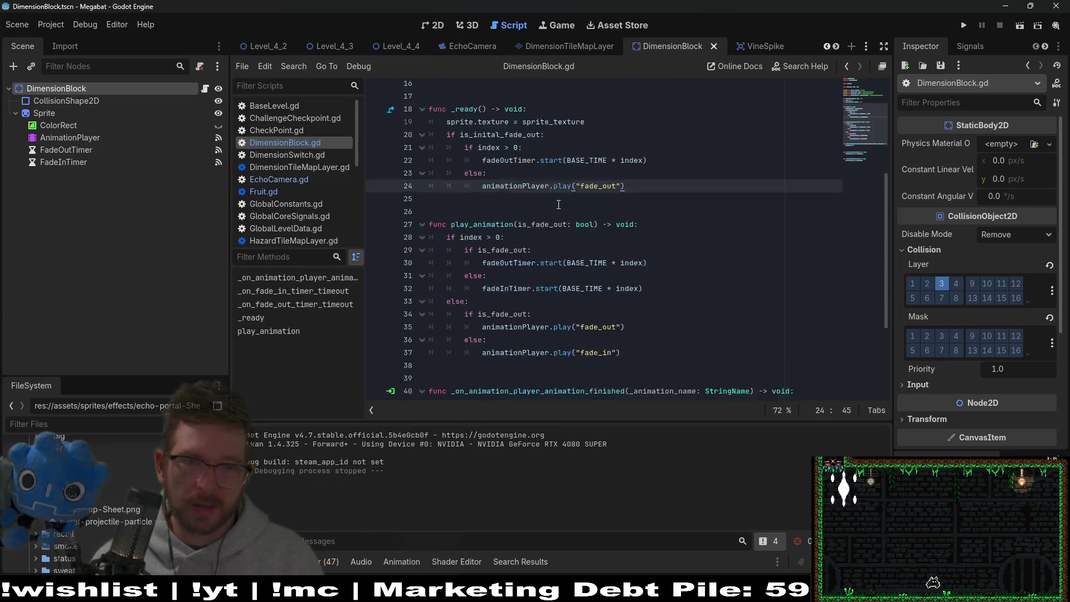
Review the is_inital_fade_out logic in _ready and select lines 21–24
{"action": "left_click", "coordinate": [605, 177]}
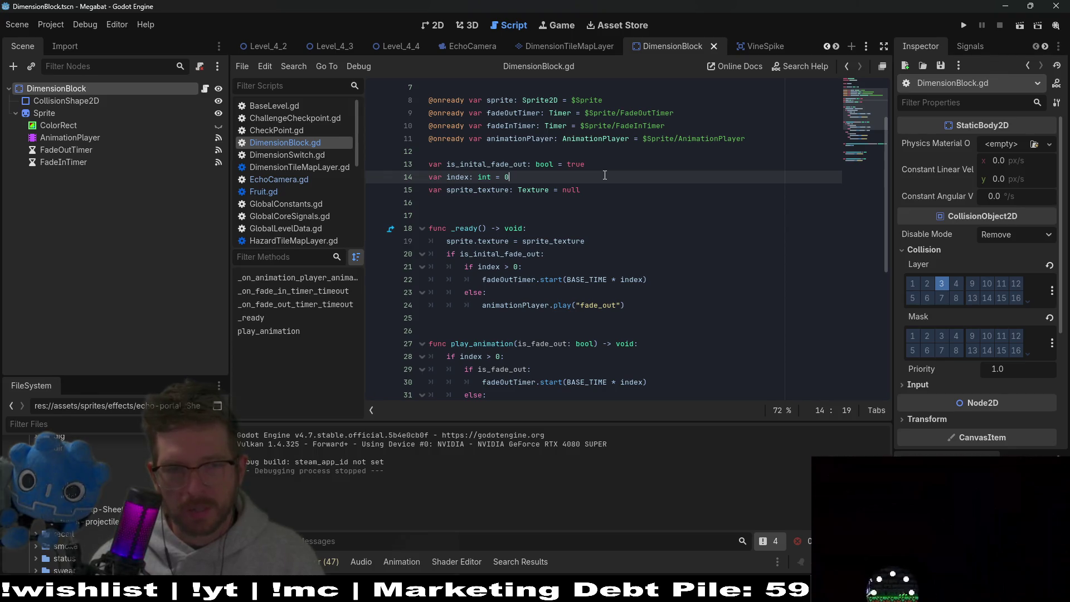
{"action": "double_click", "coordinate": [526, 258]}
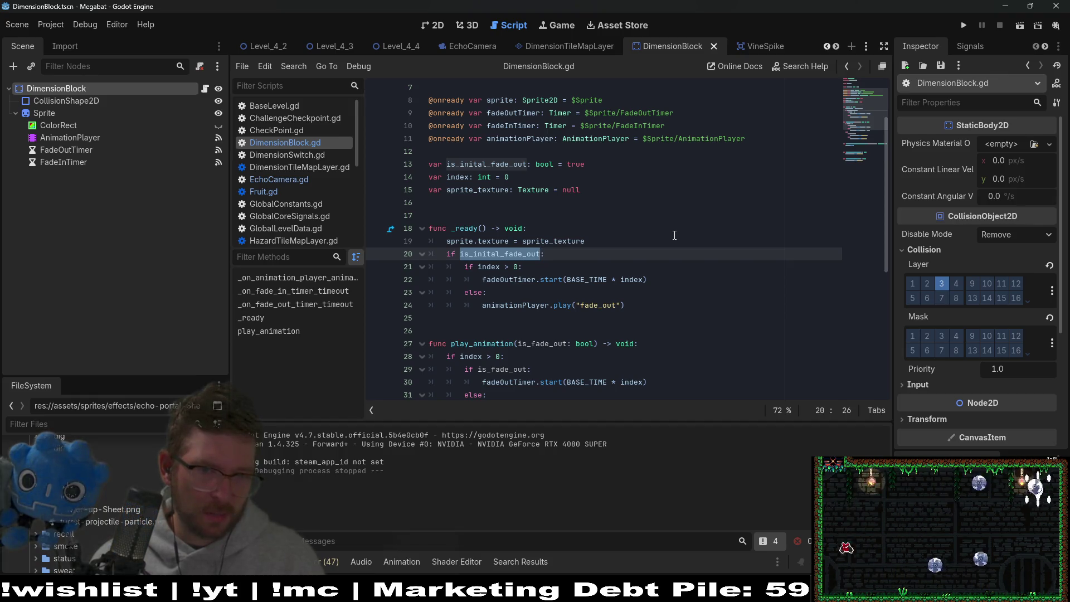
{"action": "scroll", "coordinate": [675, 236], "scroll_direction": "down", "scroll_amount": 1}
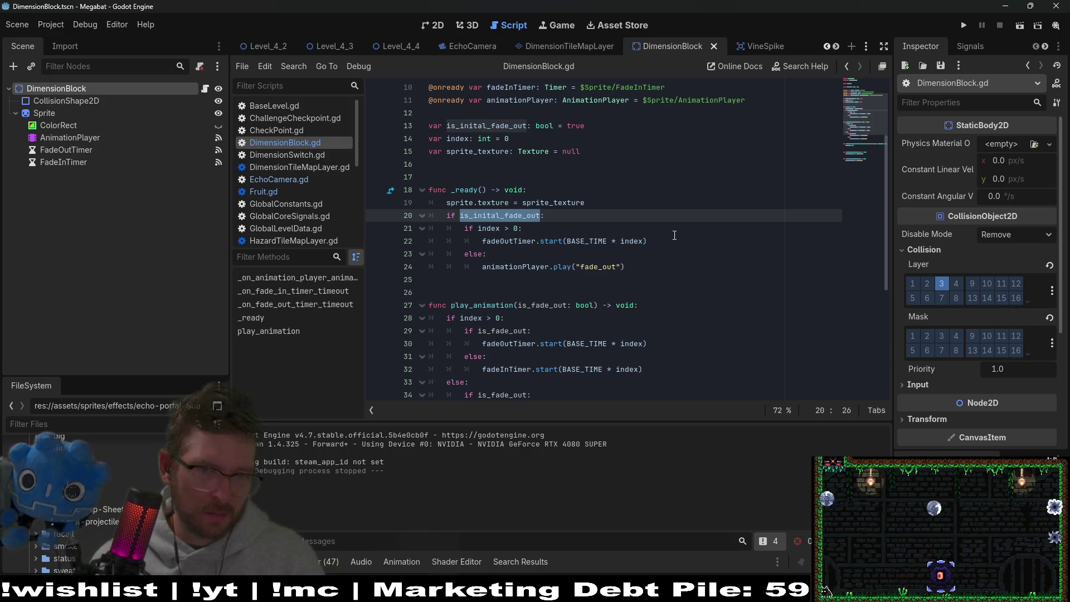
{"action": "left_click", "coordinate": [661, 267]}
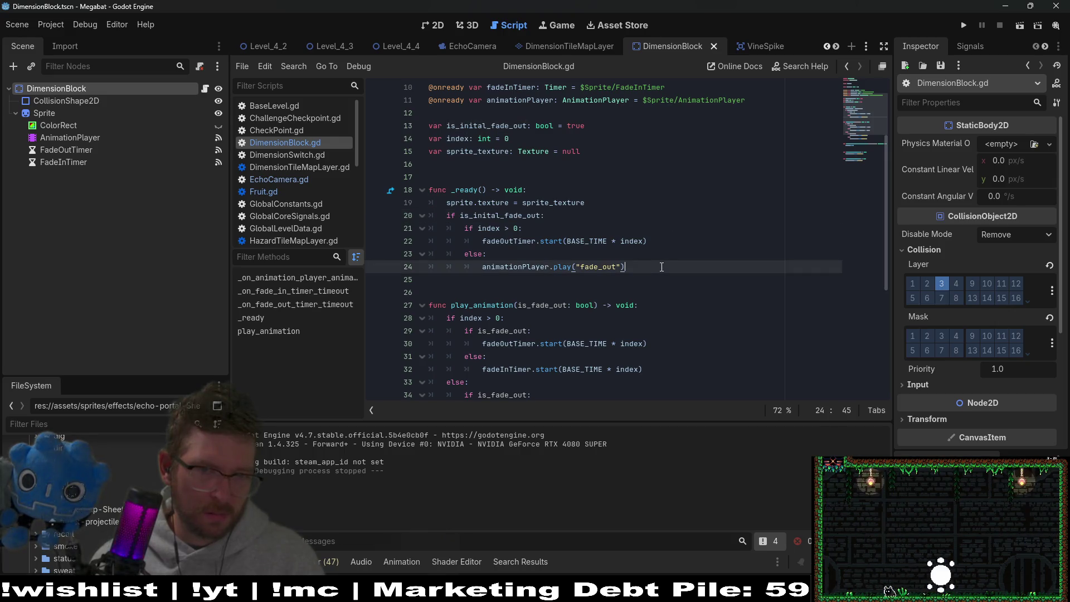
{"action": "left_click", "coordinate": [675, 244]}
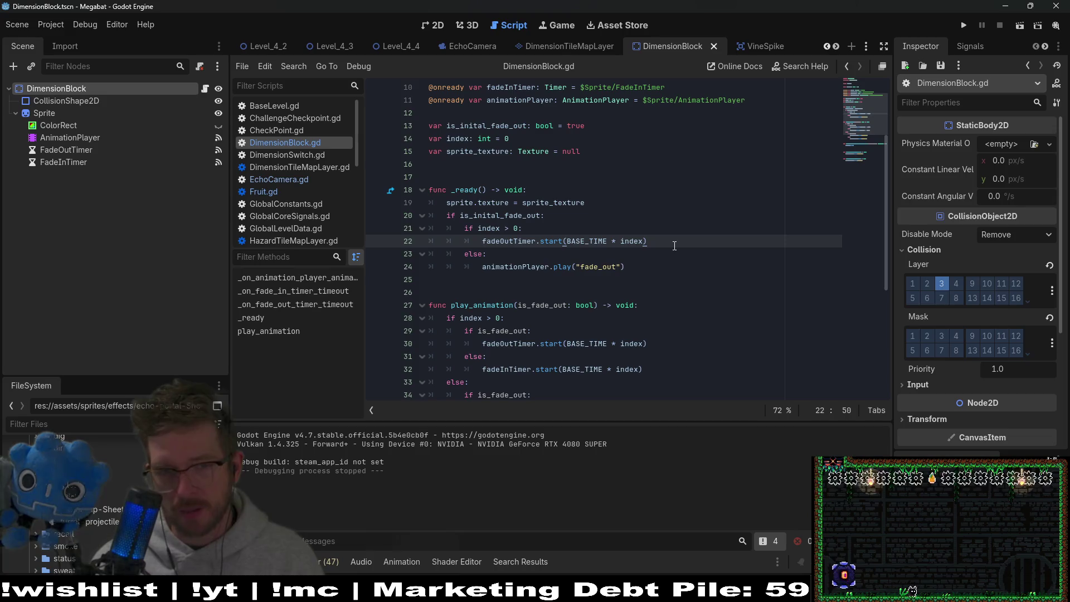
{"action": "scroll", "coordinate": [675, 246], "scroll_direction": "down", "scroll_amount": 3}
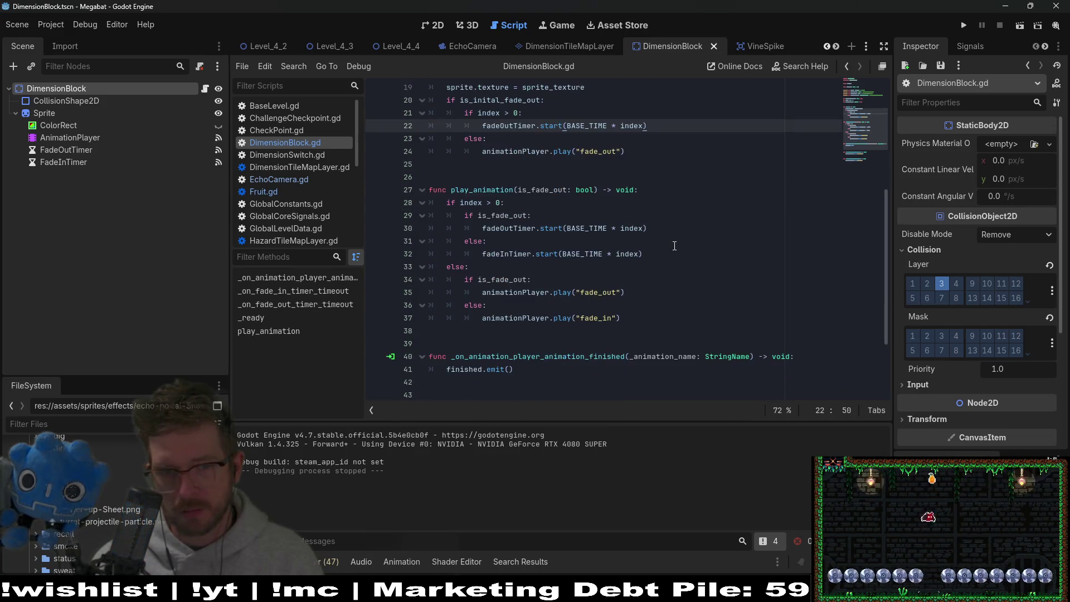
{"action": "scroll", "coordinate": [674, 246], "scroll_direction": "up", "scroll_amount": 1}
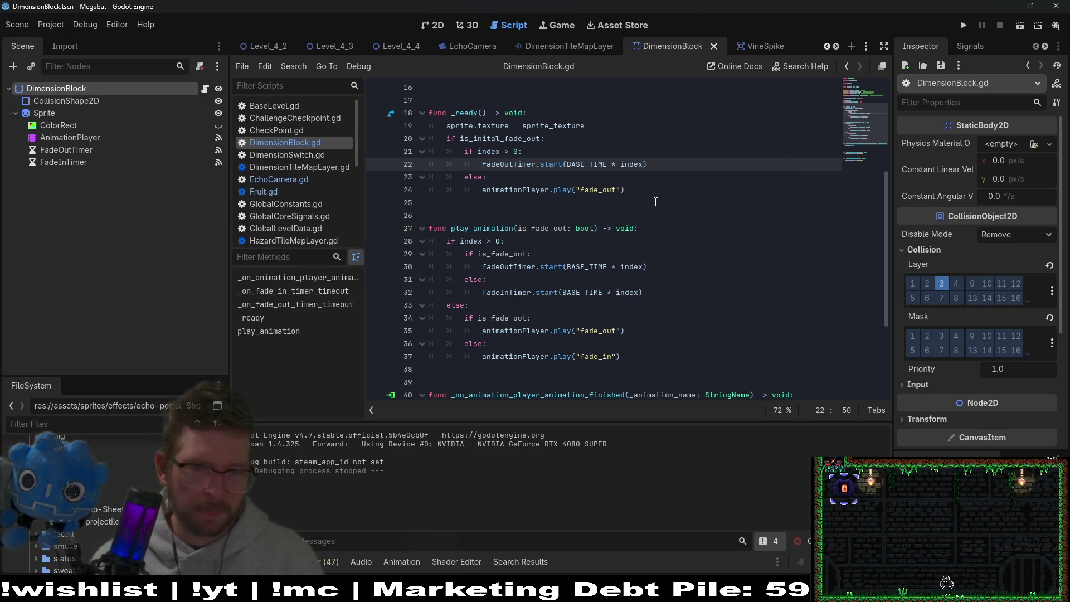
{"action": "left_click_drag", "start_coordinate": [656, 202], "coordinate": [408, 149]}
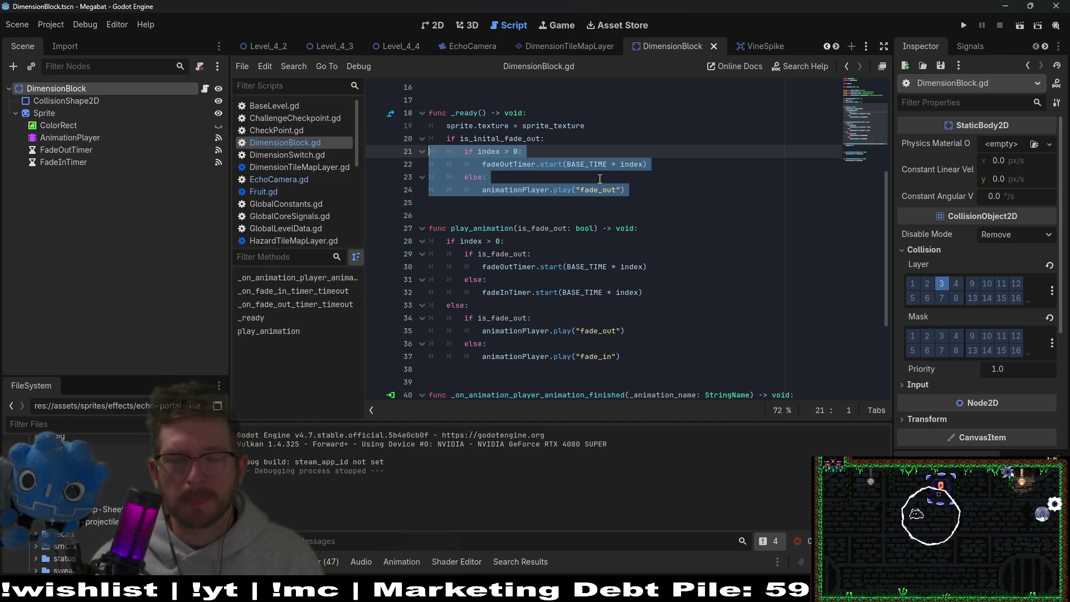
Create a blank init_fade_out animation on the AnimationPlayer, then delete it again
{"action": "left_click", "coordinate": [65, 111]}
{"action": "left_click", "coordinate": [74, 137]}
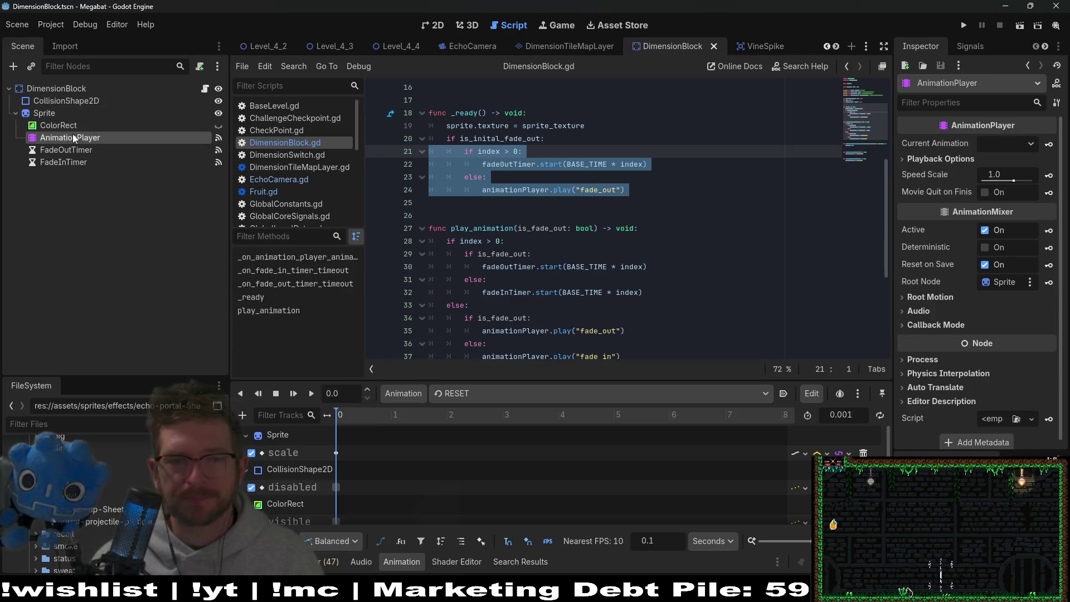
{"action": "left_click", "coordinate": [451, 394]}
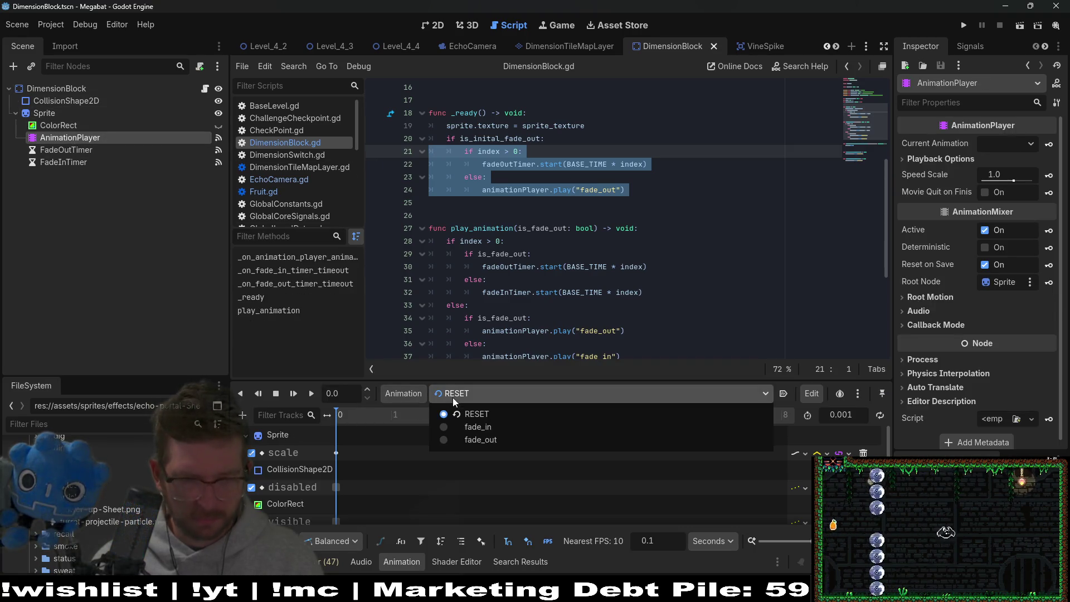
{"action": "left_click", "coordinate": [415, 395]}
{"action": "left_click", "coordinate": [409, 398]}
{"action": "left_click", "coordinate": [426, 415]}
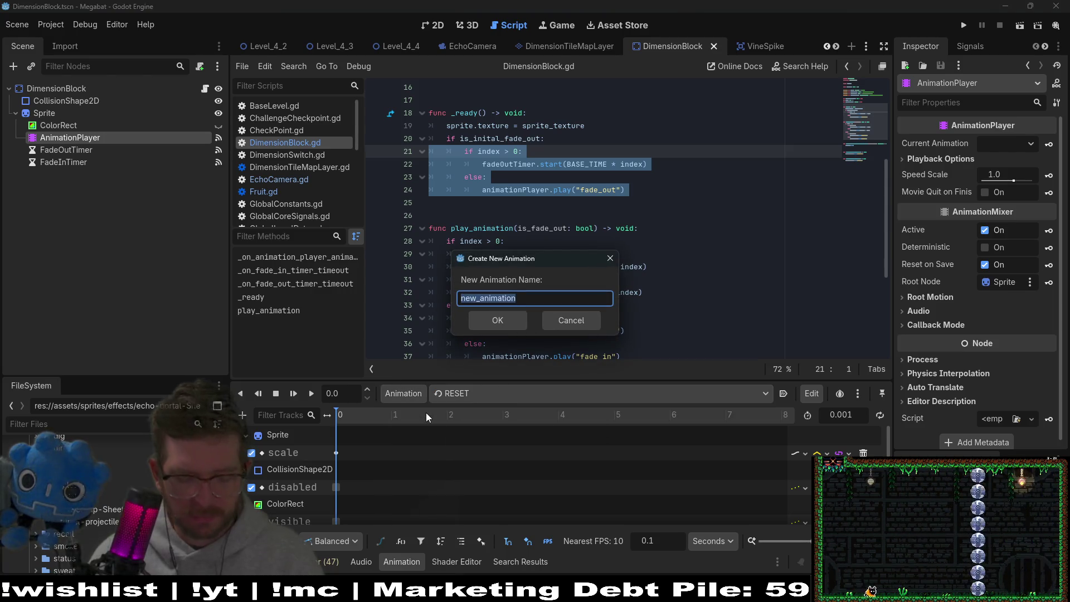
{"action": "type", "text": "init_fade_ou"}
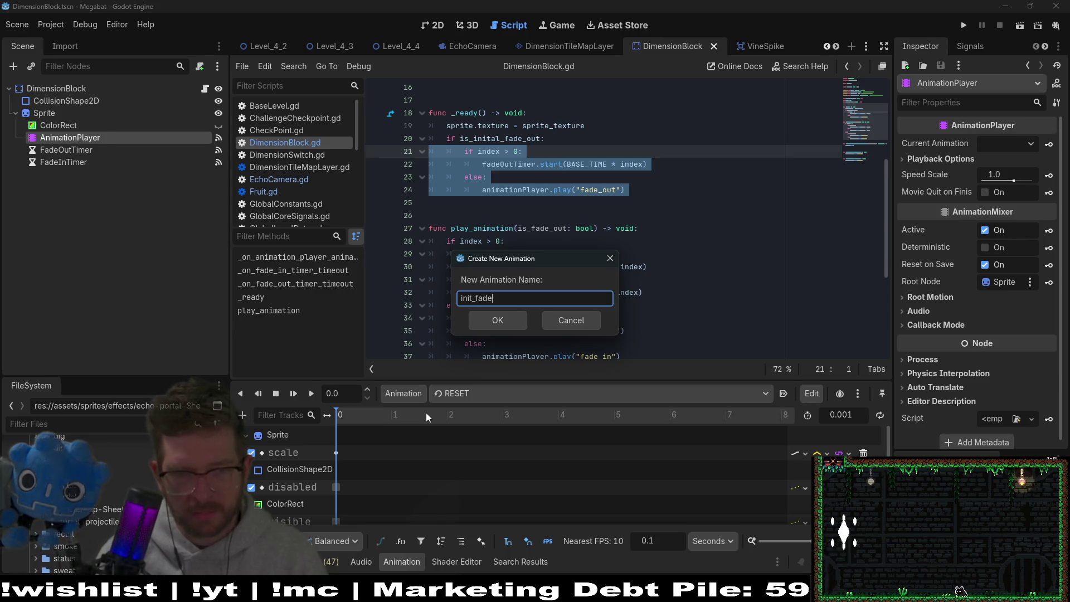
{"action": "type", "text": "t"}
{"action": "key", "text": "Return"}
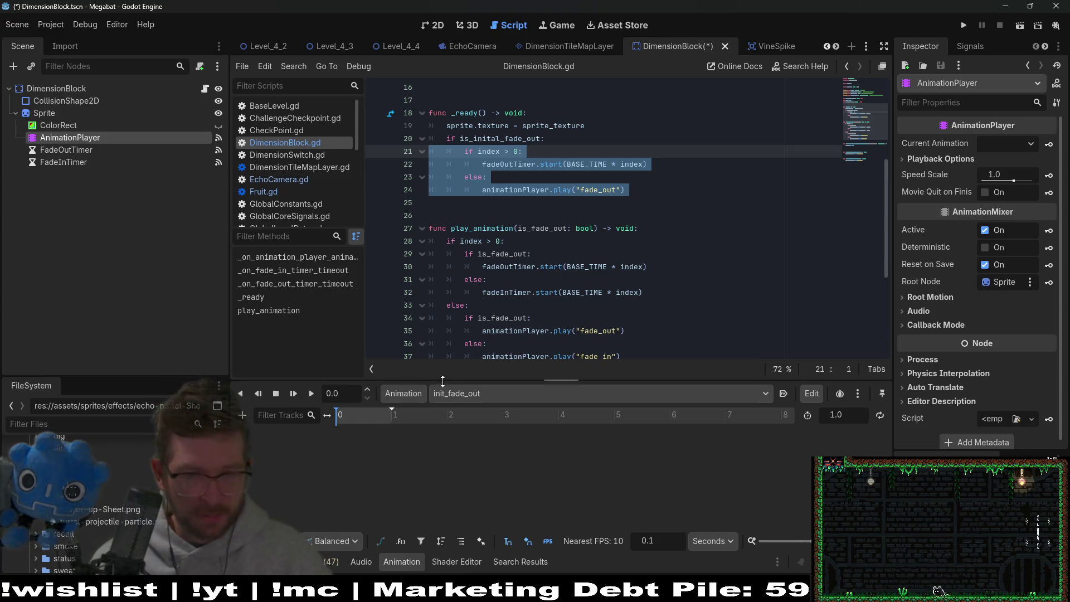
{"action": "left_click", "coordinate": [446, 396]}
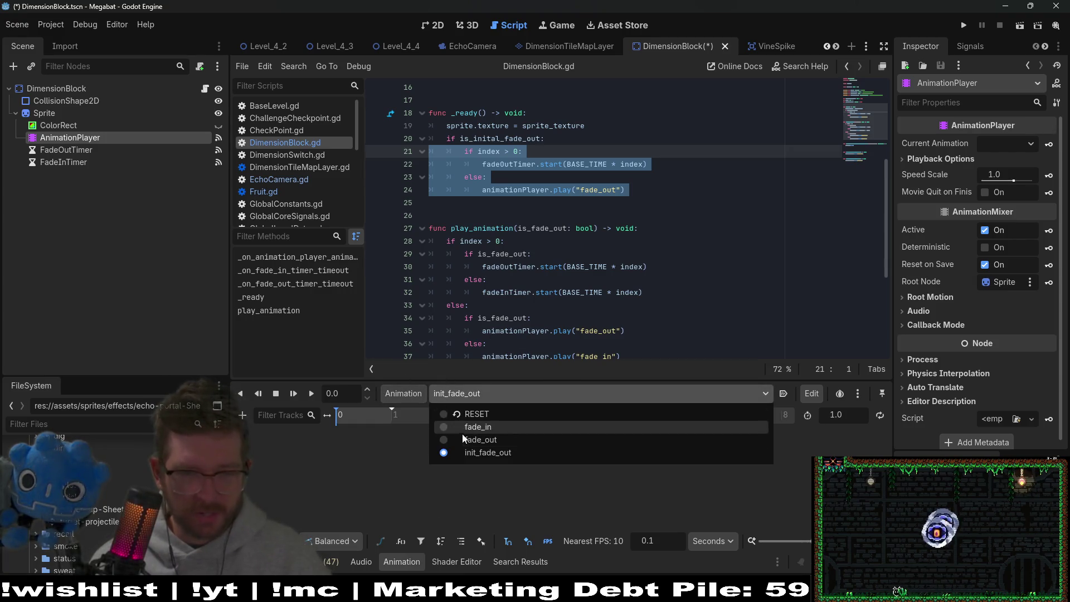
{"action": "left_click", "coordinate": [404, 395]}
{"action": "left_click", "coordinate": [426, 511]}
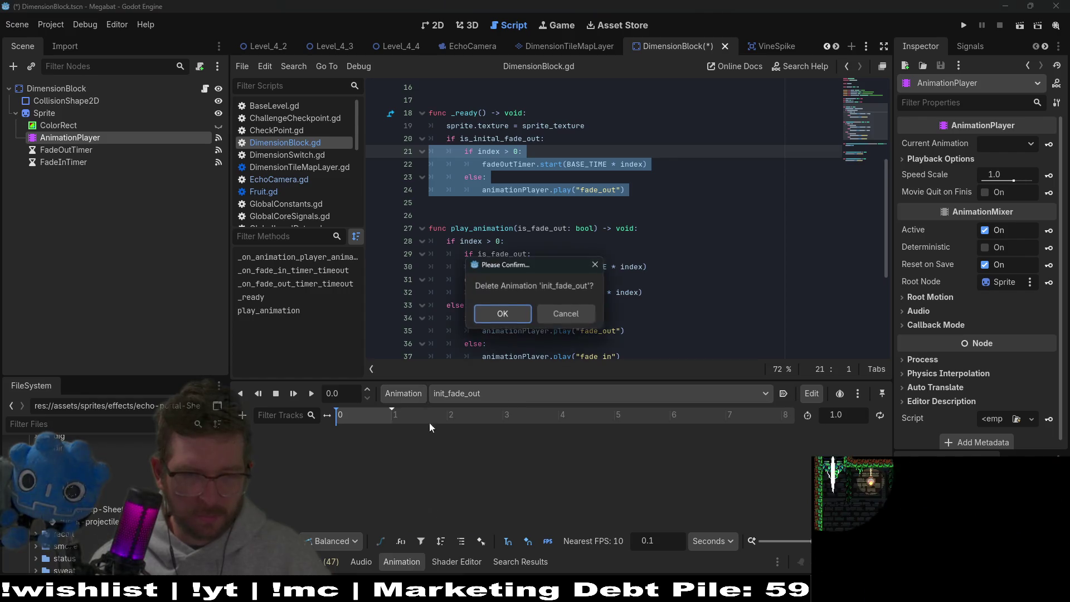
{"action": "left_click", "coordinate": [512, 324]}
Duplicate the fade_out animation as init_fade_out
{"action": "left_click", "coordinate": [425, 392]}
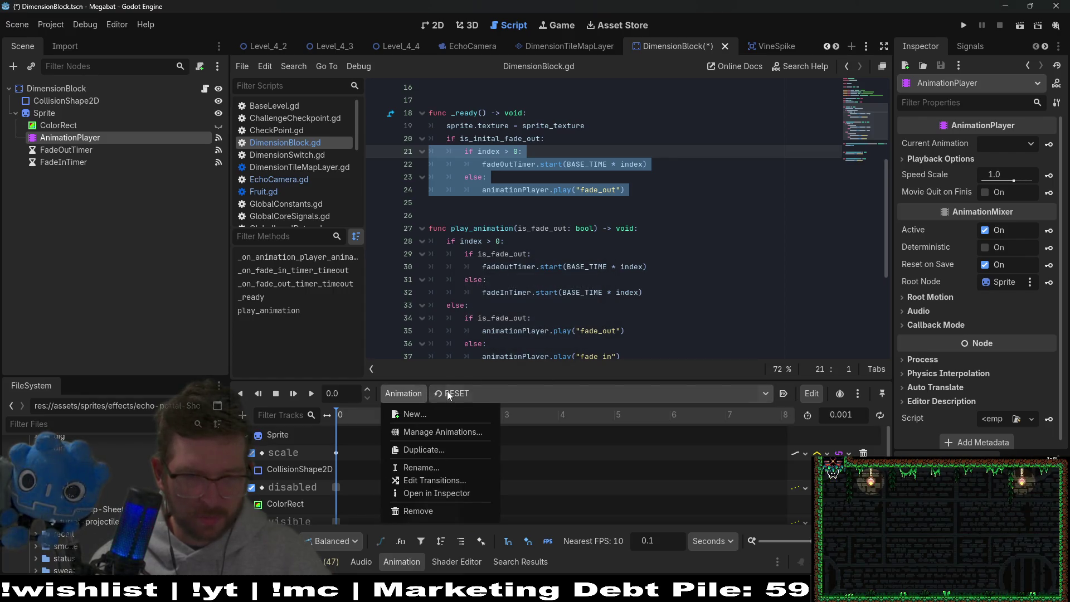
{"action": "left_click", "coordinate": [449, 394]}
{"action": "left_click", "coordinate": [480, 439]}
{"action": "left_click", "coordinate": [397, 396]}
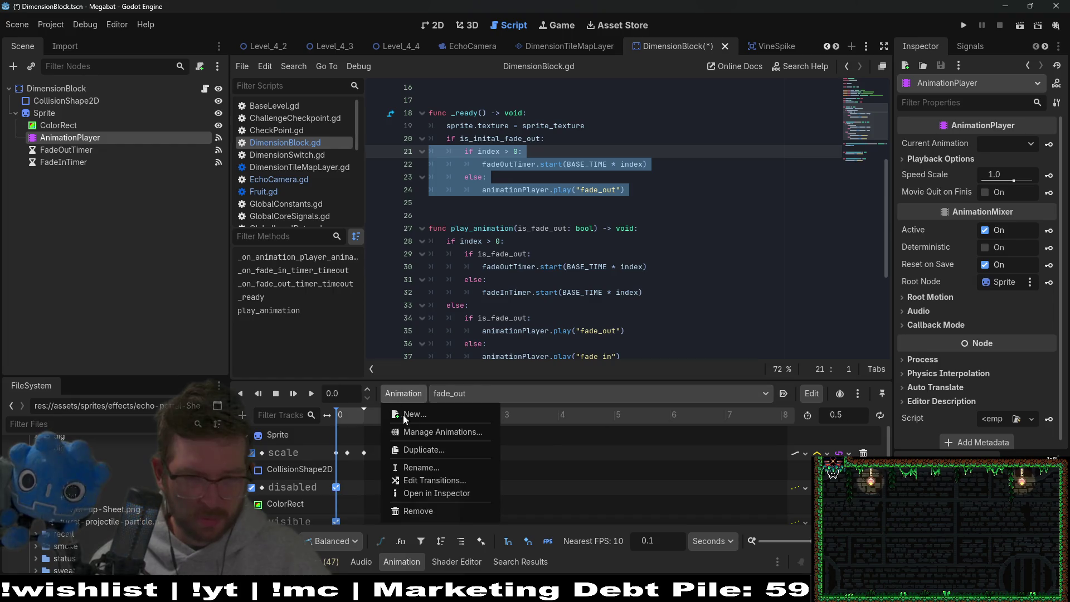
{"action": "left_click", "coordinate": [440, 451]}
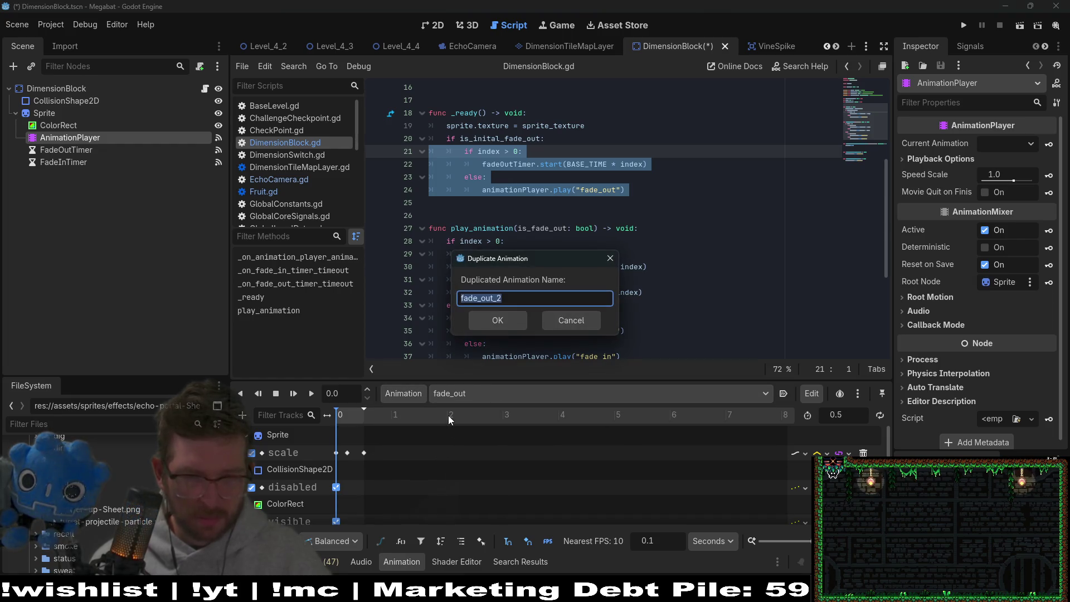
{"action": "type", "text": "init_"}
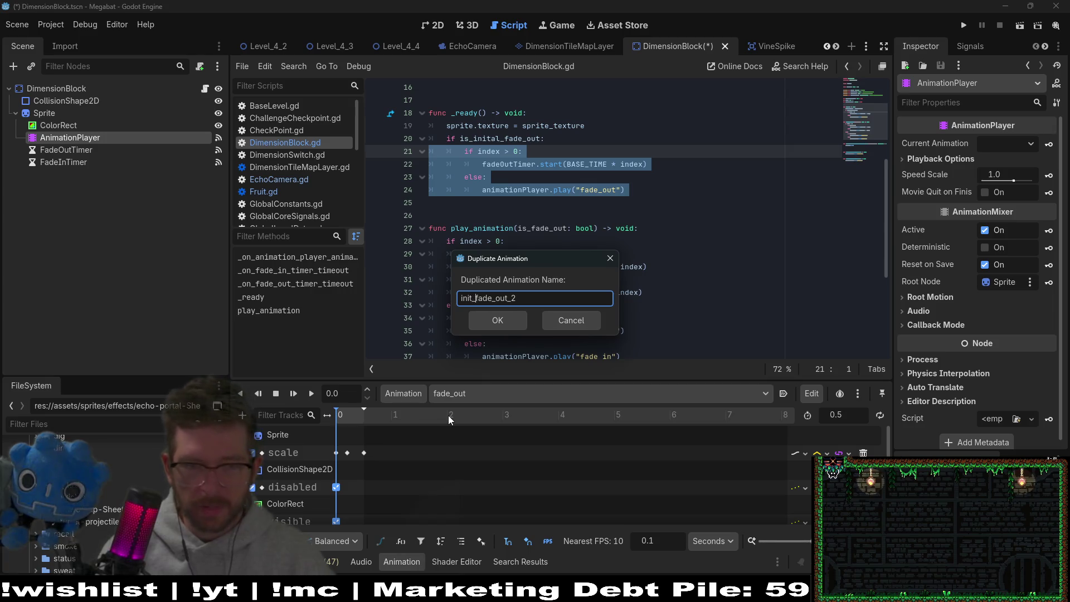
{"action": "key", "text": "End"}
{"action": "key", "text": "BackSpace"}
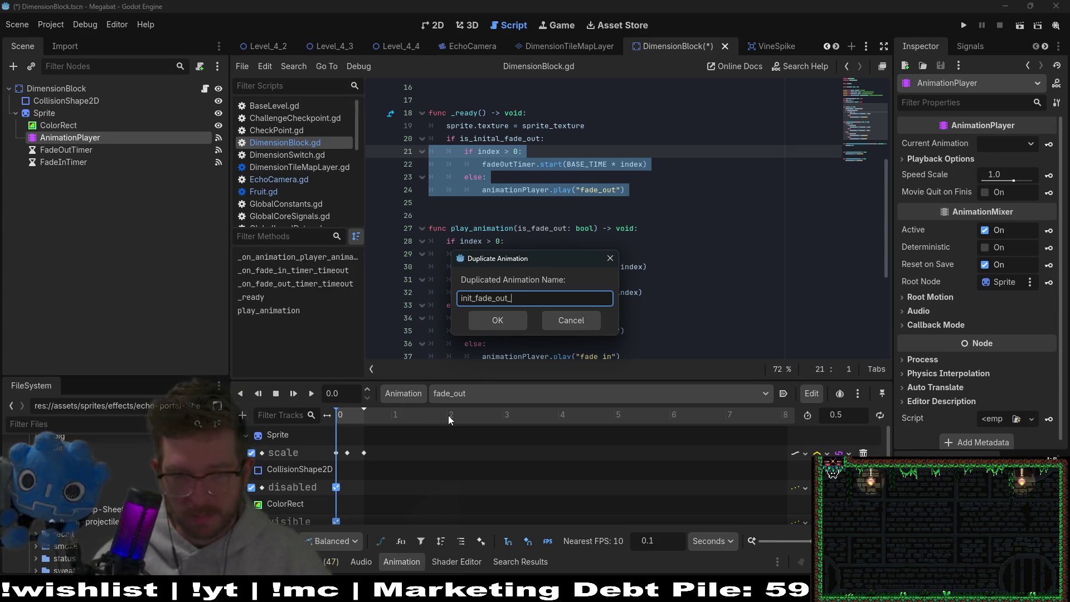
{"action": "left_click", "coordinate": [513, 323]}
{"action": "left_click", "coordinate": [514, 324]}
Delete the scale keys at 0.0 and 0.2 and move the zero-scale key to time 0
{"action": "left_click_drag", "start_coordinate": [514, 380], "coordinate": [514, 221]}
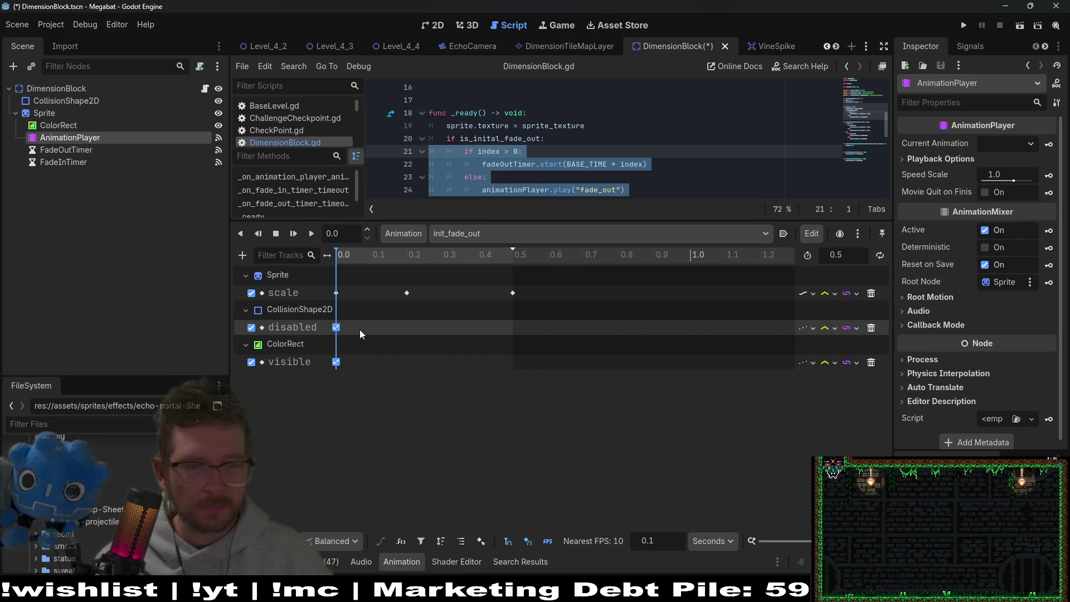
{"action": "left_click", "coordinate": [337, 292]}
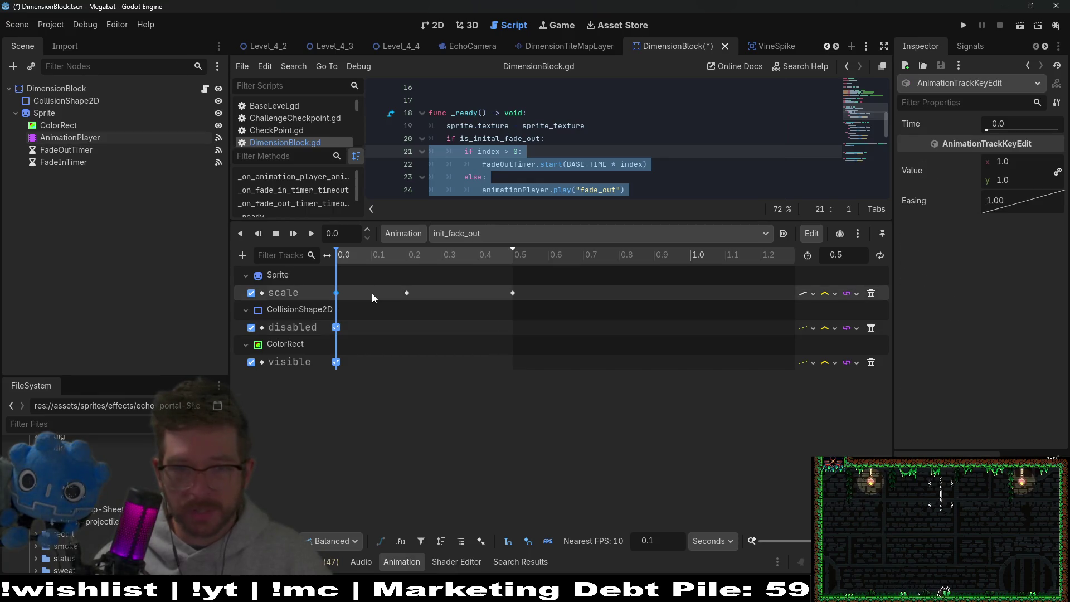
{"action": "key", "text": "Delete"}
{"action": "left_click", "coordinate": [410, 291]}
{"action": "key", "text": "Delete"}
{"action": "left_click", "coordinate": [512, 294]}
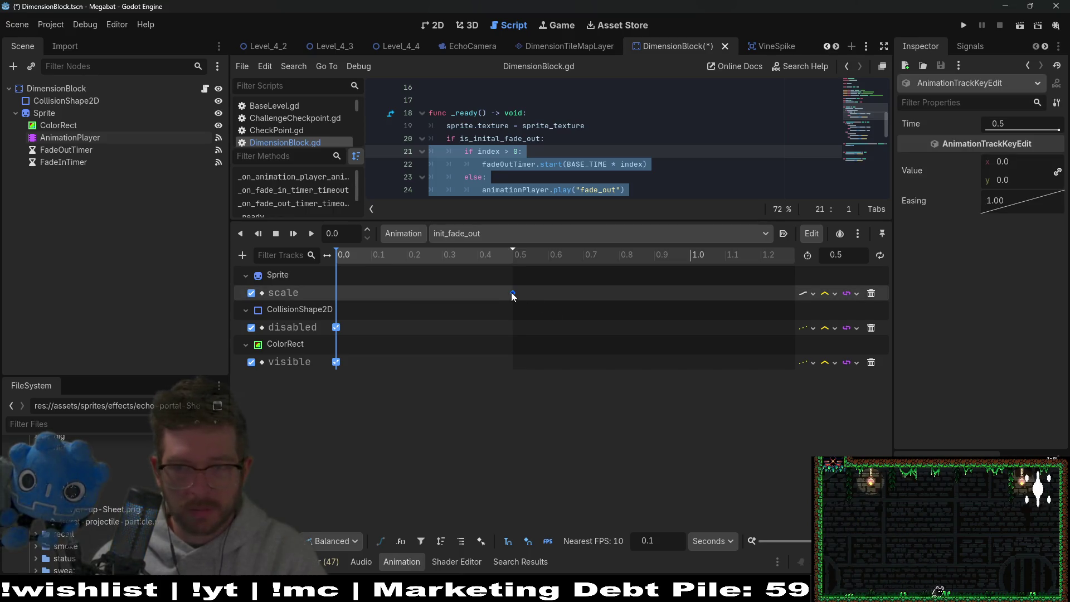
{"action": "mouse_move", "coordinate": [512, 293]}
{"action": "left_mouse_down"}
{"action": "mouse_move", "coordinate": [315, 283]}
{"action": "mouse_move", "coordinate": [369, 293]}
{"action": "left_mouse_up"}
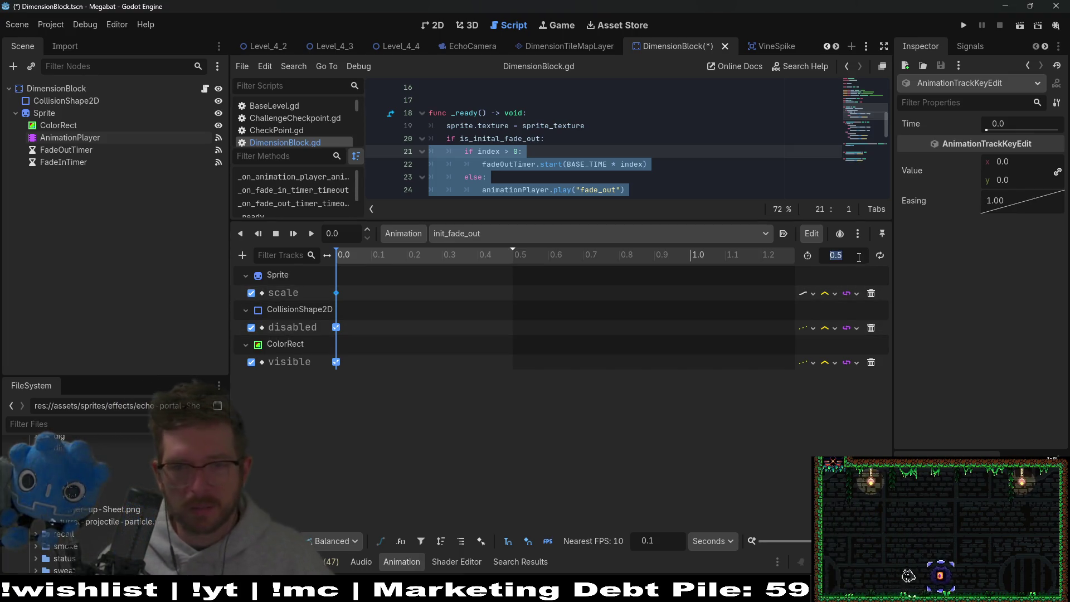
Set the init_fade_out animation length to 0.1 seconds
{"action": "type", "text": ".1"}
{"action": "key", "text": "Return"}
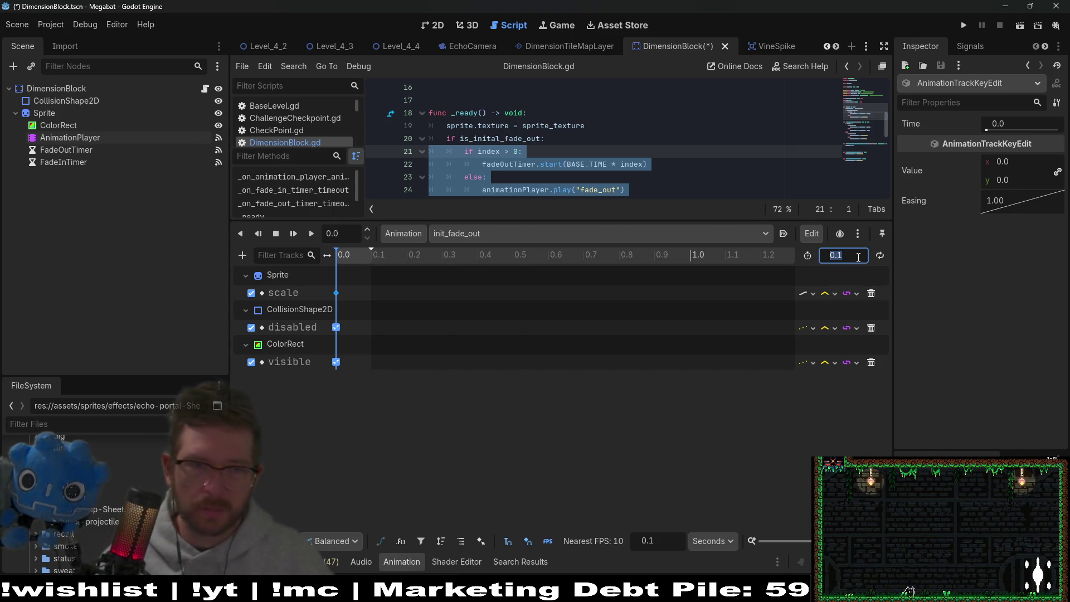
{"action": "left_click", "coordinate": [627, 447]}
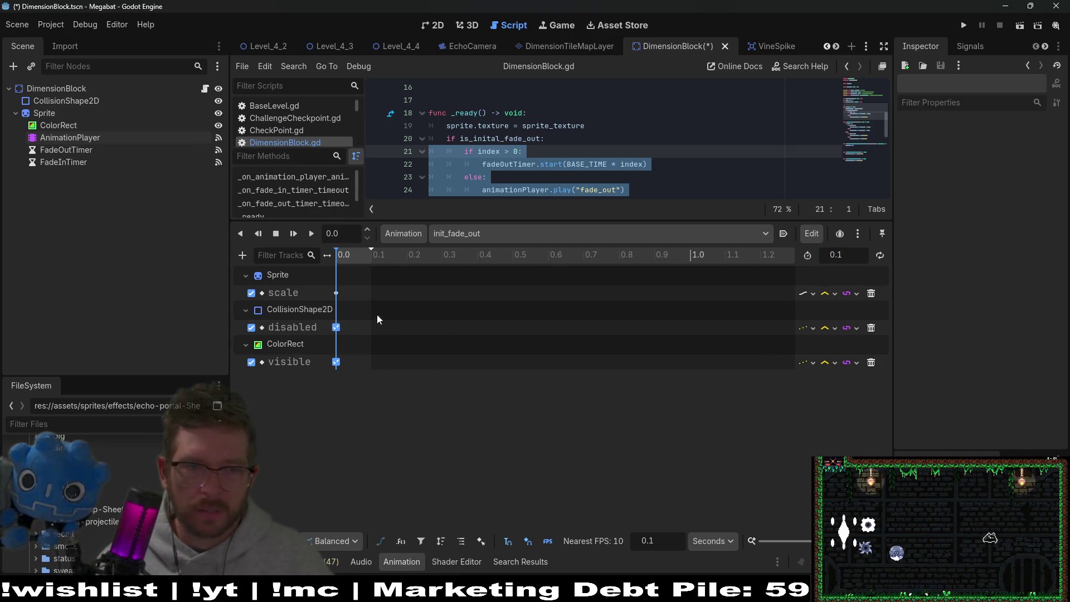
{"action": "left_click_drag", "start_coordinate": [629, 222], "coordinate": [592, 381]}
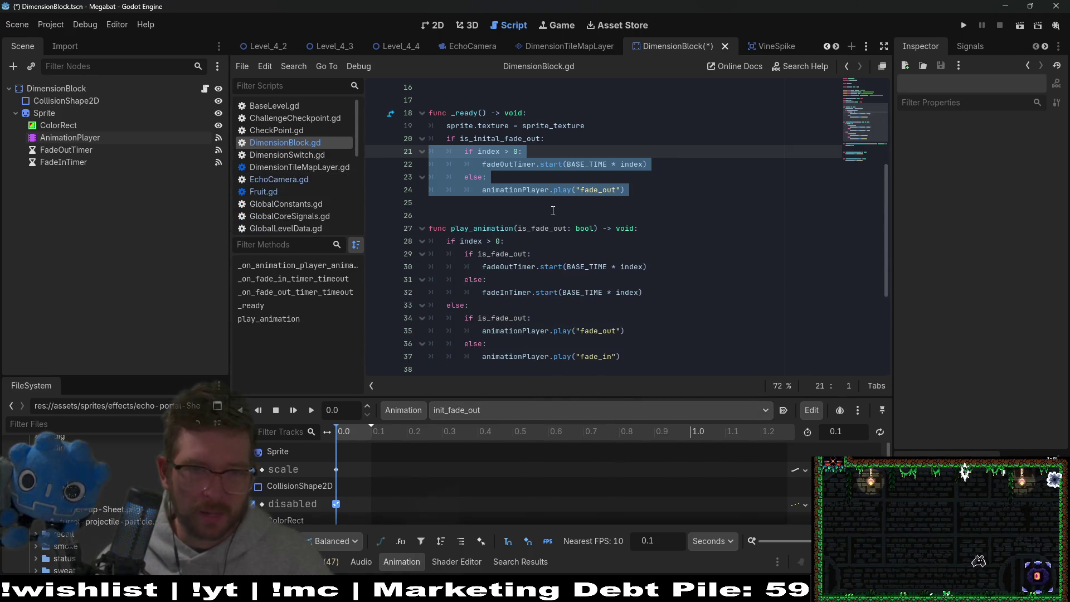
Make _ready play "init_fade_out" directly, removing the index check and timer lines, and save
{"action": "left_click", "coordinate": [663, 186]}
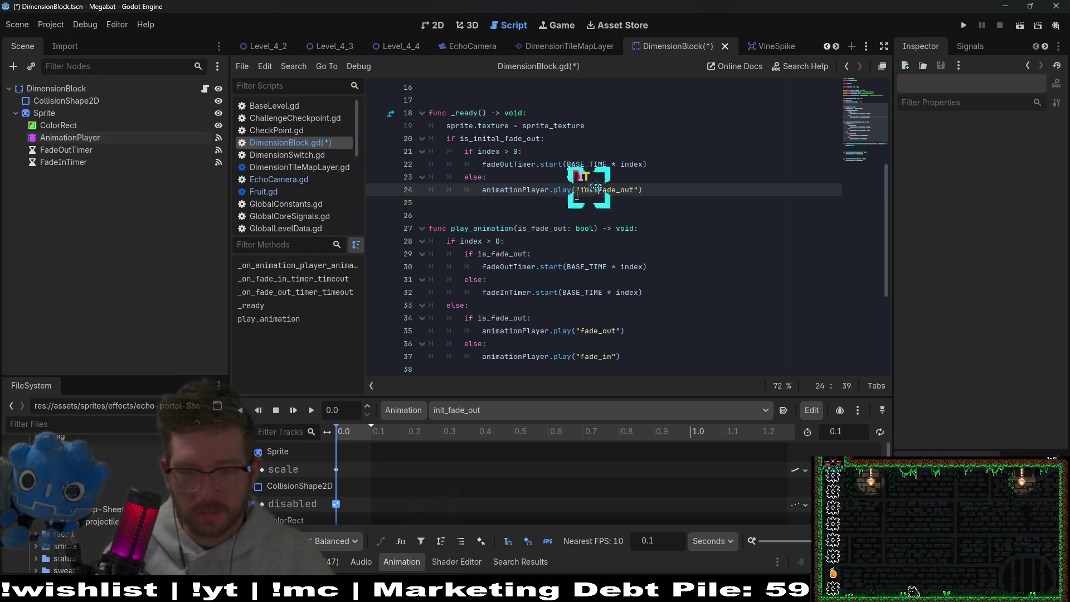
{"action": "type", "text": "init_"}
{"action": "left_click", "coordinate": [507, 176]}
{"action": "left_click_drag", "start_coordinate": [507, 177], "coordinate": [549, 138]}
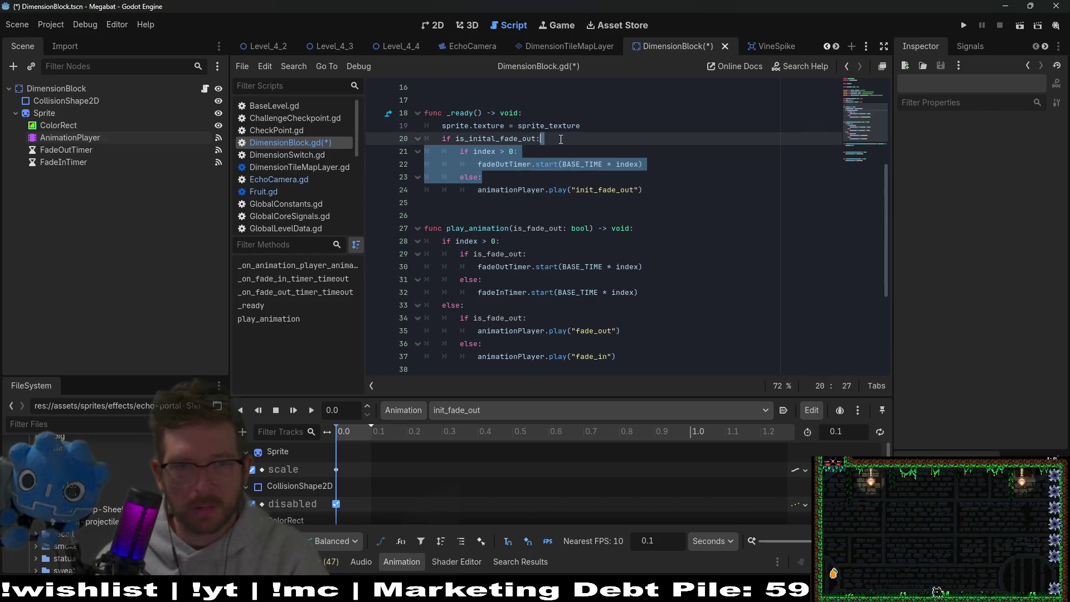
{"action": "key", "text": "BackSpace"}
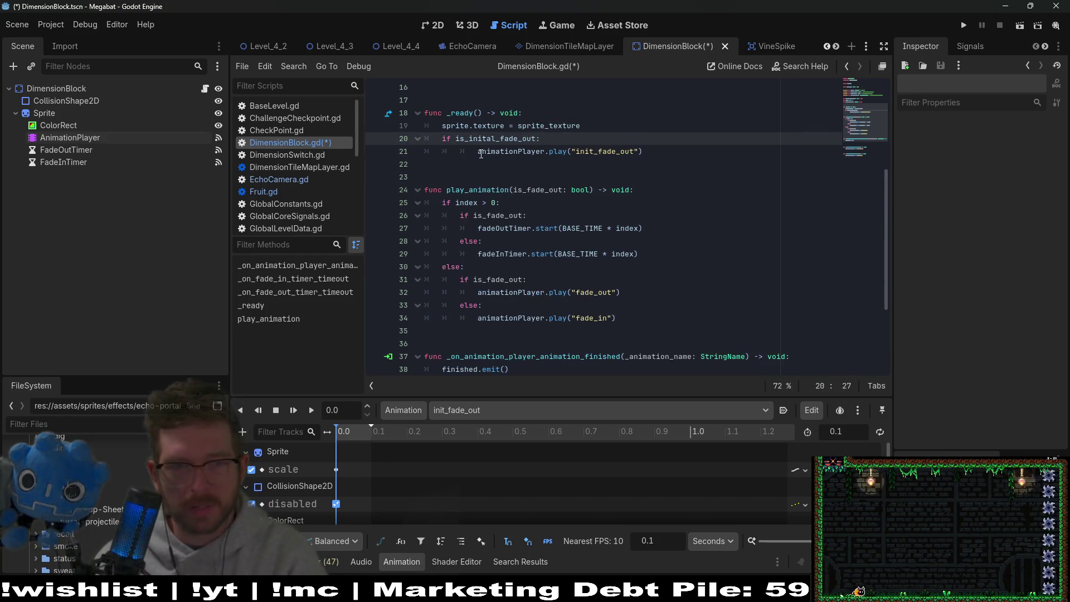
{"action": "left_click", "coordinate": [481, 152]}
{"action": "key", "text": "BackSpace"}
{"action": "key", "text": "ctrl+s"}
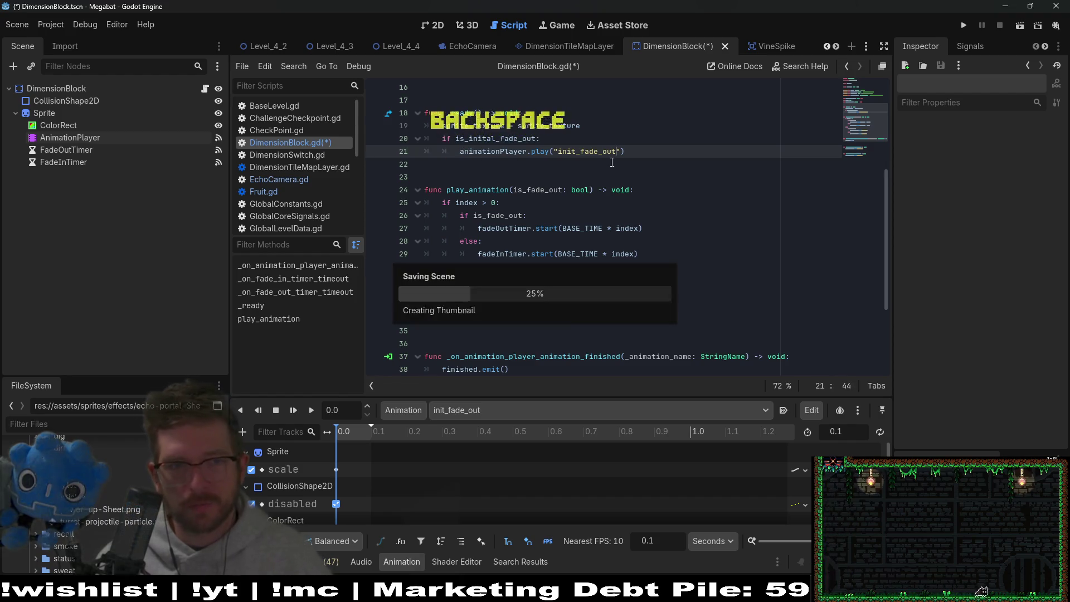
Run the Level_4_3 scene from its 2D view
{"action": "left_click", "coordinate": [402, 47]}
{"action": "left_click", "coordinate": [326, 46]}
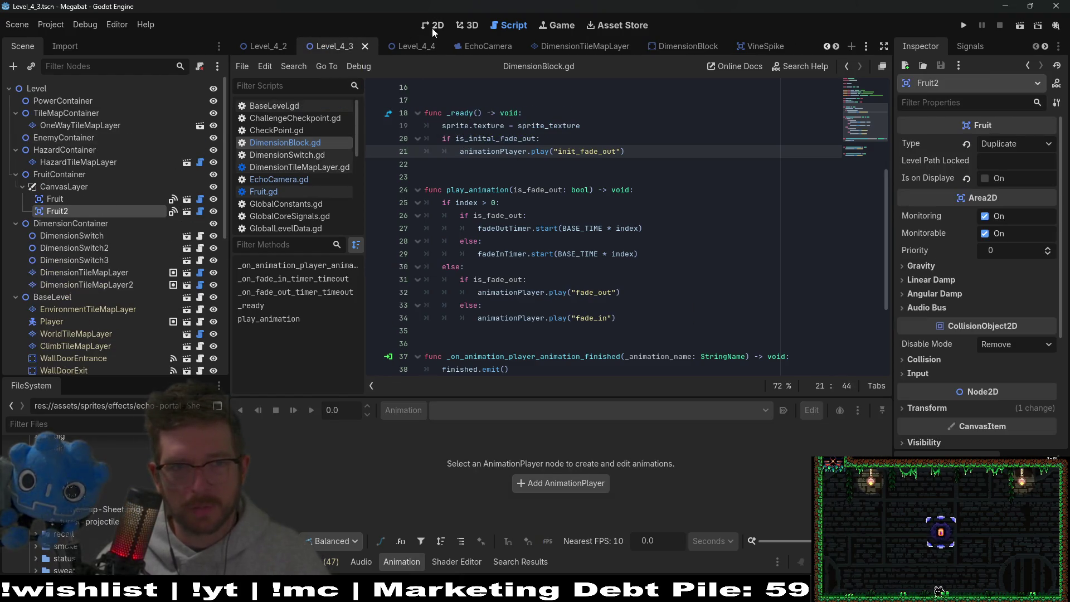
{"action": "left_click", "coordinate": [432, 26]}
{"action": "left_click", "coordinate": [1019, 26]}
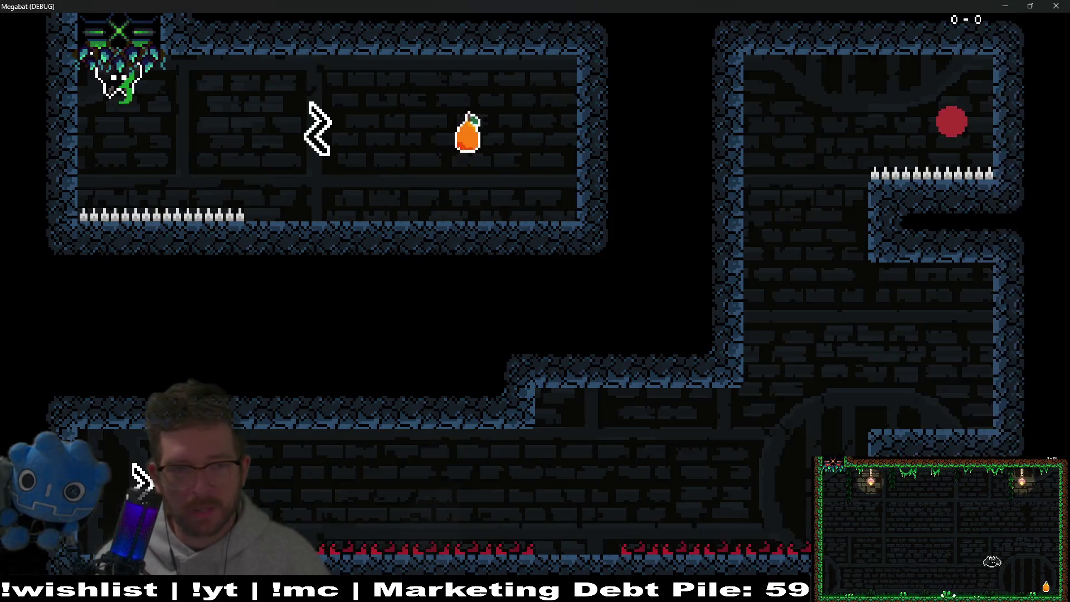
Fly the bat around the platform sending several echolocation pulses, then close the game
{"action": "key", "text": "Right"}
{"action": "key", "text": "space"}
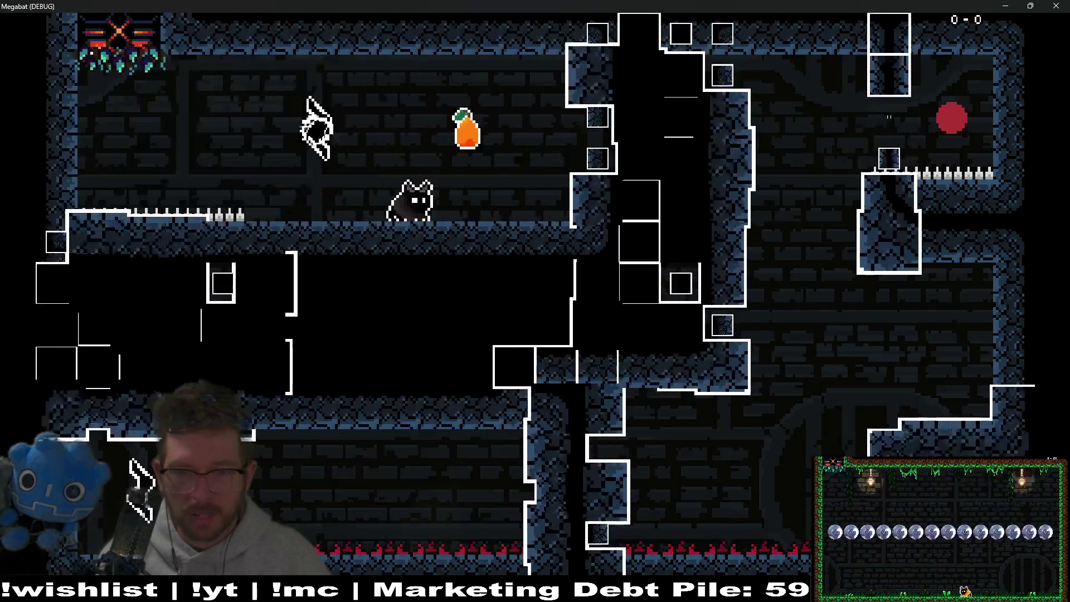
{"action": "key", "text": "space"}
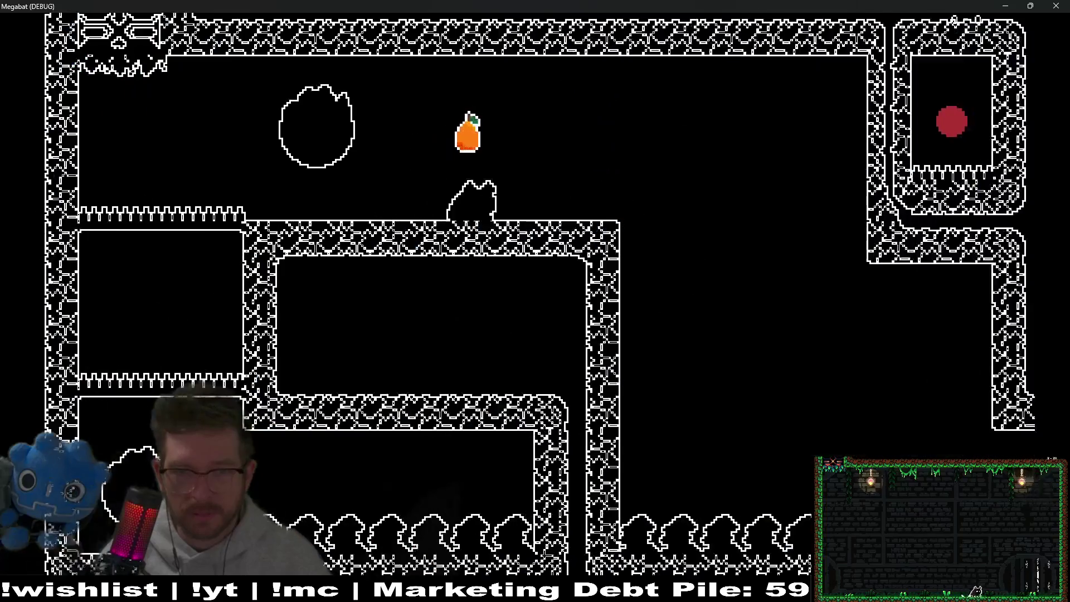
{"action": "key", "text": "space"}
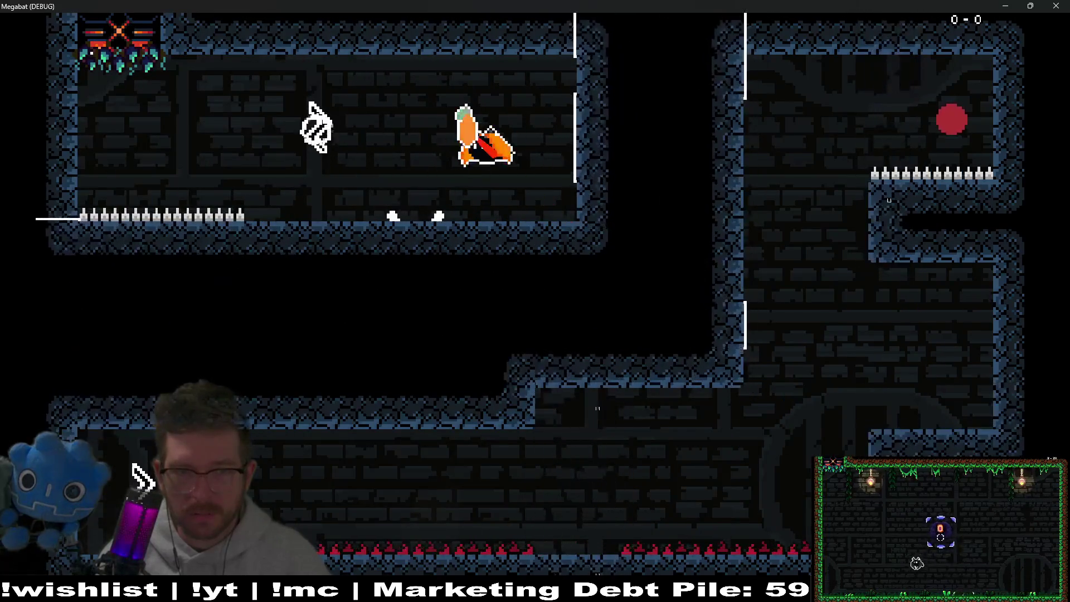
{"action": "key", "text": "Left"}
{"action": "key", "text": "space"}
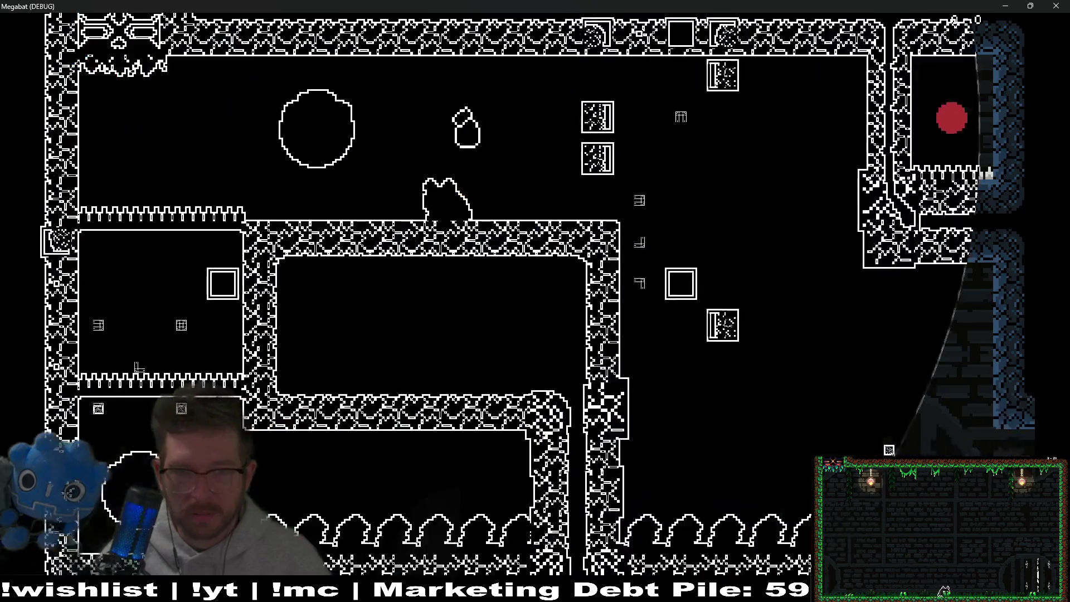
{"action": "key", "text": "Left"}
{"action": "key", "text": "Up"}
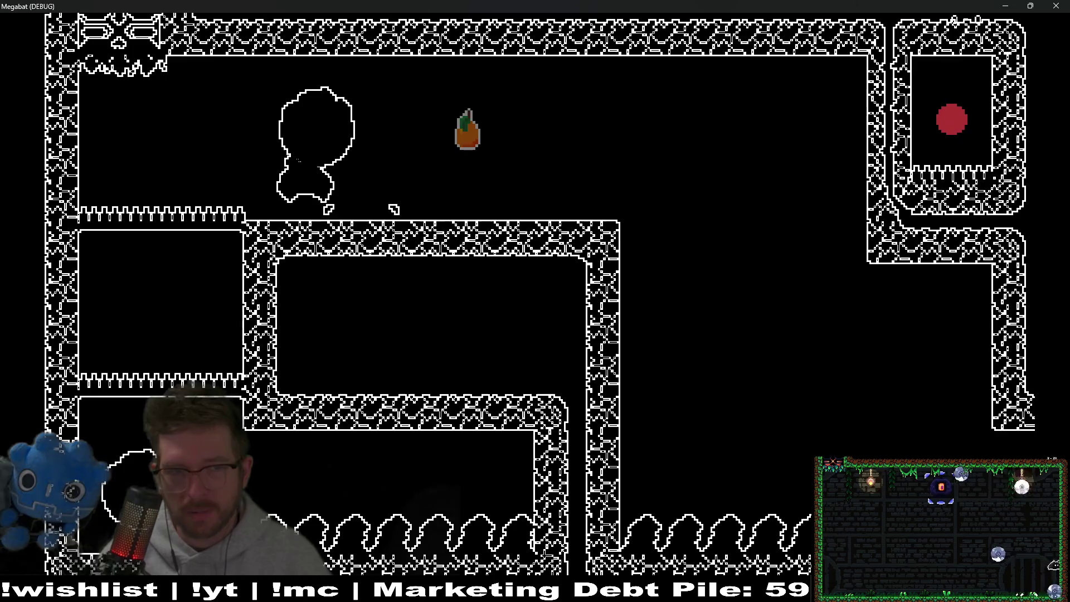
{"action": "key", "text": "Right"}
{"action": "key", "text": "Up"}
{"action": "key", "text": "Right"}
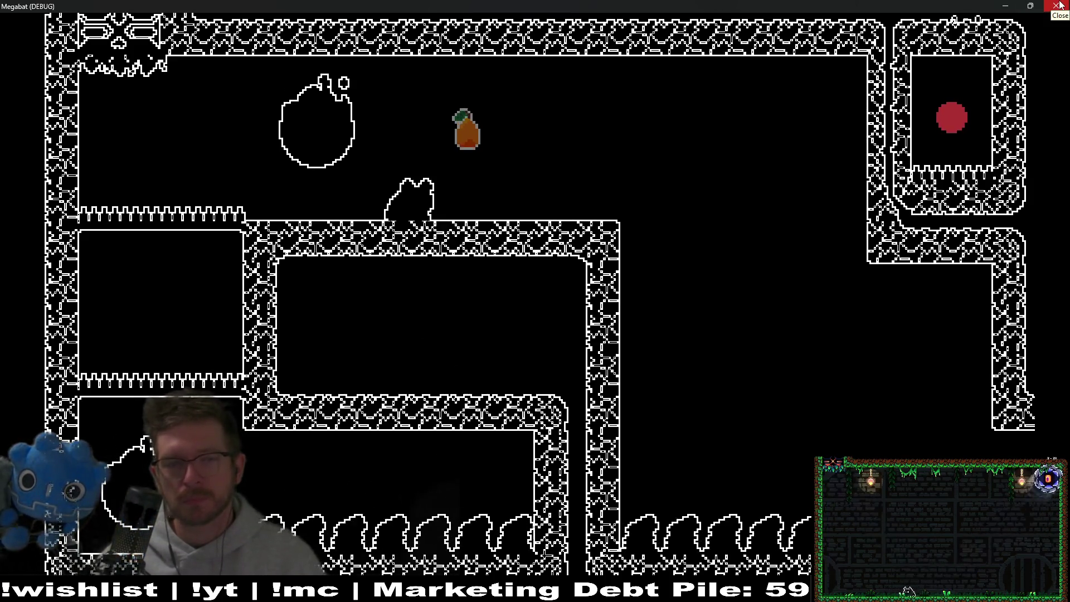
{"action": "left_click", "coordinate": [1060, 5]}
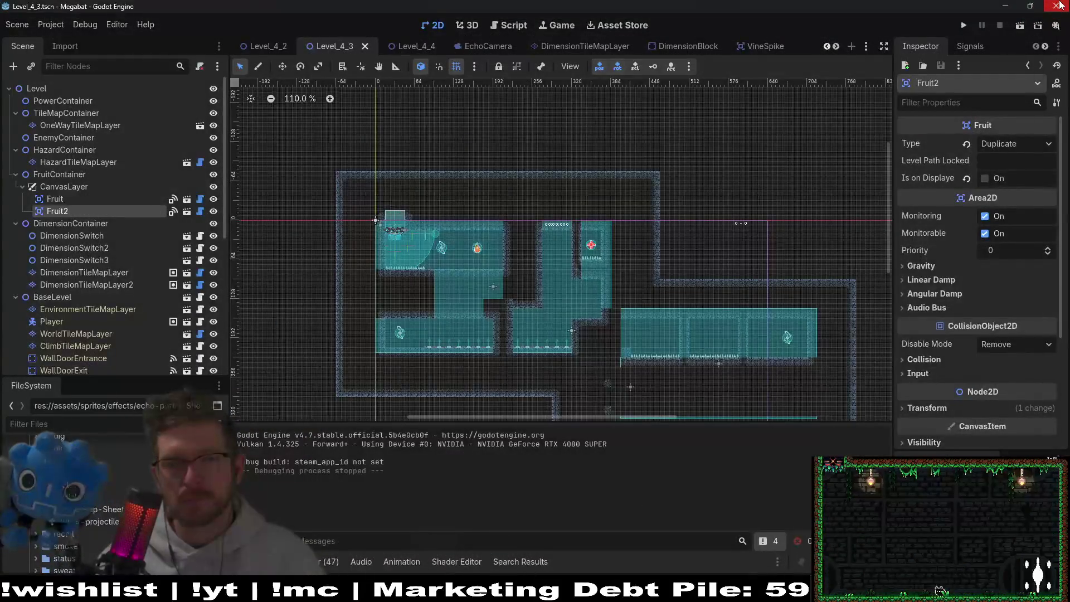
Inspect the fruits' CanvasLayer under FruitContainer, which uses layer 10 with Follow Viewport on
{"action": "left_click", "coordinate": [71, 191]}
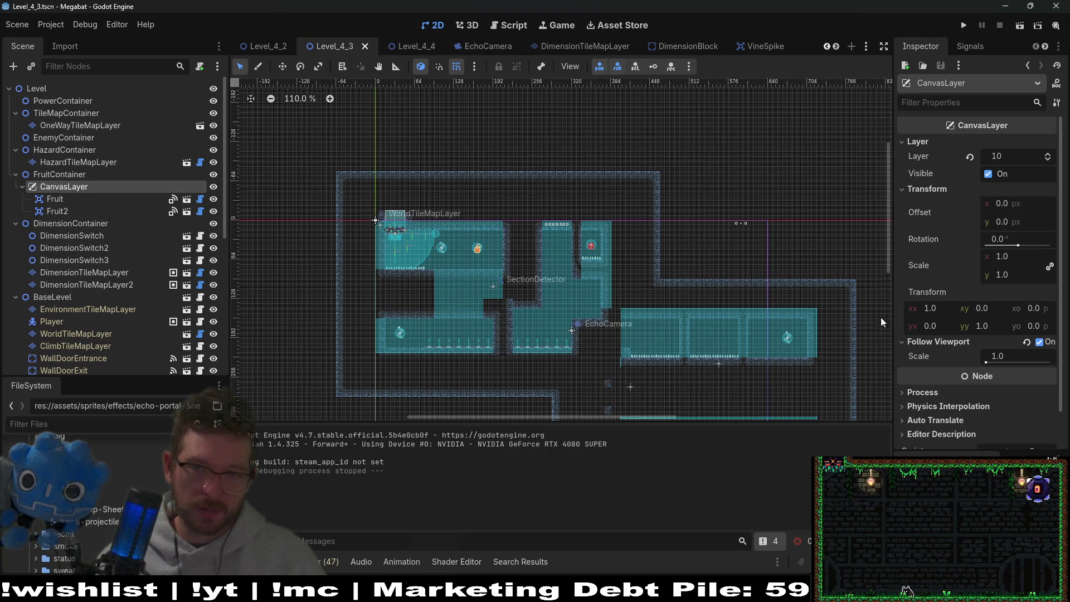
{"action": "mouse_move", "coordinate": [944, 339]}
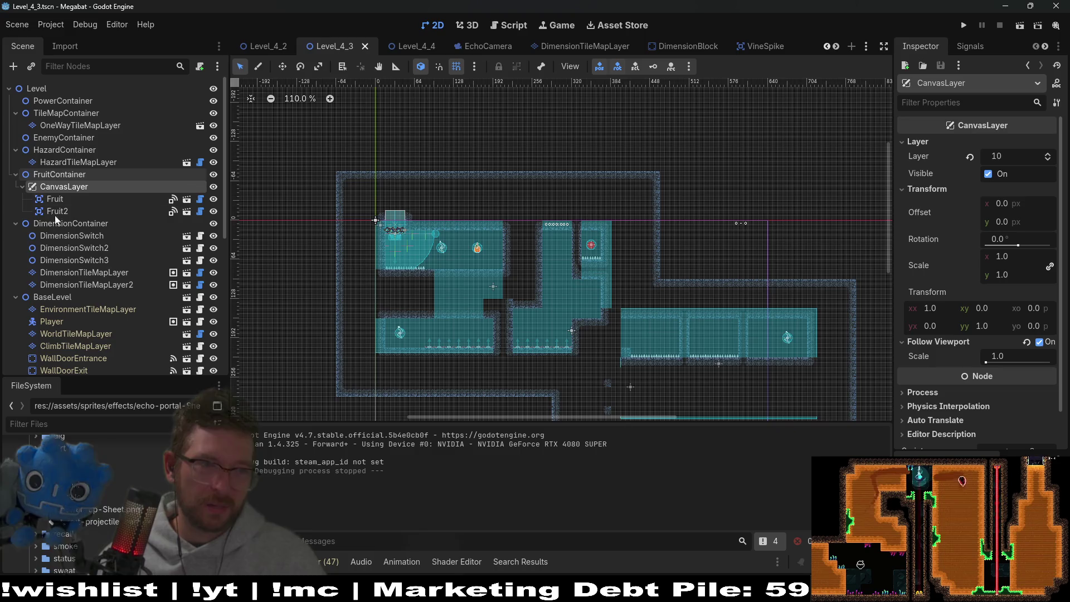
{"action": "scroll", "coordinate": [153, 249], "scroll_direction": "down", "scroll_amount": 3}
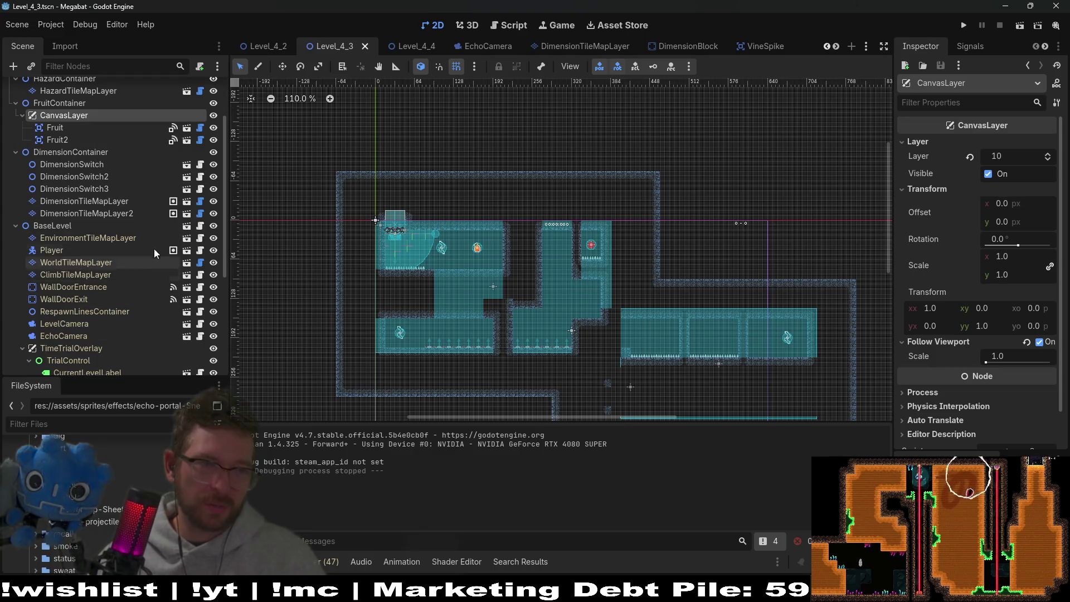
Open the BaseLevel scene for editing and select its Player node
{"action": "left_click", "coordinate": [186, 225]}
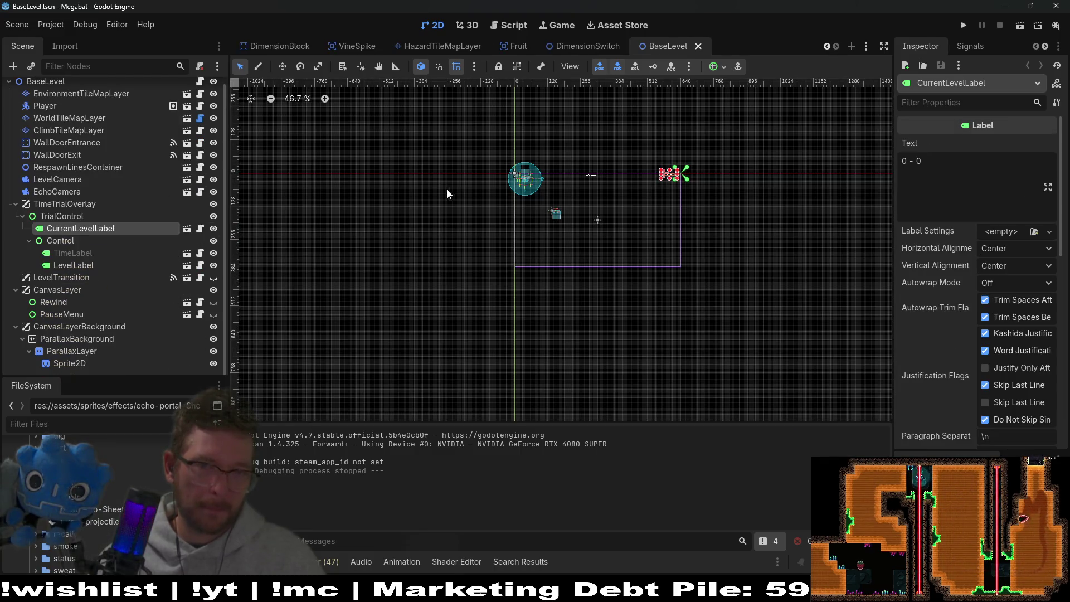
{"action": "scroll", "coordinate": [447, 189], "scroll_direction": "up", "scroll_amount": 6}
{"action": "scroll", "coordinate": [600, 166], "scroll_direction": "right", "scroll_amount": 5}
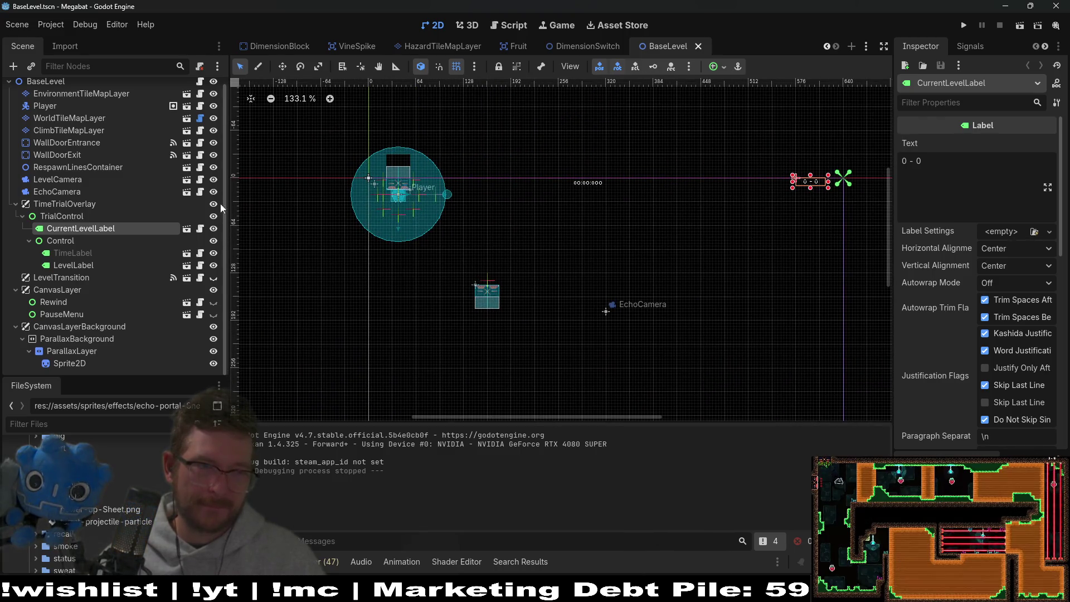
{"action": "left_click", "coordinate": [83, 277]}
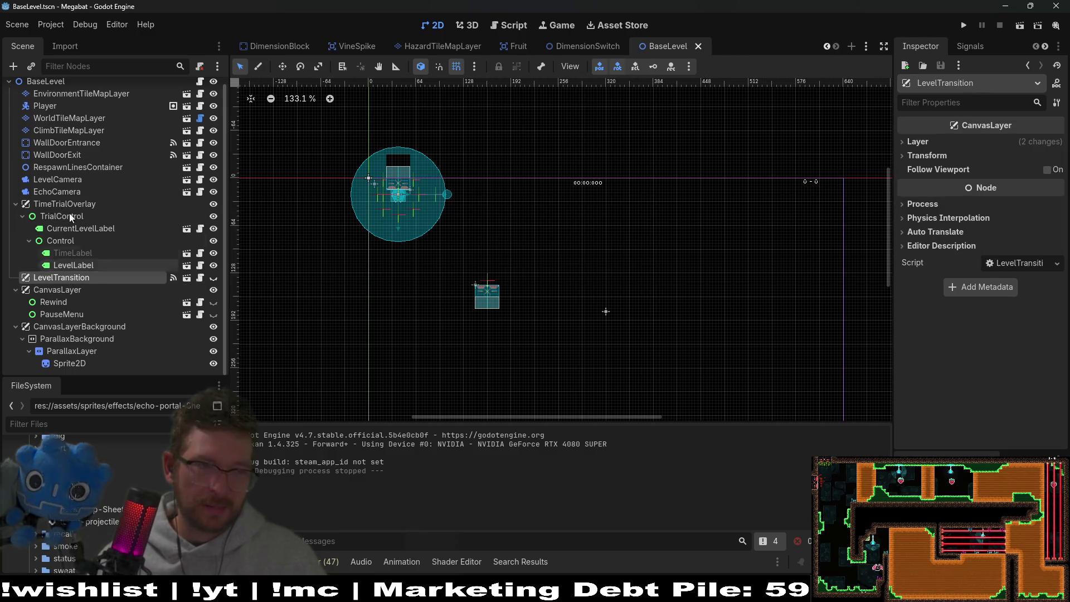
{"action": "left_click", "coordinate": [59, 110]}
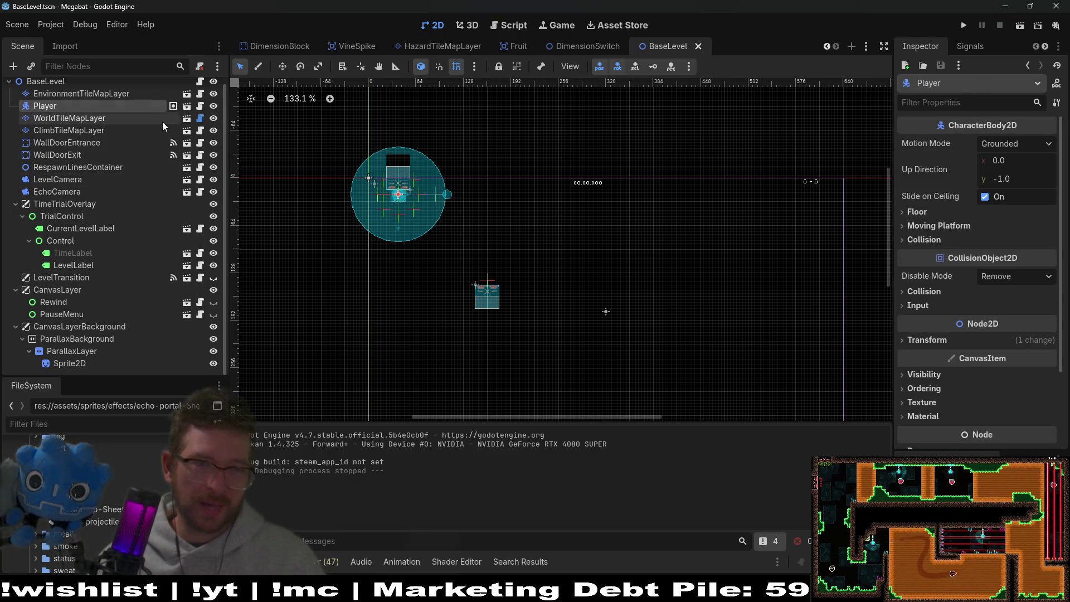
Show the Signals list, then select and right-click the BaseLevel root node
{"action": "left_click", "coordinate": [971, 46]}
{"action": "scroll", "coordinate": [144, 144], "scroll_direction": "up", "scroll_amount": 1}
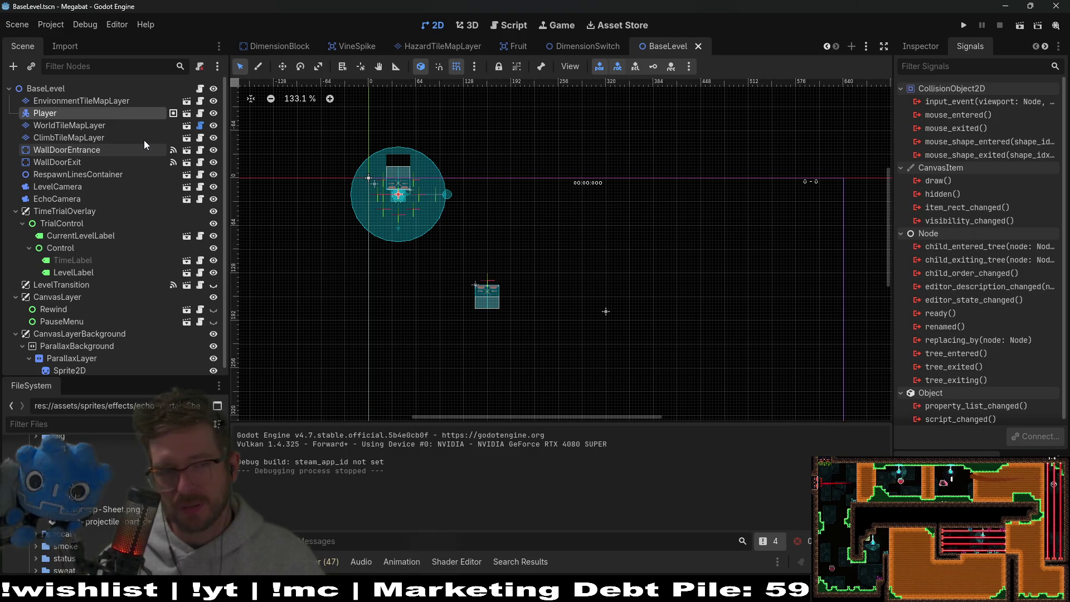
{"action": "left_click", "coordinate": [61, 90]}
{"action": "right_click", "coordinate": [62, 90]}
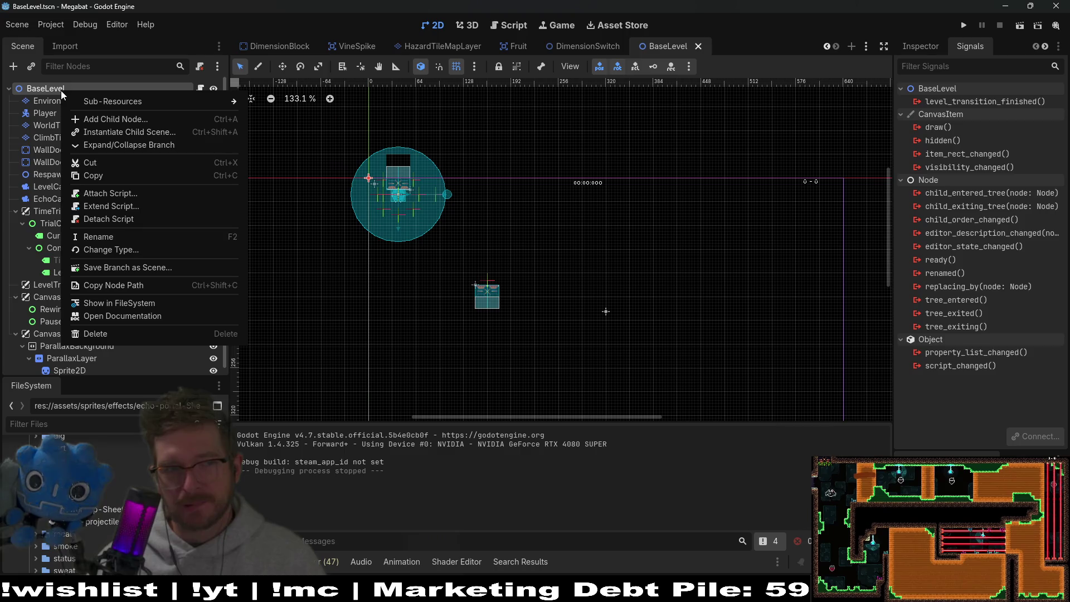
Add a CanvasLayer under BaseLevel named PlayerCanvasLayer and move Player into it
{"action": "left_click", "coordinate": [86, 116]}
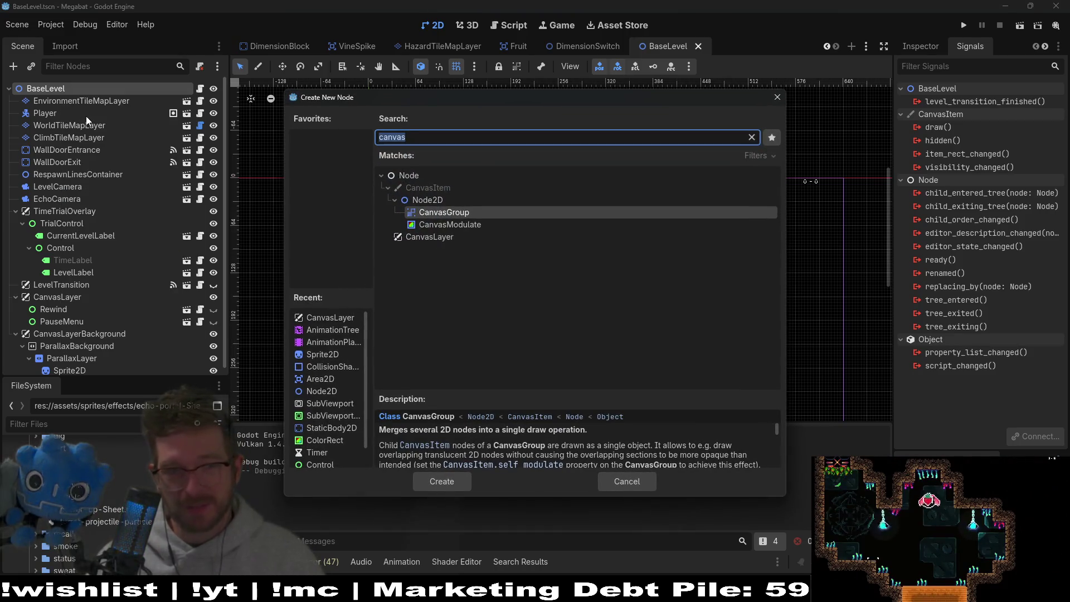
{"action": "double_click", "coordinate": [430, 239]}
{"action": "mouse_move", "coordinate": [85, 363]}
{"action": "left_mouse_down"}
{"action": "mouse_move", "coordinate": [65, 78]}
{"action": "mouse_move", "coordinate": [60, 106]}
{"action": "left_mouse_up"}
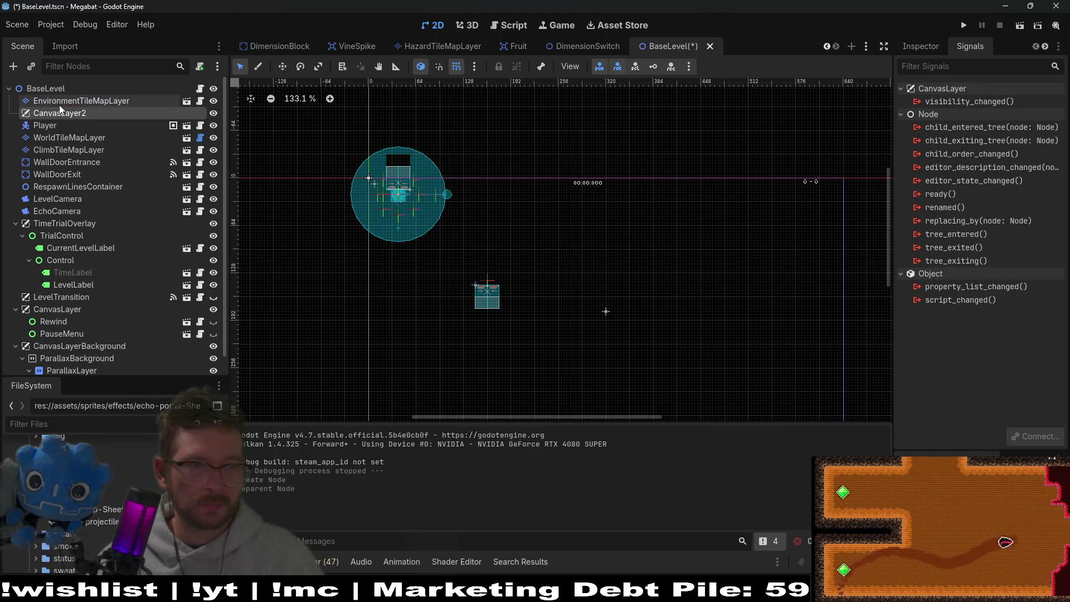
{"action": "double_click", "coordinate": [63, 112]}
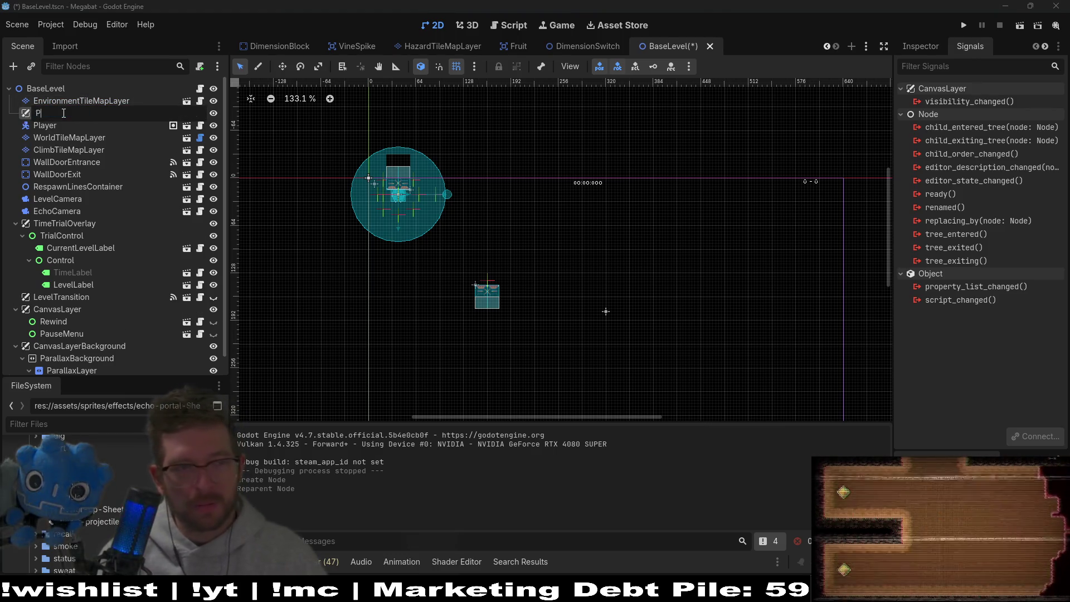
{"action": "type", "text": "PlayerCanvasLayer"}
{"action": "key", "text": "Return"}
{"action": "left_click_drag", "start_coordinate": [59, 122], "coordinate": [69, 113]}
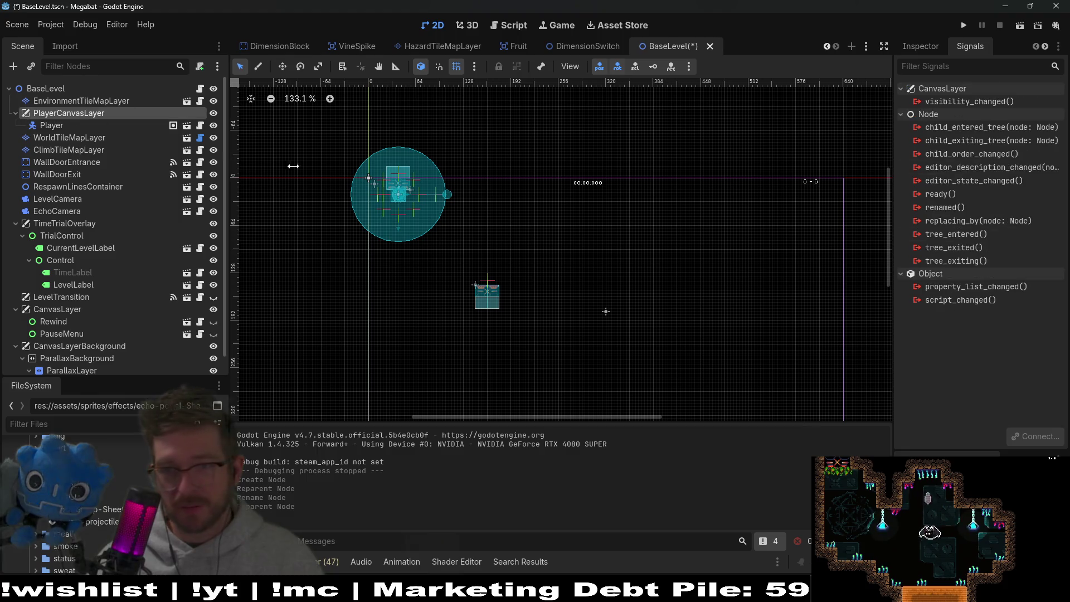
Set PlayerCanvasLayer to layer 10 with Follow Viewport on, and save the scene
{"action": "left_click", "coordinate": [921, 49]}
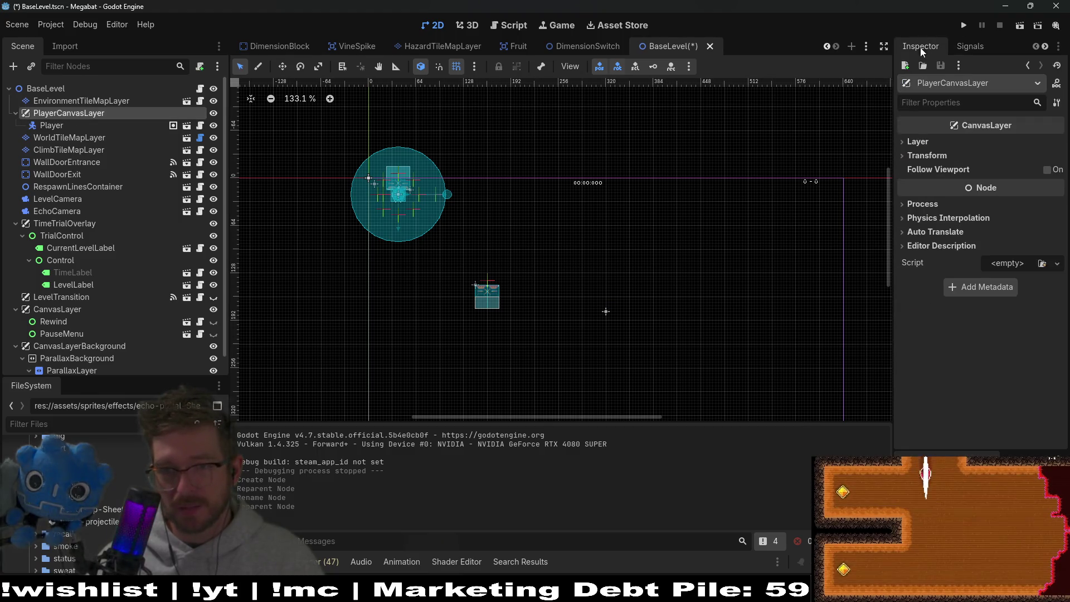
{"action": "left_click", "coordinate": [925, 143]}
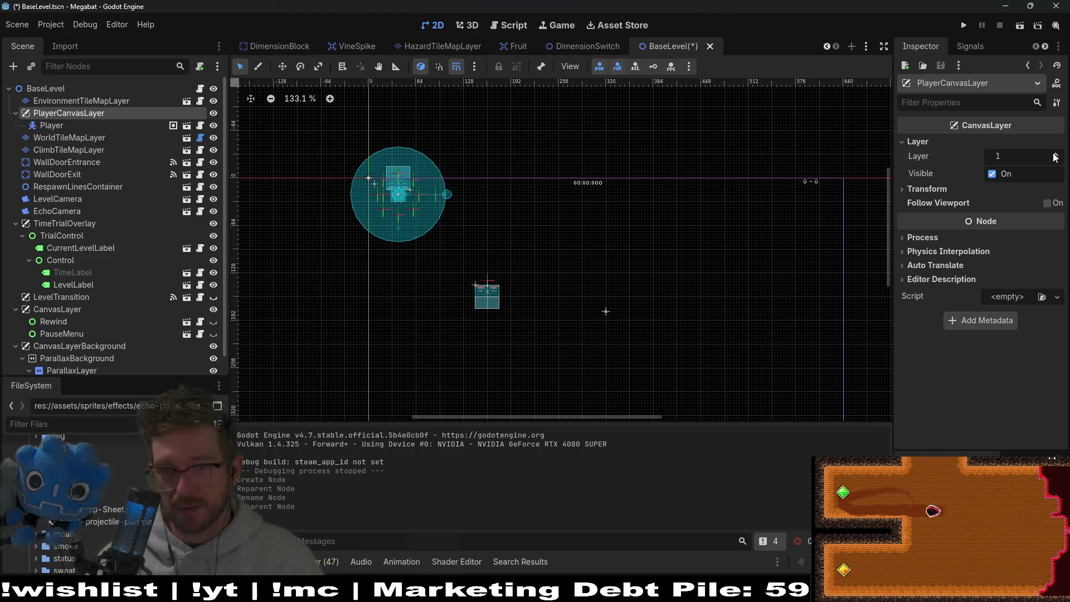
{"action": "left_click", "coordinate": [1054, 155]}
{"action": "left_click", "coordinate": [1054, 155]}
{"action": "left_click", "coordinate": [1054, 154]}
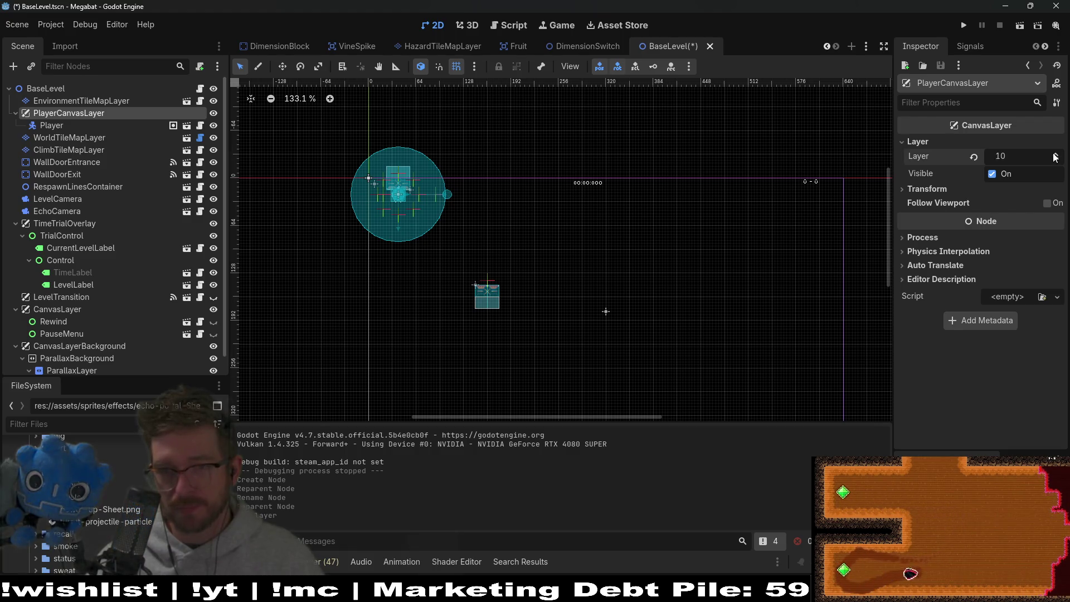
{"action": "left_click", "coordinate": [1046, 203]}
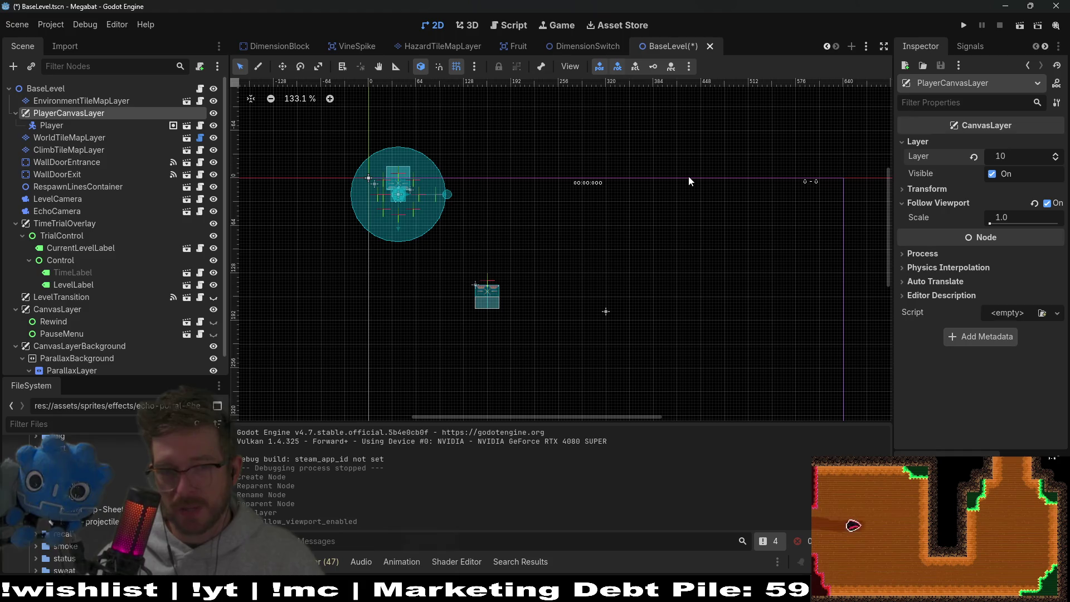
{"action": "key", "text": "ctrl+s"}
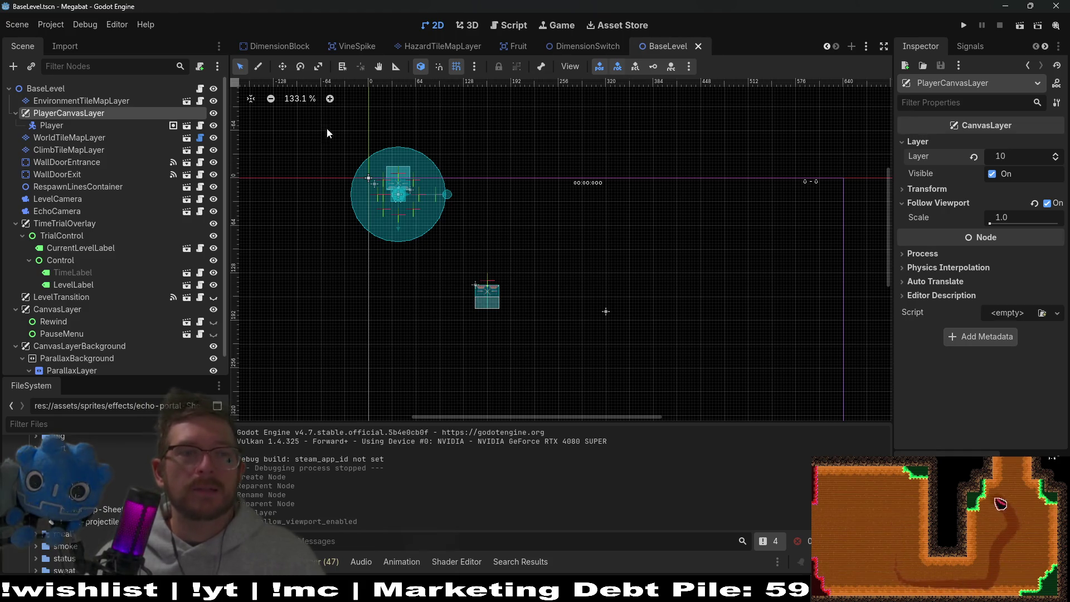
In BaseLevel.gd, replace $Player on line 17 with $PlayerCanvasLayer/Player and save
{"action": "left_click", "coordinate": [200, 88]}
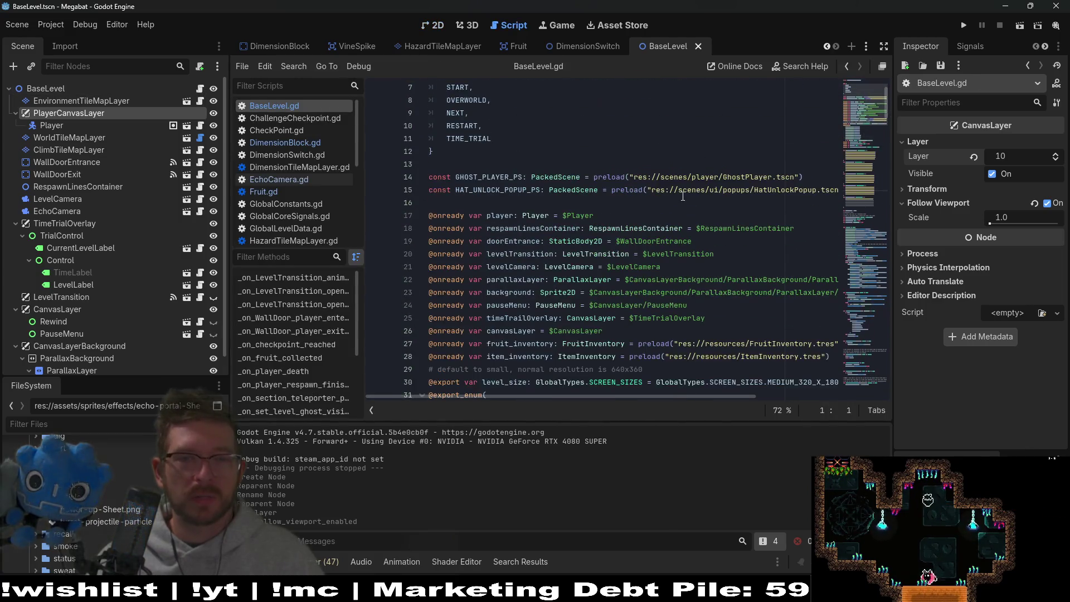
{"action": "key", "text": "ctrl+f"}
{"action": "type", "text": "player"}
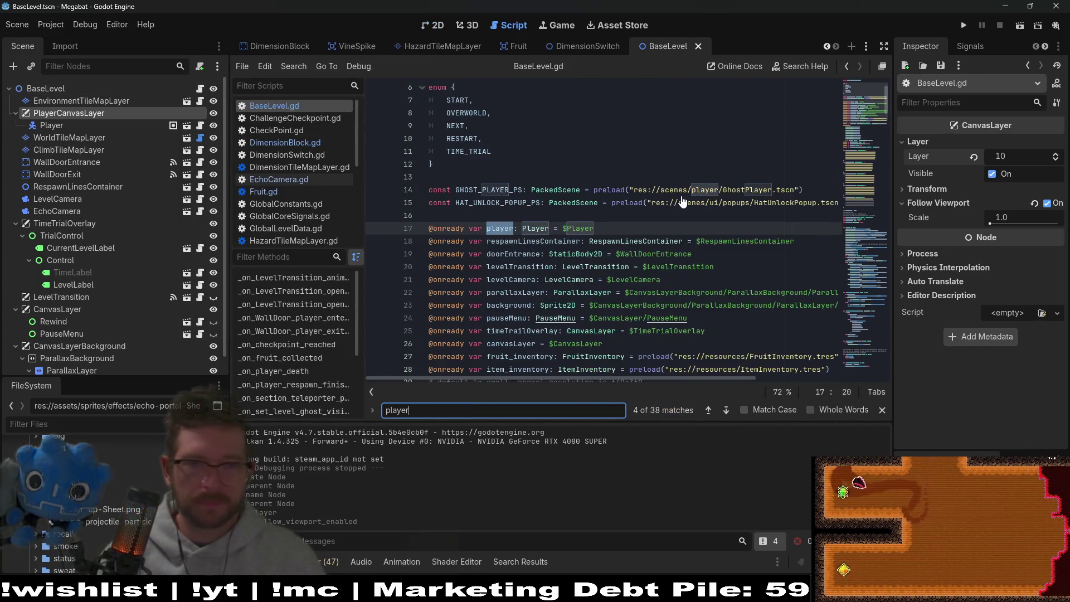
{"action": "double_click", "coordinate": [579, 231]}
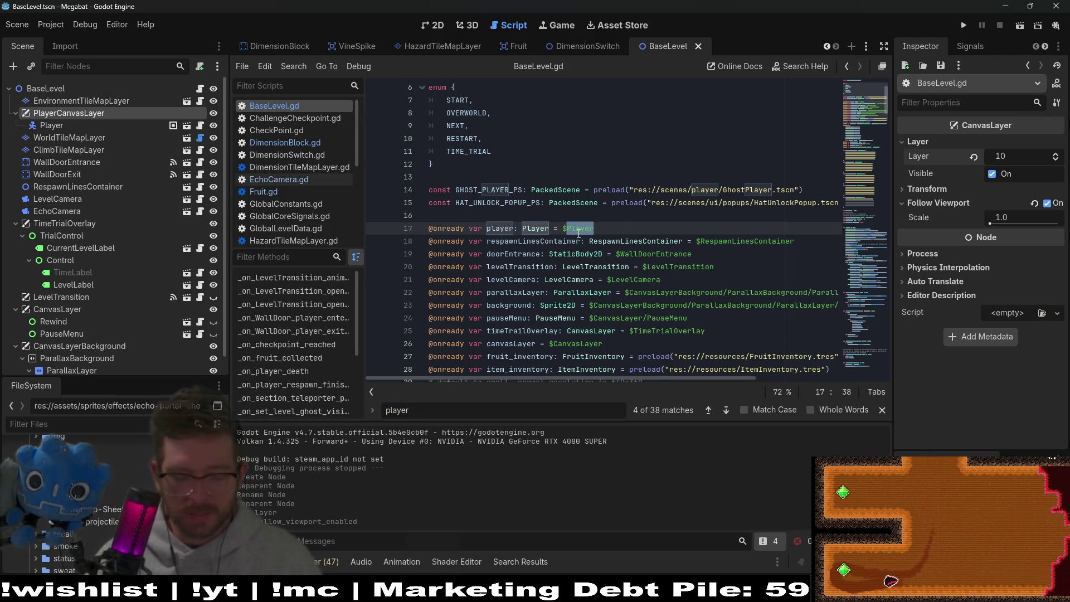
{"action": "type", "text": "Canvas"}
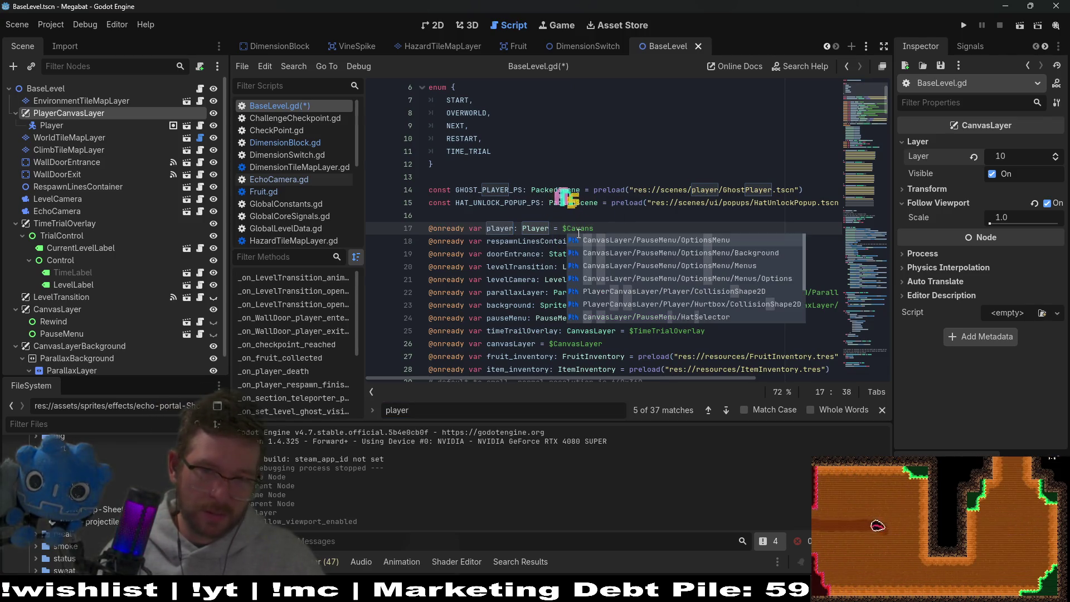
{"action": "key", "text": "BackSpace"}
{"action": "key", "text": "BackSpace"}
{"action": "key", "text": "BackSpace"}
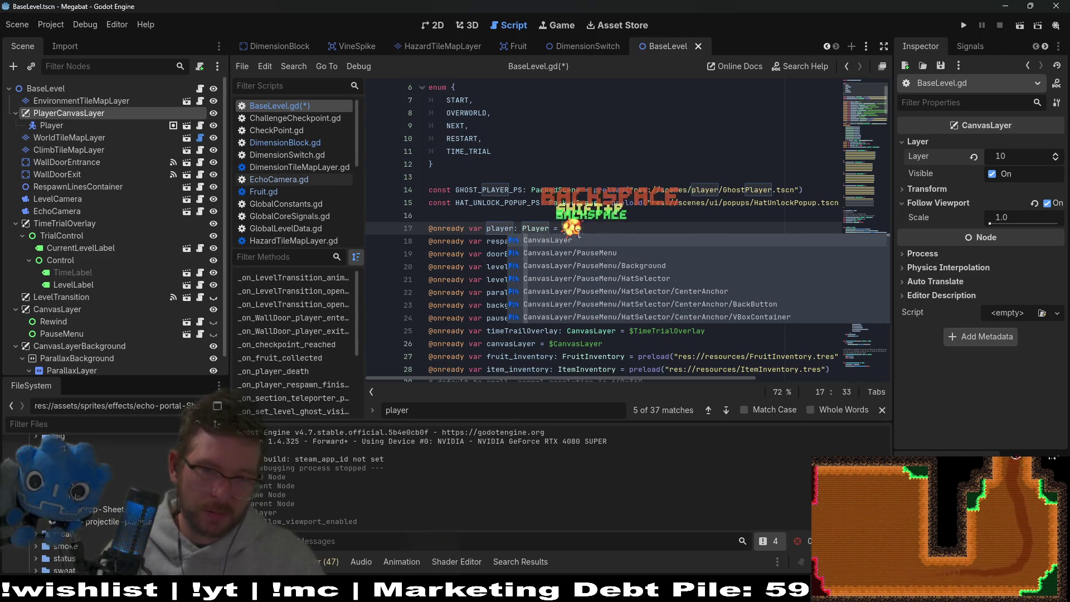
{"action": "type", "text": "Player"}
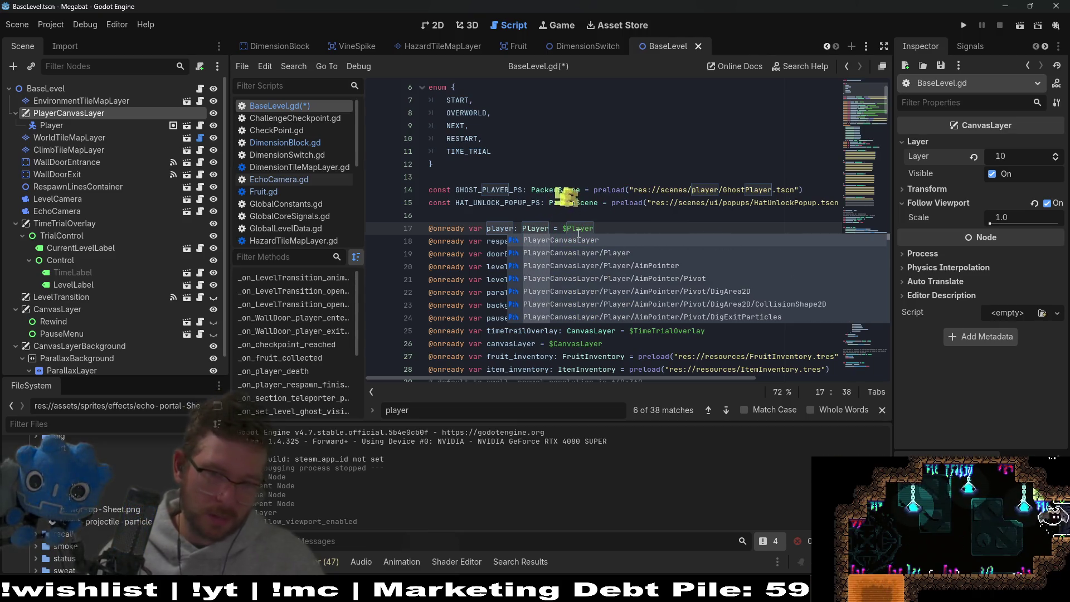
{"action": "key", "text": "Down"}
{"action": "key", "text": "Return"}
{"action": "key", "text": "ctrl+s"}
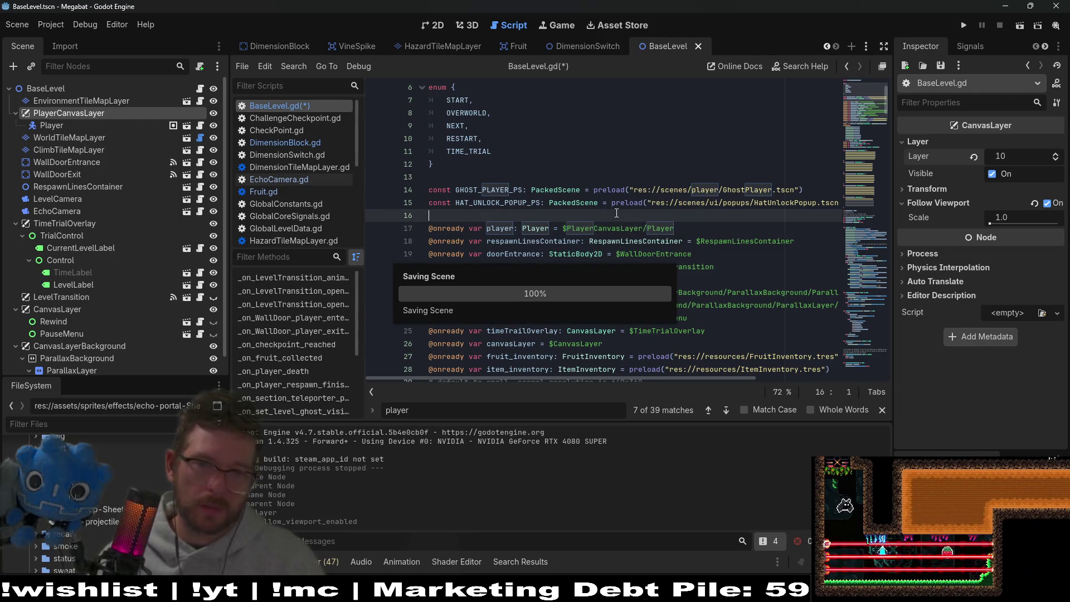
Search BaseLevel.gd for the remaining 'player' matches
{"action": "left_click", "coordinate": [496, 228]}
{"action": "key", "text": "ctrl+f"}
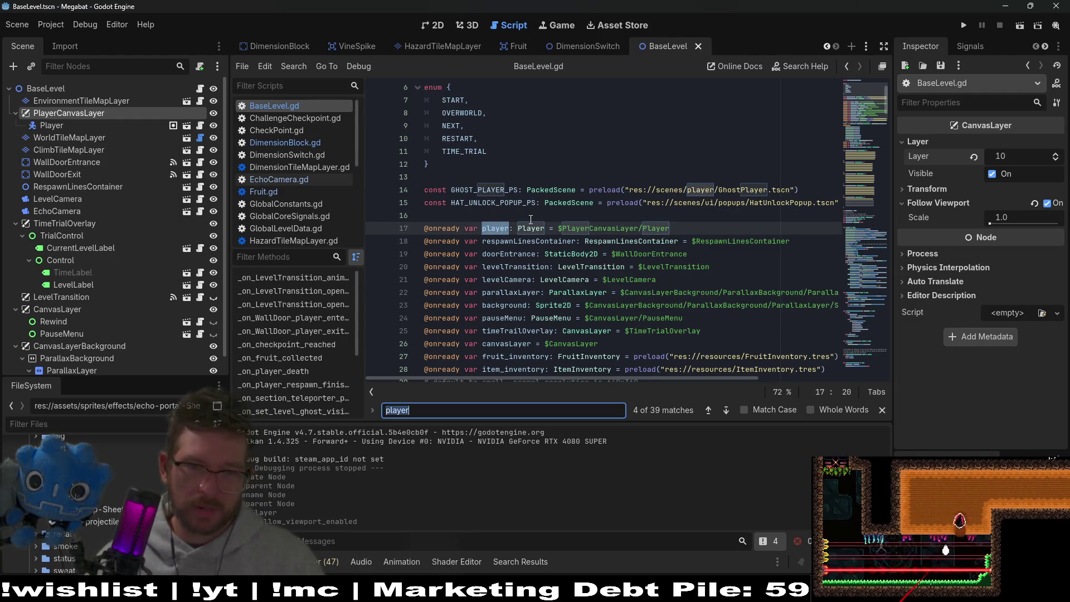
{"action": "key", "text": "Return"}
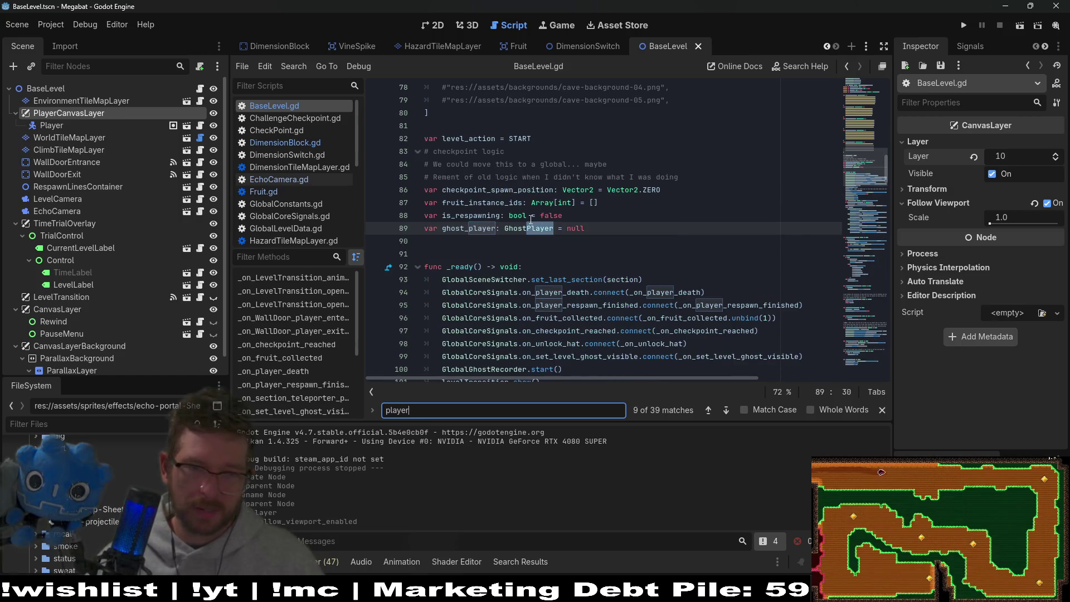
{"action": "key", "text": "Return"}
{"action": "key", "text": "Return"}
{"action": "key", "text": "Return"}
{"action": "key", "text": "Return"}
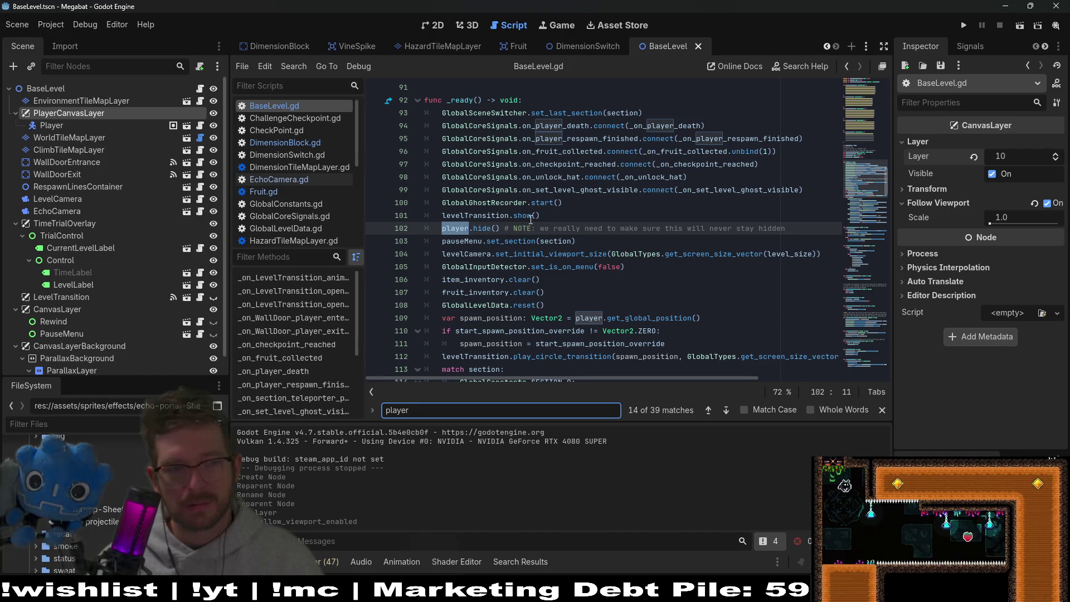
Compare the other CanvasLayers' draw layers, then reset PlayerCanvasLayer to layer 1 and save
{"action": "left_click", "coordinate": [79, 228]}
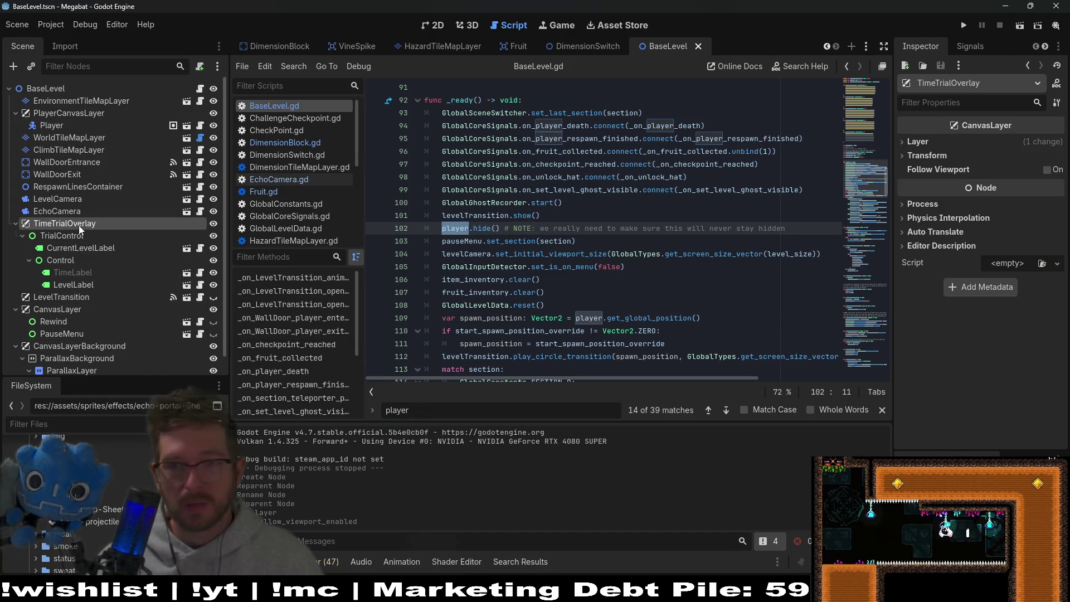
{"action": "left_click", "coordinate": [927, 142]}
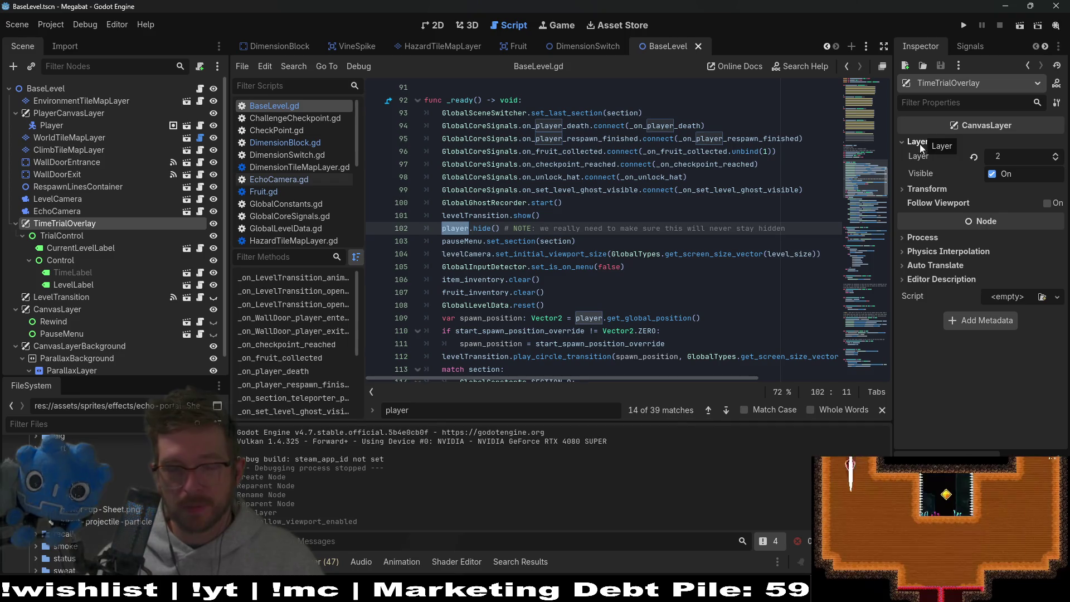
{"action": "left_click", "coordinate": [67, 300]}
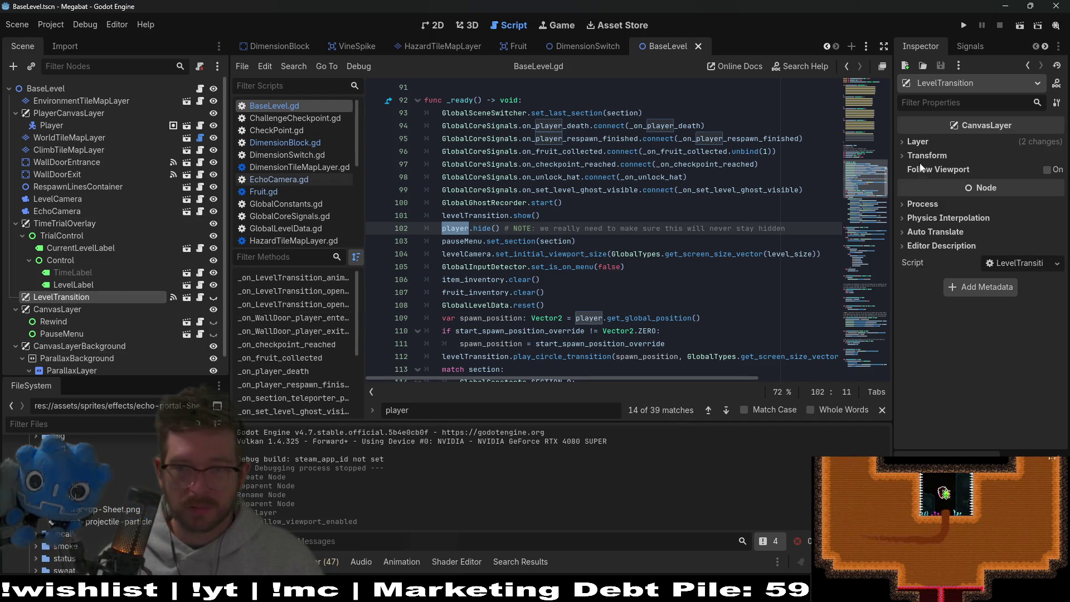
{"action": "left_click", "coordinate": [58, 309]}
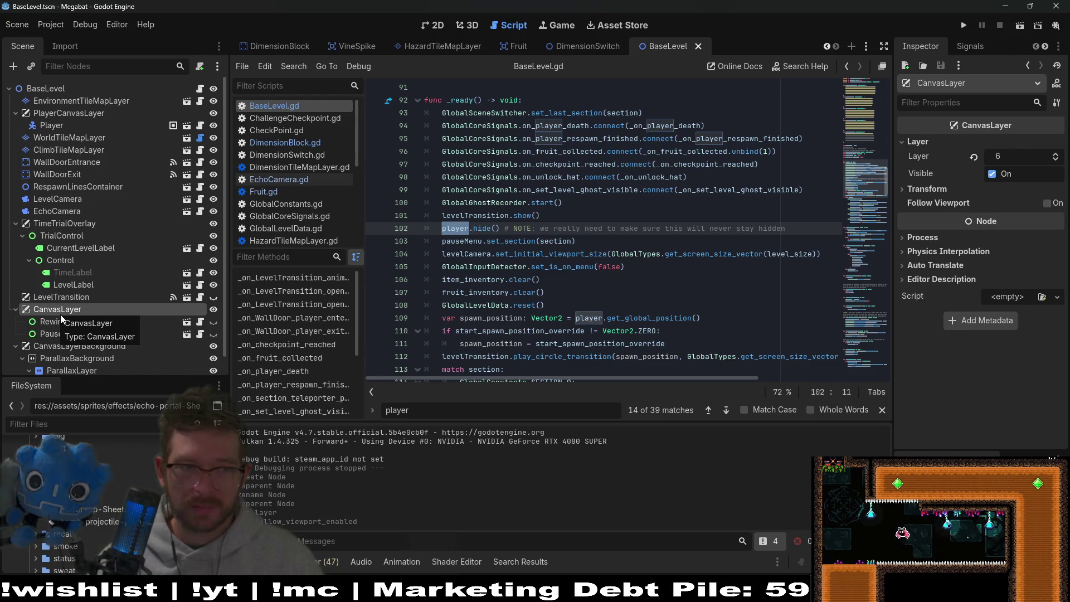
{"action": "left_click", "coordinate": [61, 346]}
{"action": "left_click", "coordinate": [917, 143]}
{"action": "left_click", "coordinate": [917, 143]}
{"action": "left_click", "coordinate": [102, 113]}
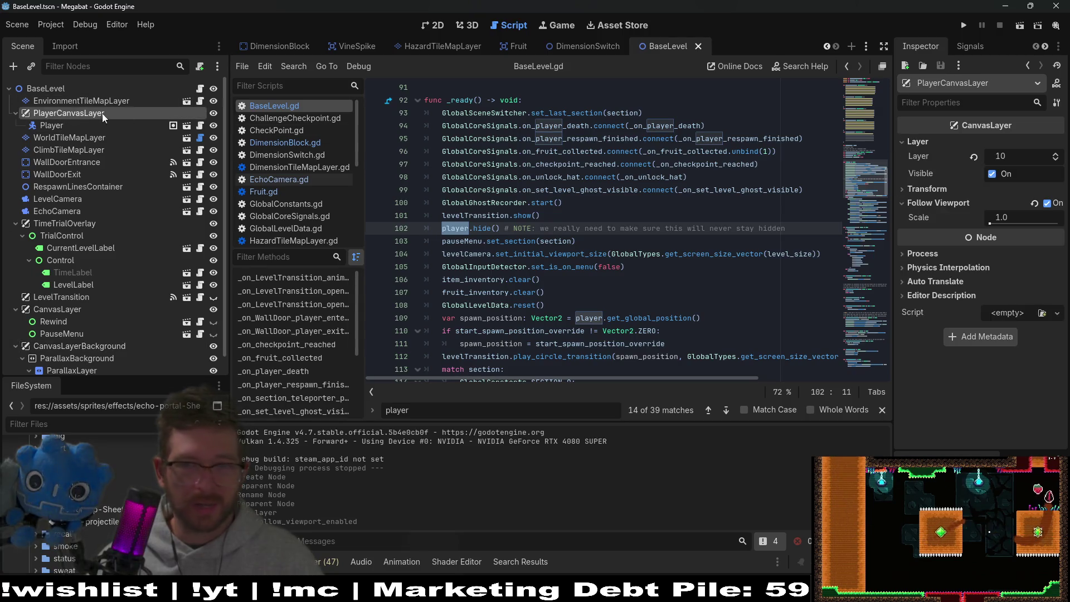
{"action": "left_click", "coordinate": [972, 158]}
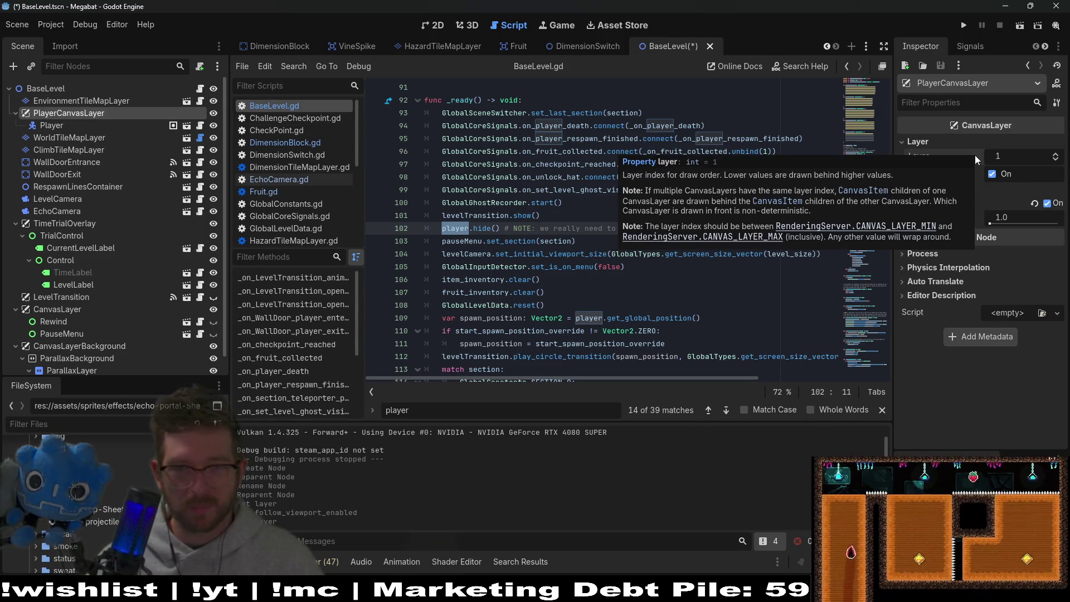
{"action": "key", "text": "ctrl+s"}
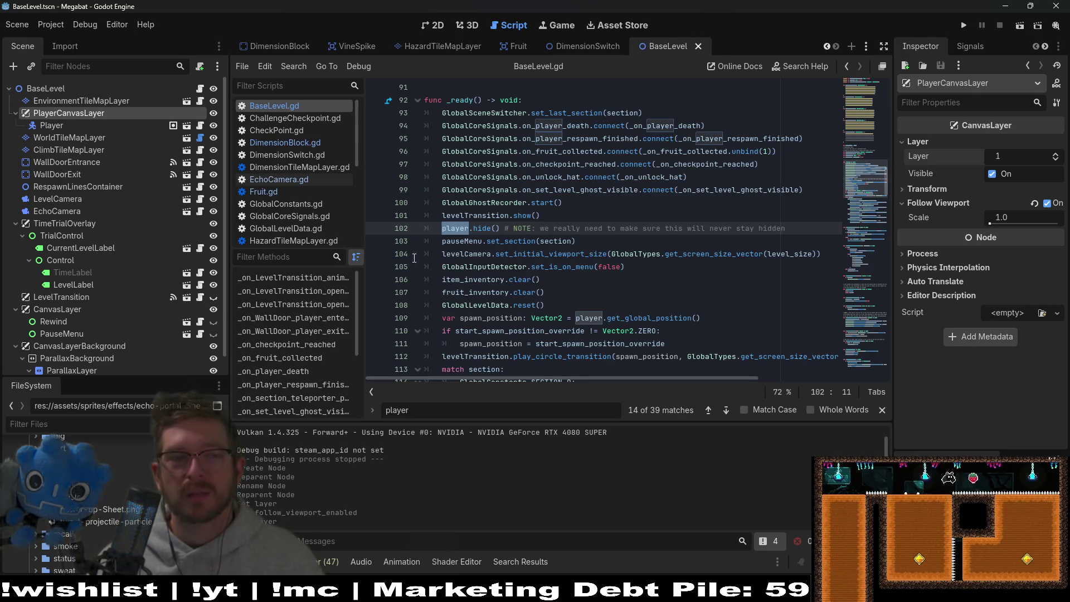
Recheck the layer values of TimeTrialOverlay, LevelTransition, CanvasLayer and CanvasLayerBackground, then reselect PlayerCanvasLayer
{"action": "left_click", "coordinate": [54, 229]}
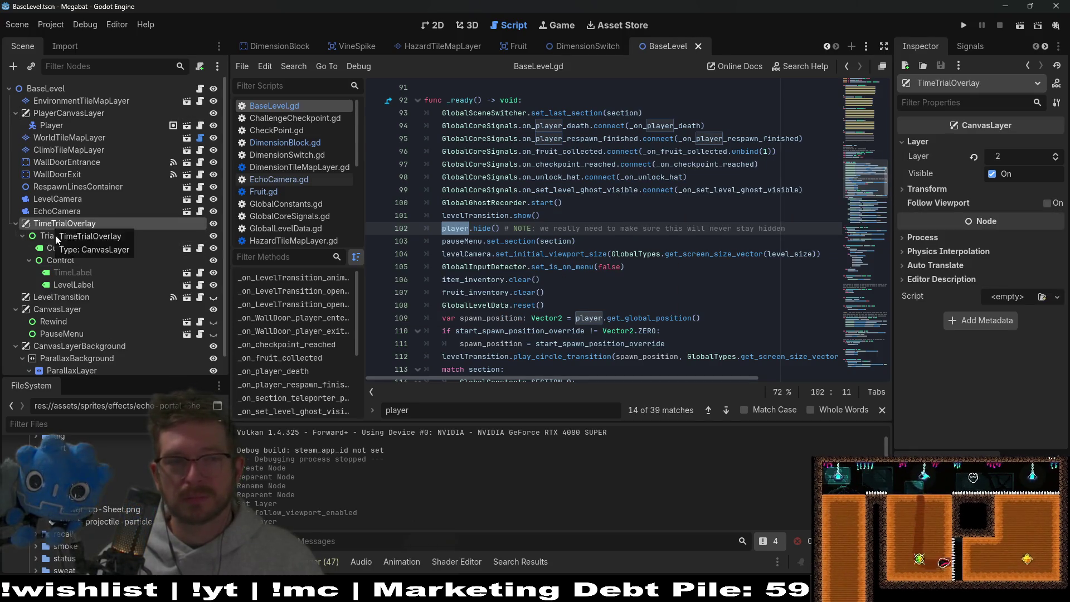
{"action": "left_click", "coordinate": [52, 297]}
{"action": "left_click", "coordinate": [54, 314]}
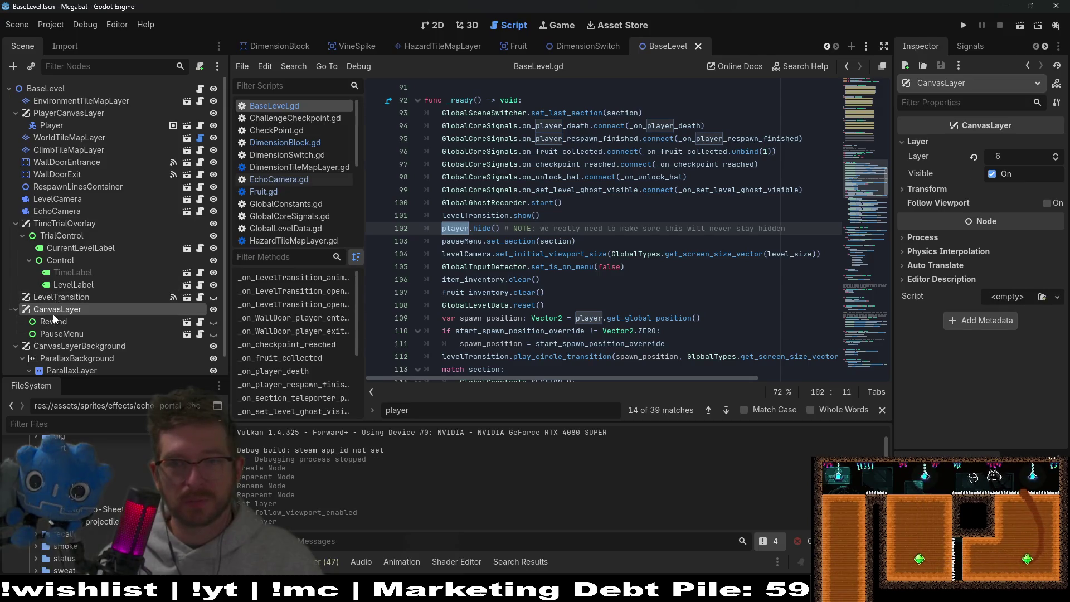
{"action": "left_click", "coordinate": [72, 345]}
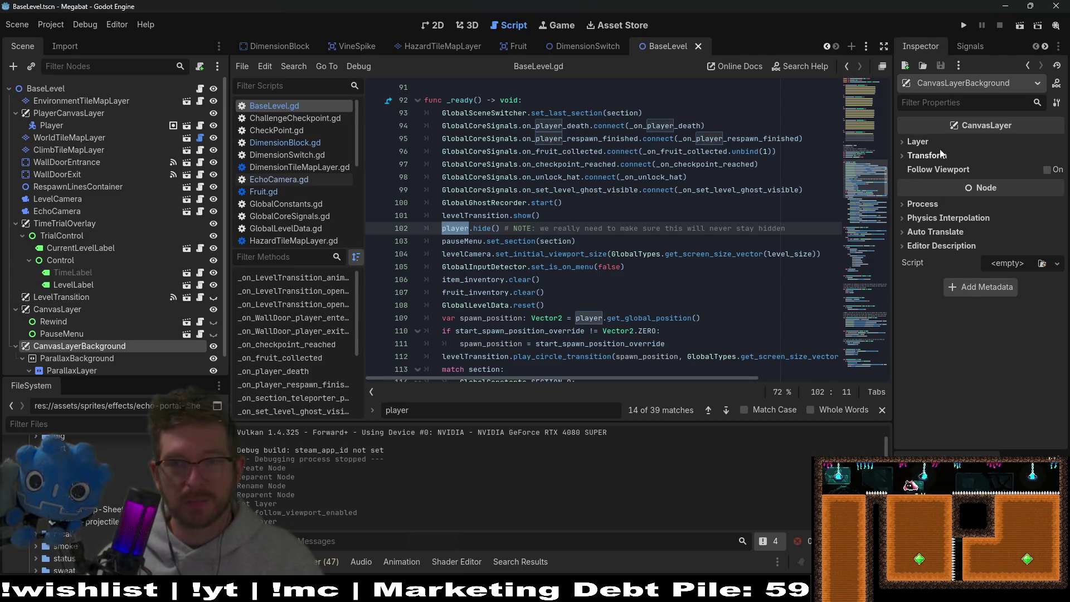
{"action": "left_click", "coordinate": [917, 141]}
{"action": "scroll", "coordinate": [167, 309], "scroll_direction": "down", "scroll_amount": 1}
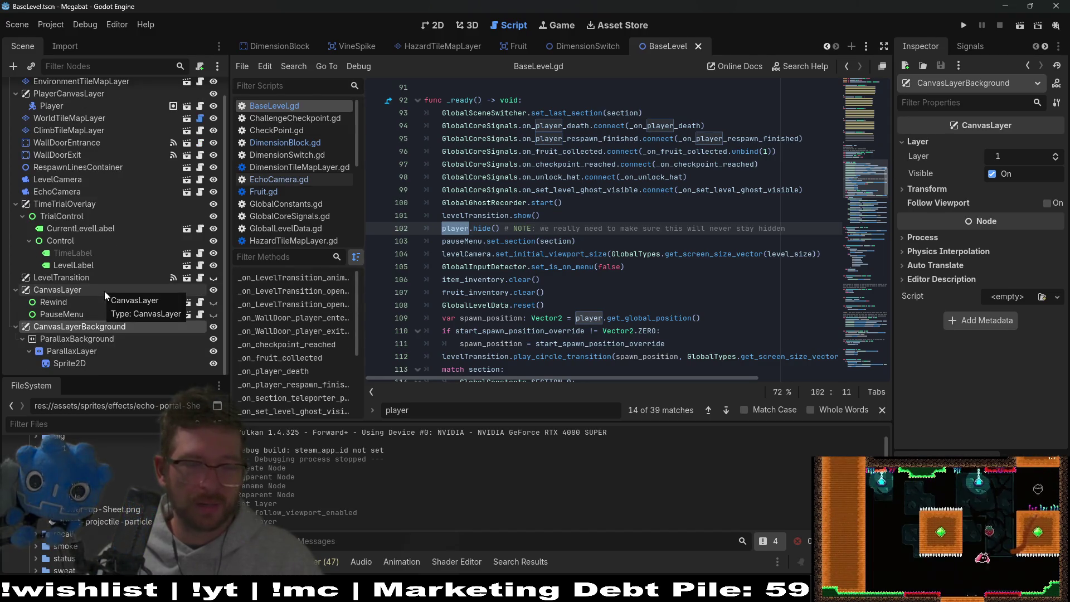
{"action": "scroll", "coordinate": [105, 292], "scroll_direction": "up", "scroll_amount": 1}
{"action": "left_click", "coordinate": [52, 113]}
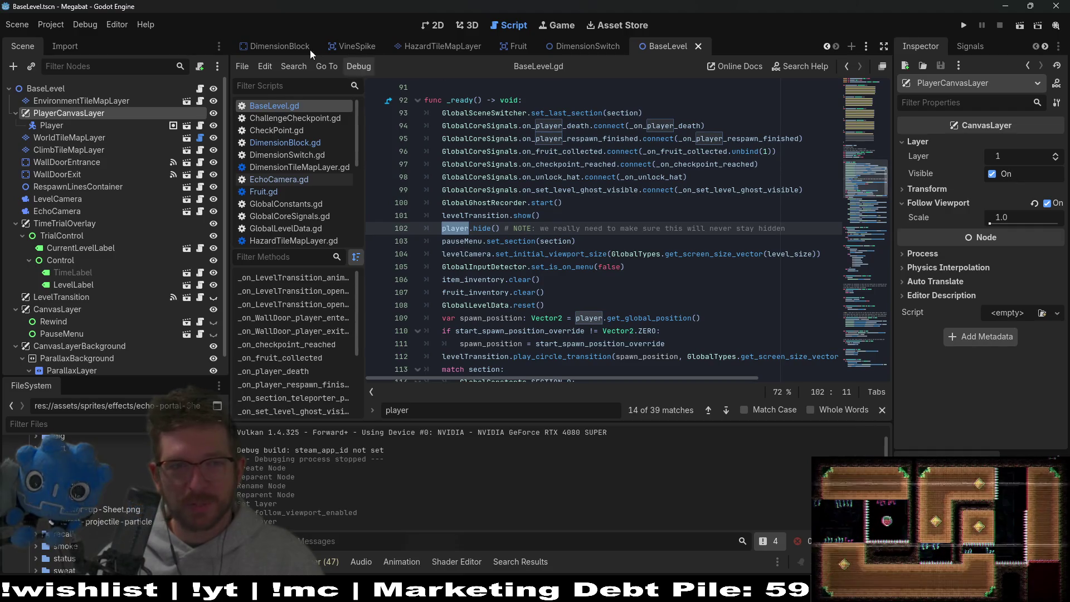
{"action": "scroll", "coordinate": [341, 46], "scroll_direction": "up", "scroll_amount": 4}
Open the Level_4_3 scene and run it
{"action": "left_click", "coordinate": [271, 47]}
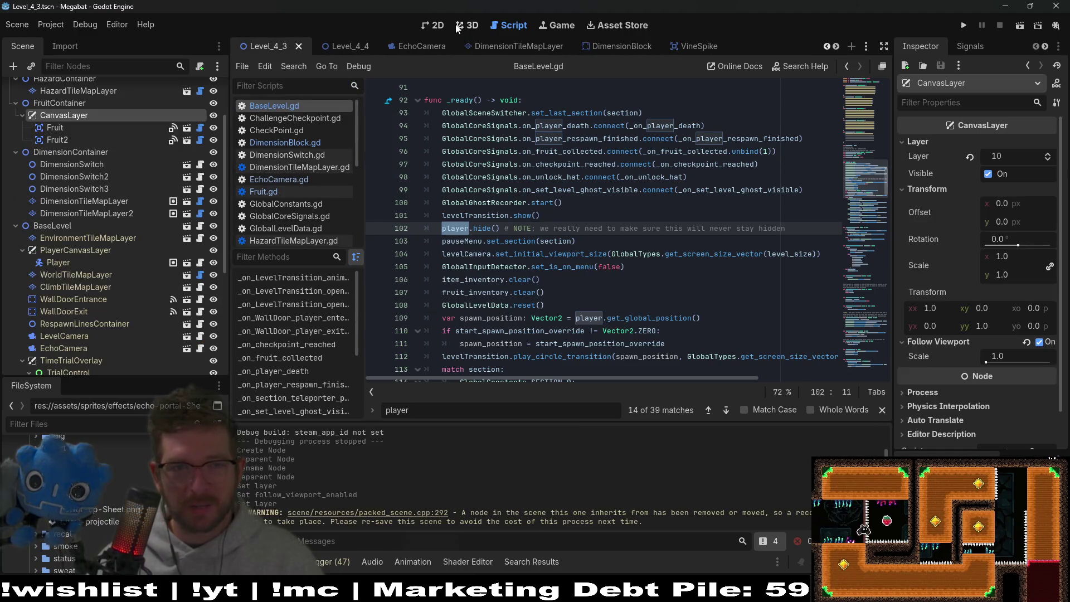
{"action": "left_click", "coordinate": [438, 28]}
{"action": "left_click", "coordinate": [1018, 24]}
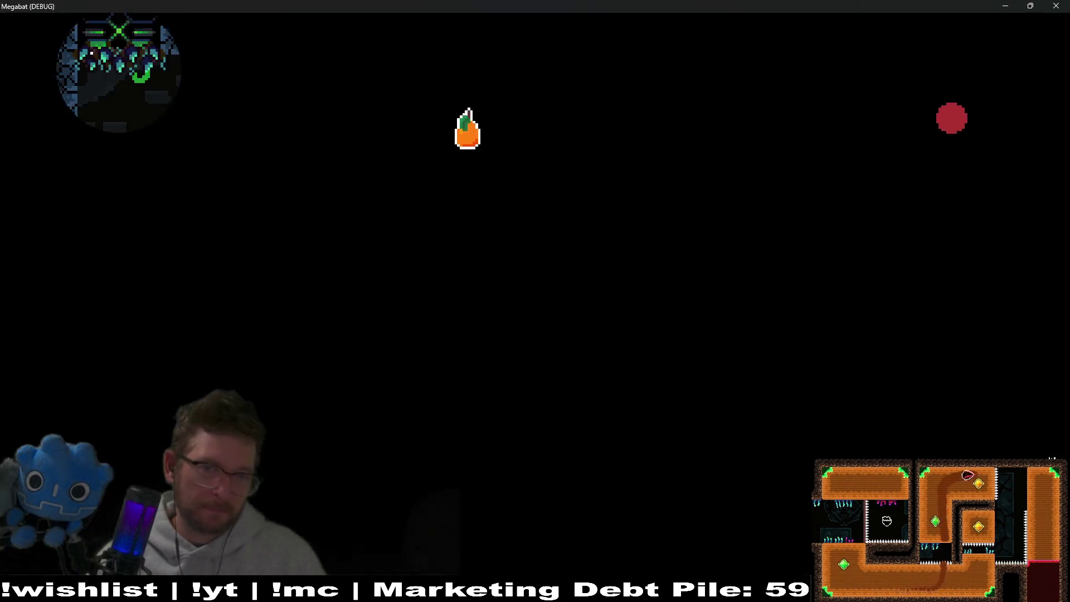
Play-test switching between white-outline and textured dimensions along the ledge, then close the game
{"action": "key", "text": "space"}
{"action": "key", "text": "Right"}
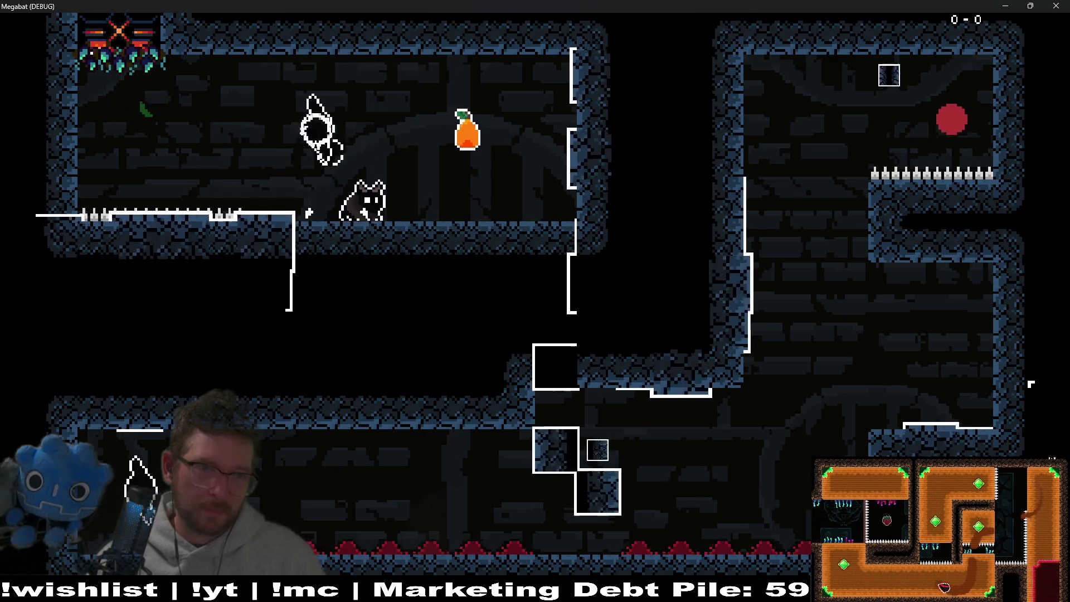
{"action": "key", "text": "Left"}
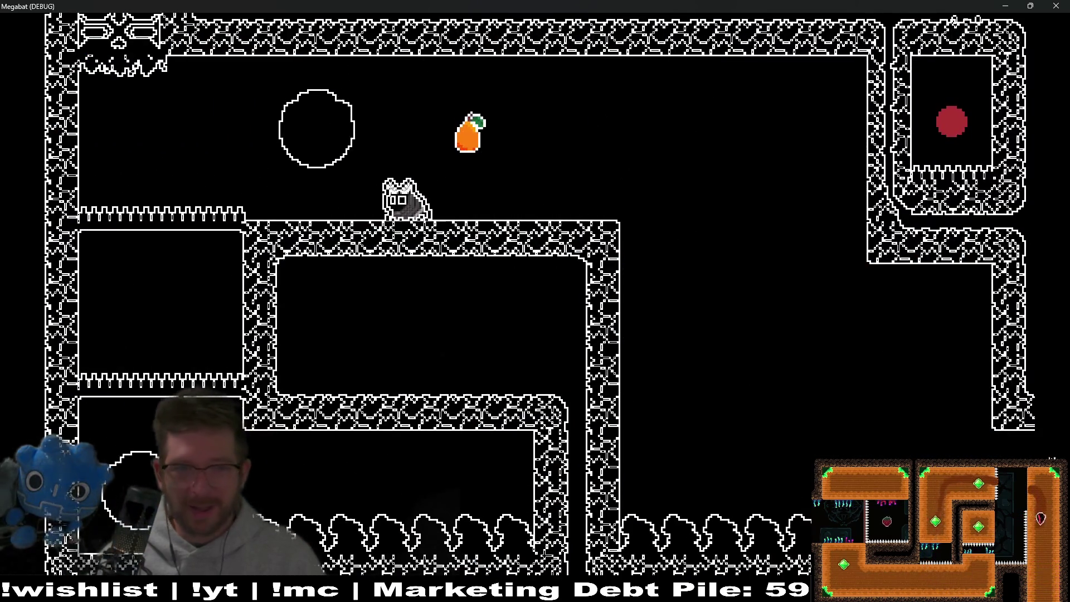
{"action": "key", "text": "Right"}
{"action": "key", "text": "Right"}
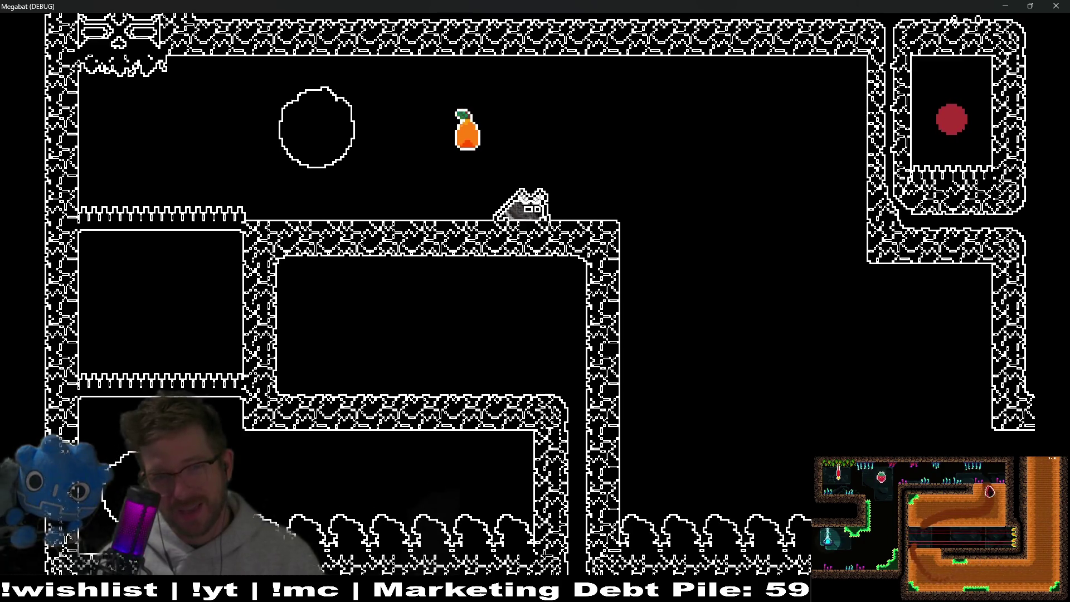
{"action": "key", "text": "Left"}
{"action": "key", "text": "space"}
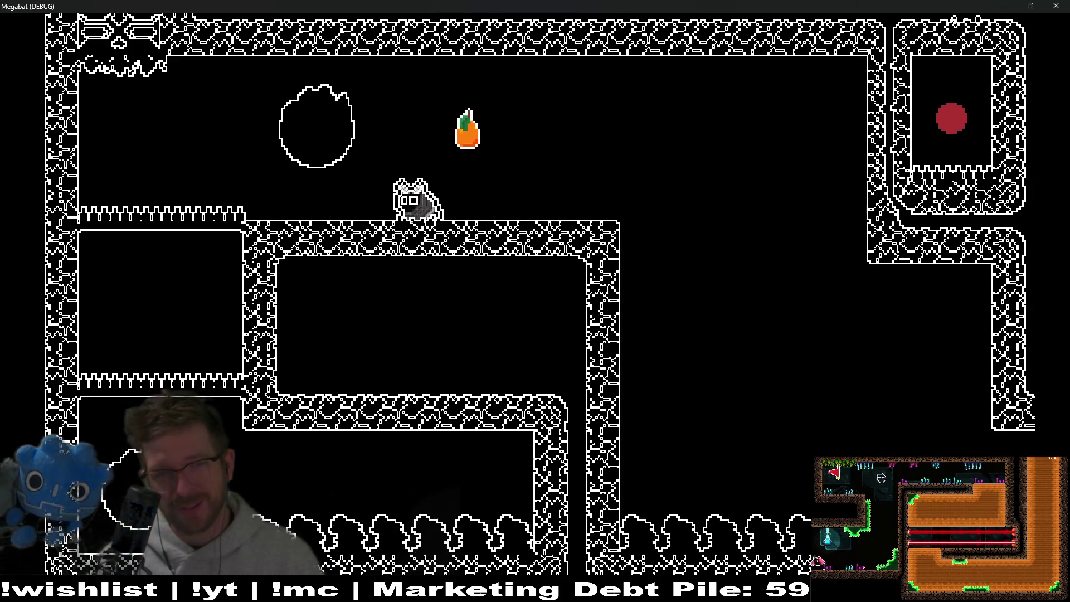
{"action": "key", "text": "Left"}
{"action": "key", "text": "Right"}
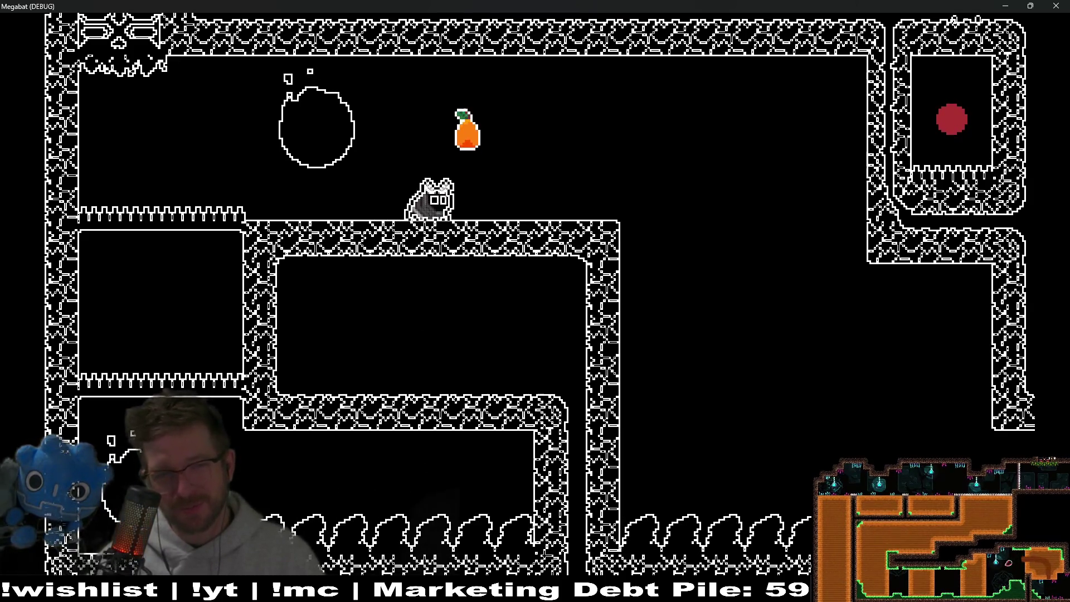
{"action": "key", "text": "space"}
{"action": "key", "text": "Left"}
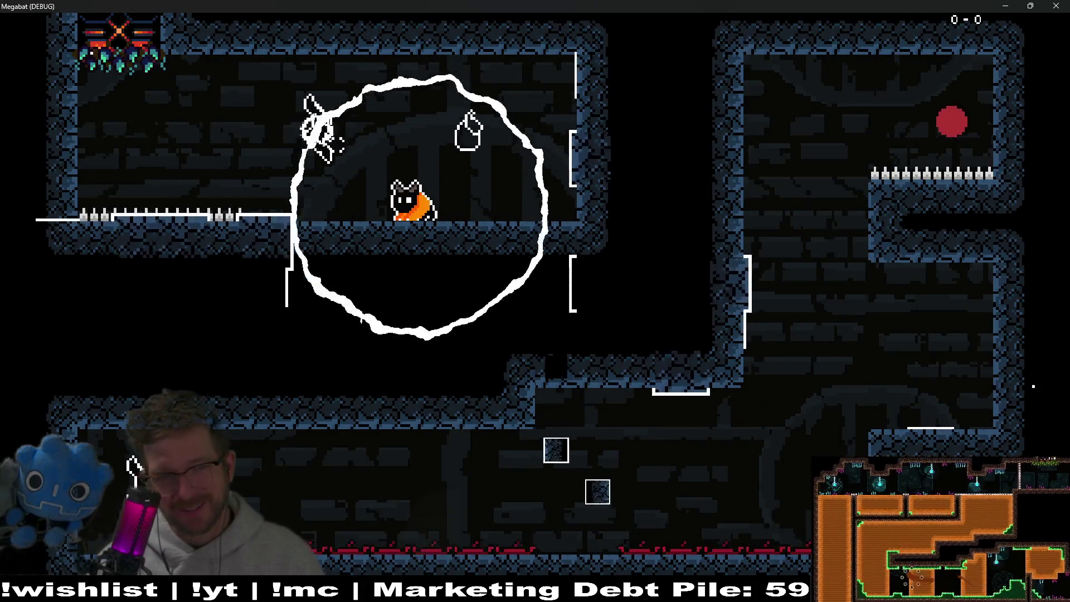
{"action": "key", "text": "Right"}
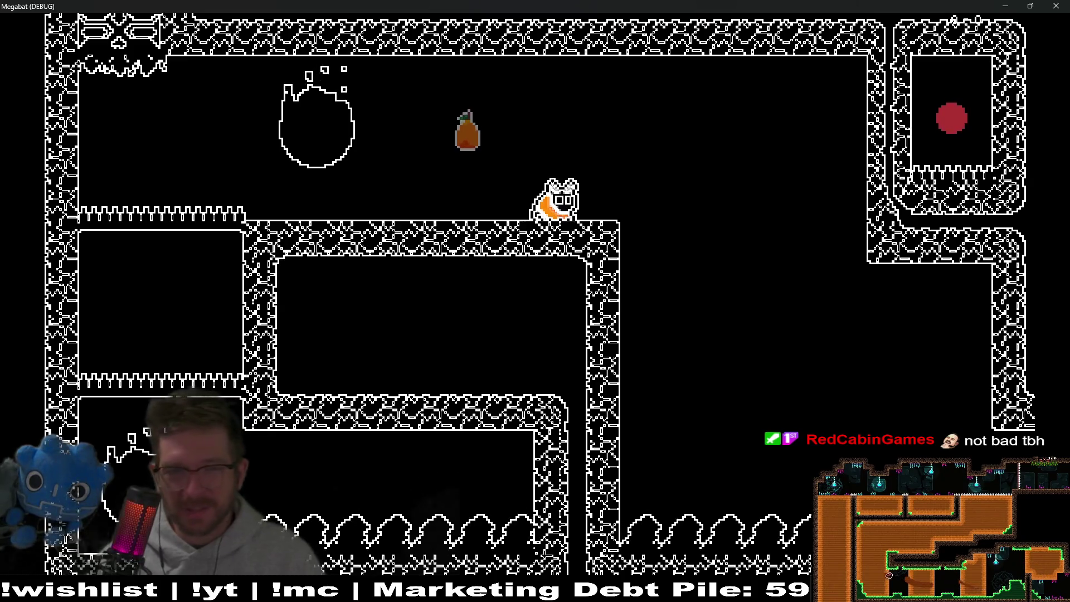
{"action": "key", "text": "Left"}
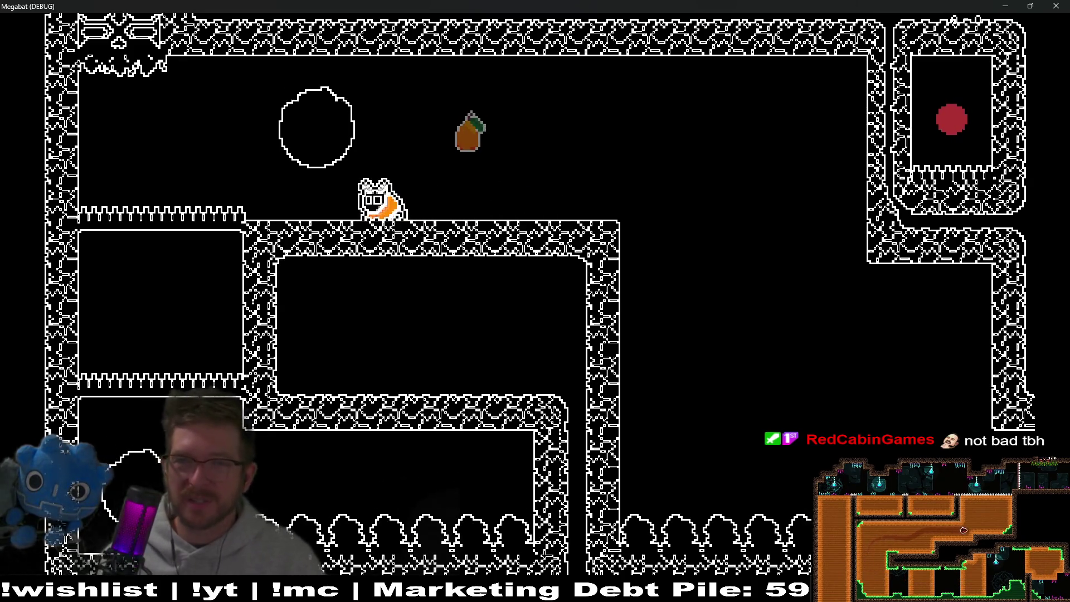
{"action": "left_click", "coordinate": [1055, 6]}
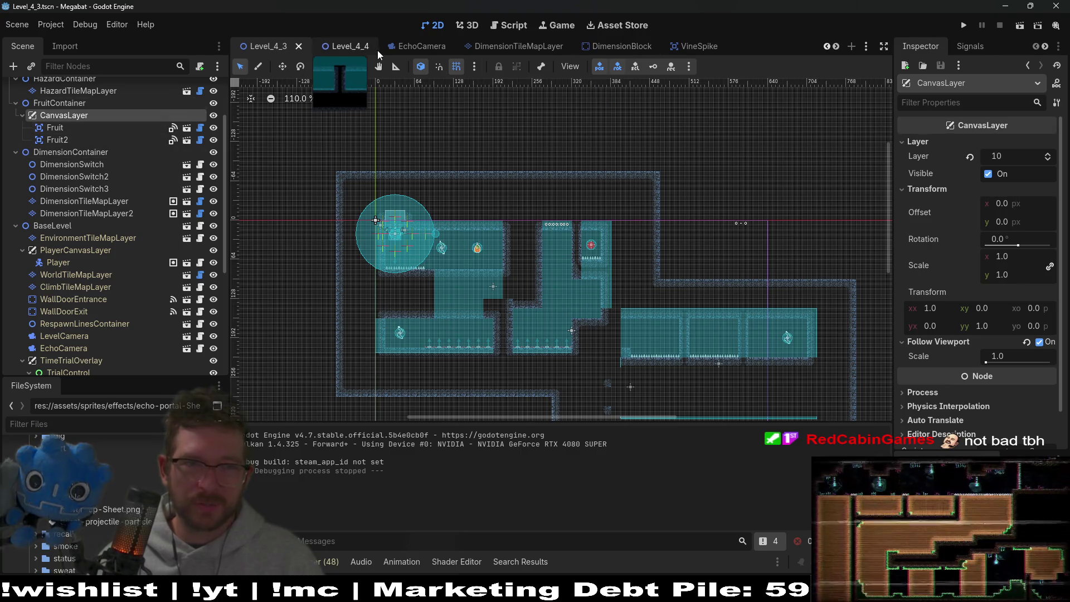
In BaseLevel, set PlayerCanvasLayer's layer to 10 and save the scene
{"action": "scroll", "coordinate": [345, 48], "scroll_direction": "up", "scroll_amount": 4}
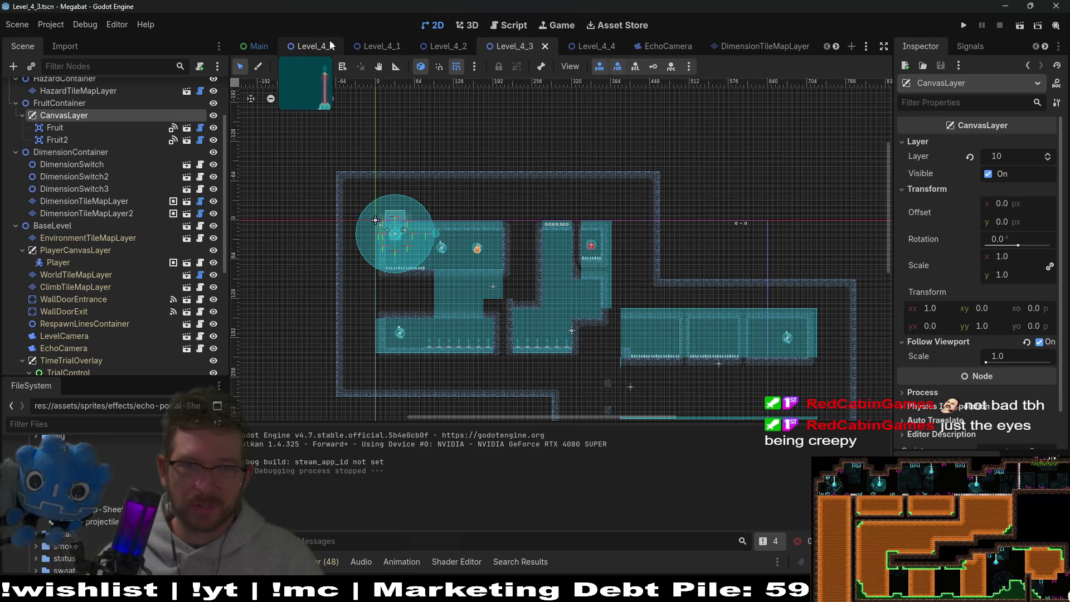
{"action": "scroll", "coordinate": [329, 45], "scroll_direction": "down", "scroll_amount": 8}
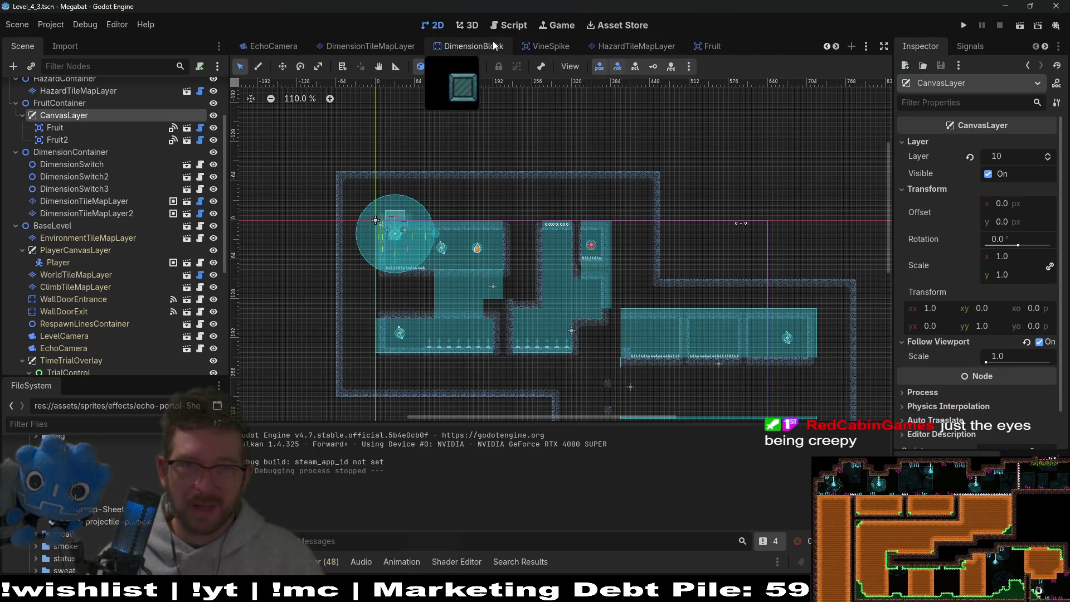
{"action": "scroll", "coordinate": [356, 51], "scroll_direction": "down", "scroll_amount": 1}
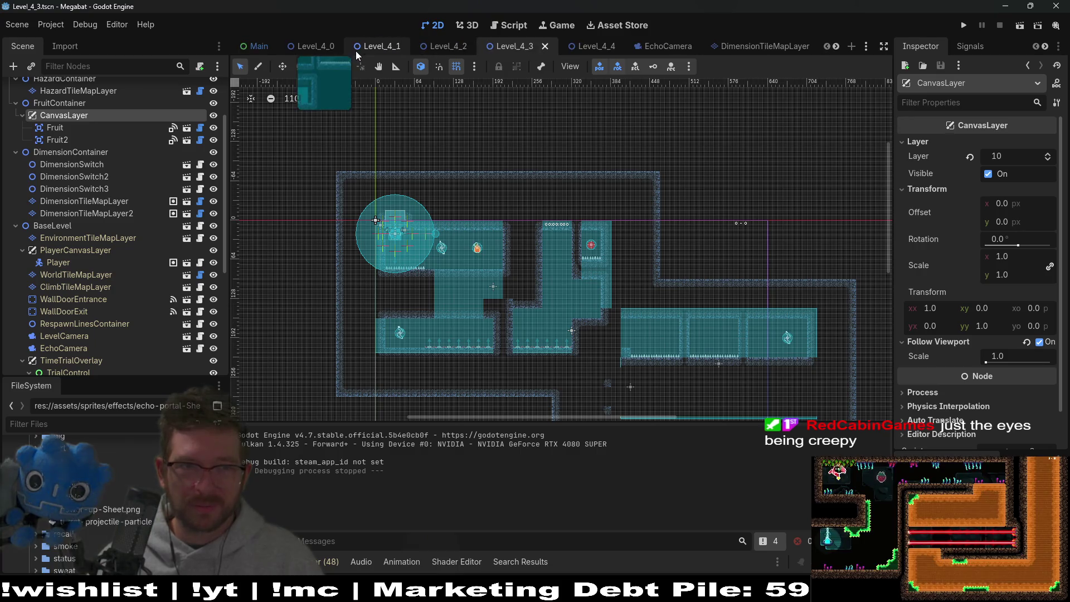
{"action": "left_click", "coordinate": [771, 46]}
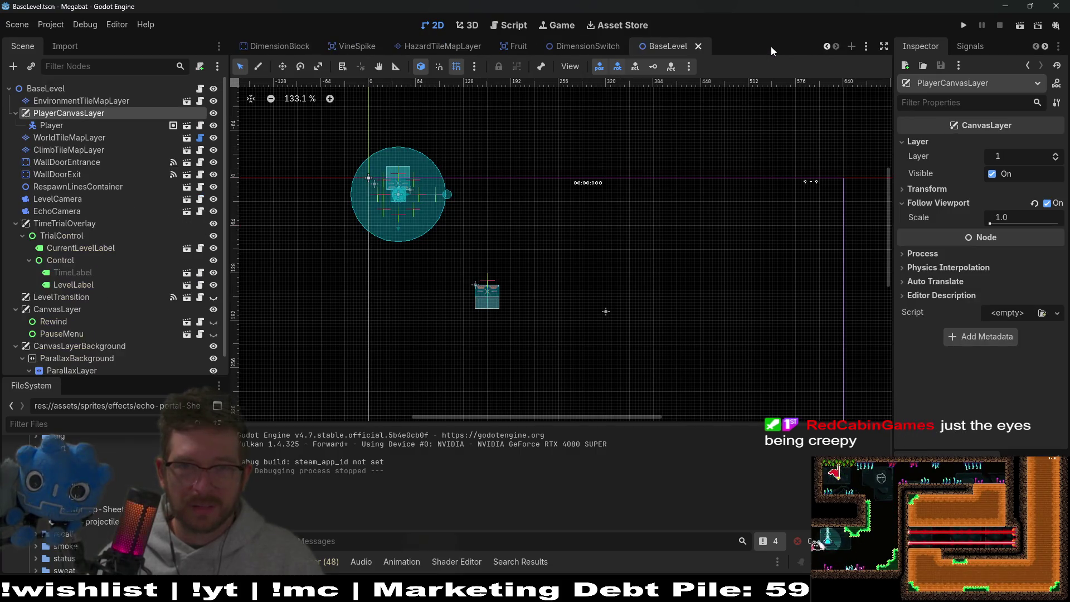
{"action": "left_click", "coordinate": [47, 126]}
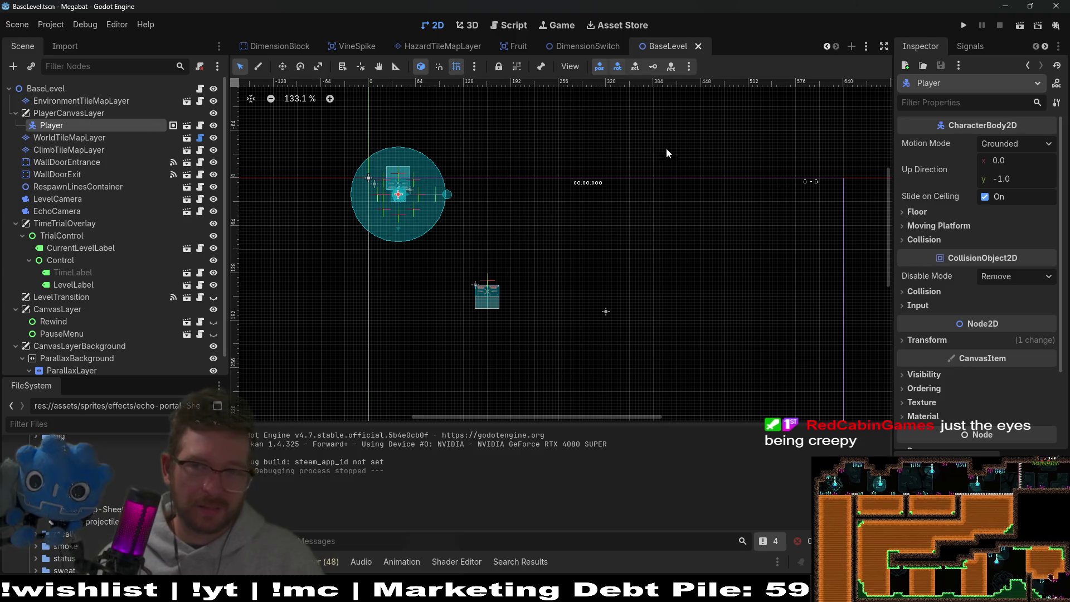
{"action": "left_click", "coordinate": [61, 113]}
{"action": "left_click", "coordinate": [1055, 154]}
{"action": "left_click", "coordinate": [1055, 154]}
{"action": "left_click", "coordinate": [1055, 154]}
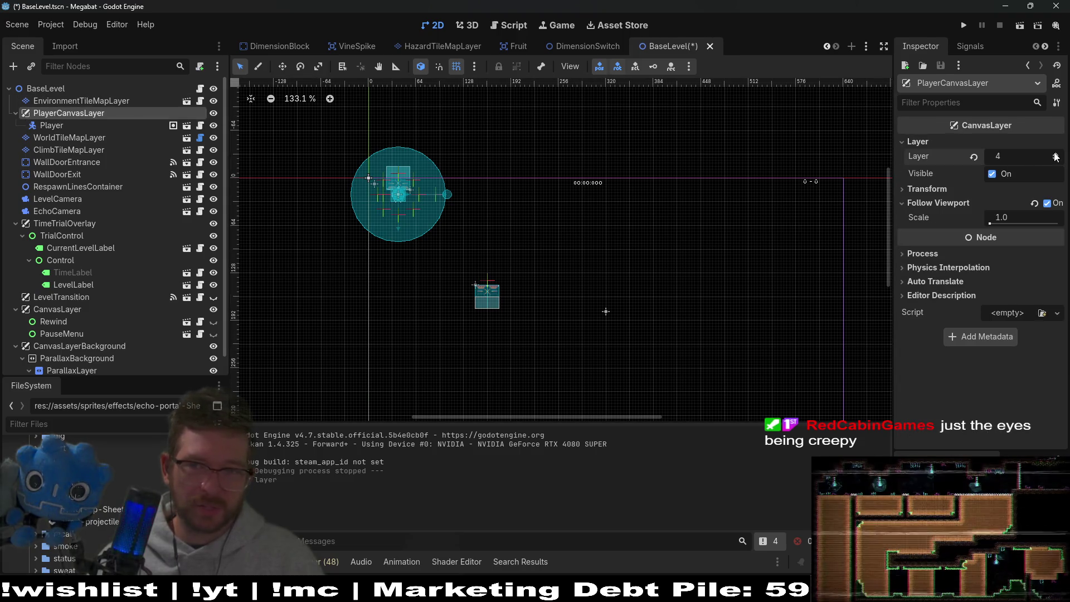
{"action": "left_click", "coordinate": [1055, 153]}
{"action": "left_click", "coordinate": [1055, 154]}
{"action": "left_click", "coordinate": [1055, 154]}
{"action": "key", "text": "ctrl+s"}
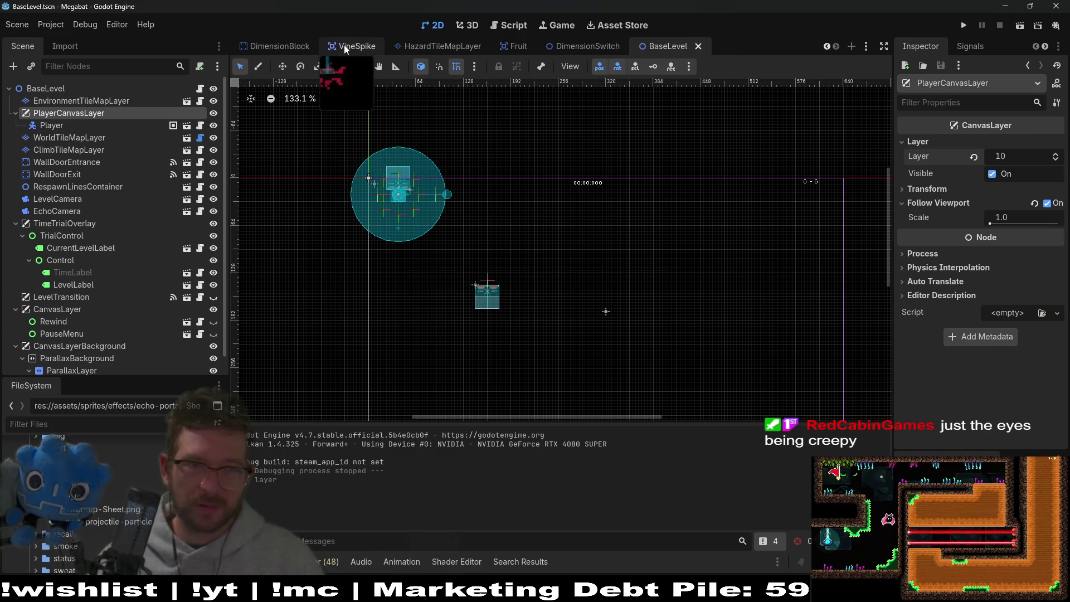
Switch to the Level_4_3 scene and run it
{"action": "scroll", "coordinate": [343, 45], "scroll_direction": "up", "scroll_amount": 5}
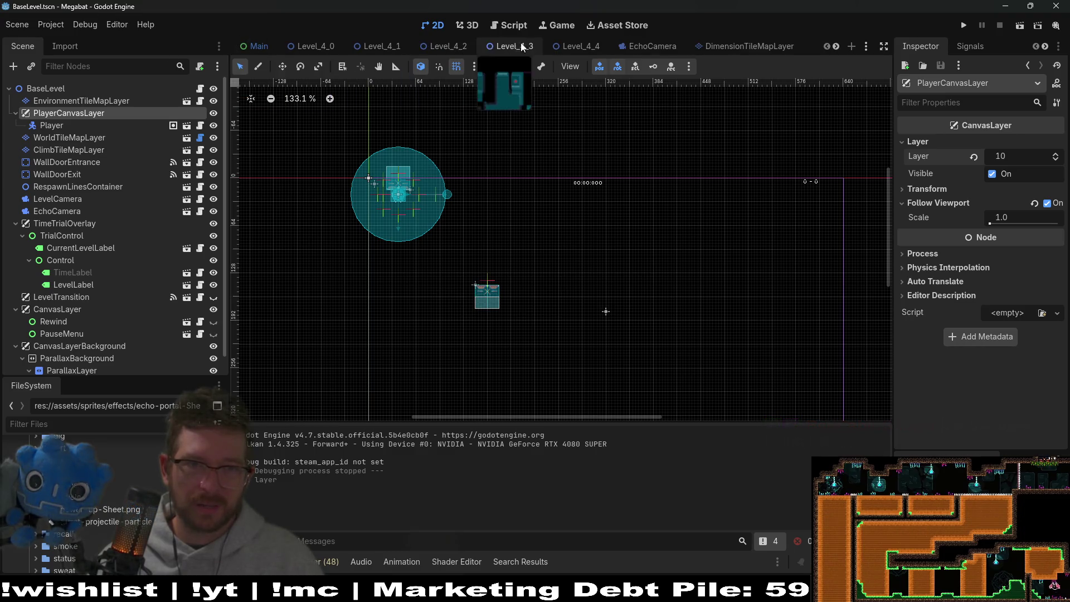
{"action": "left_click", "coordinate": [567, 44]}
{"action": "left_click", "coordinate": [526, 46]}
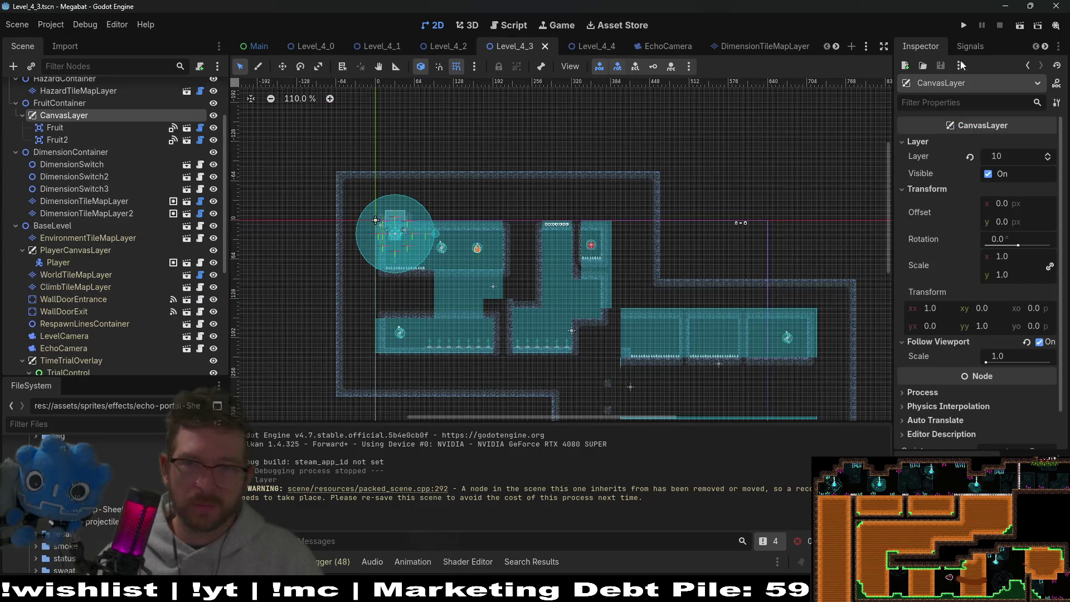
{"action": "left_click", "coordinate": [1016, 28]}
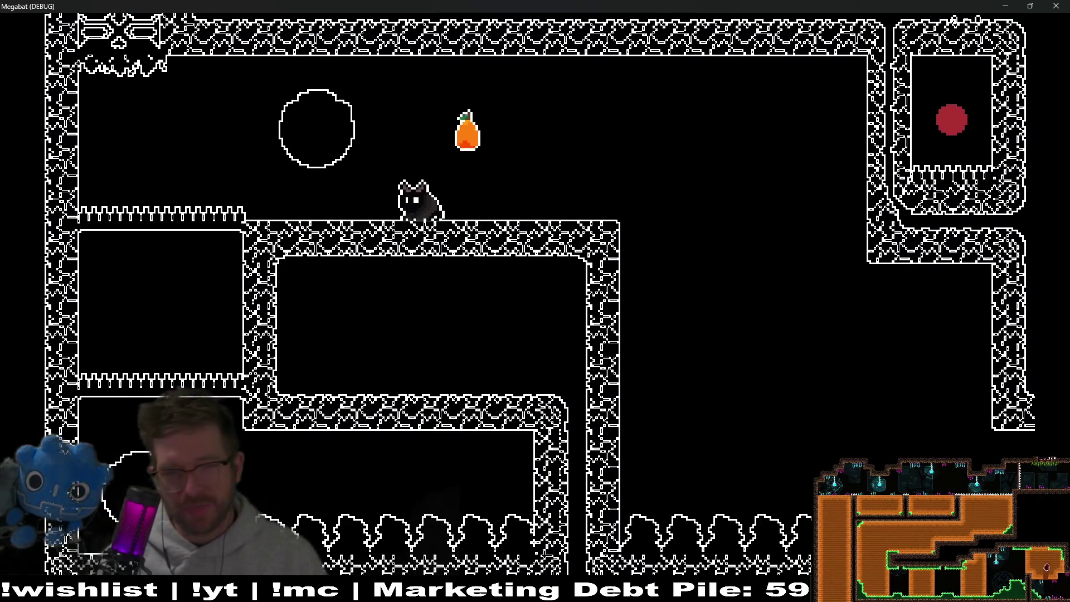
Play through the shaft and lower corridor, switching dimensions, and land below the carrot
{"action": "key", "text": "space"}
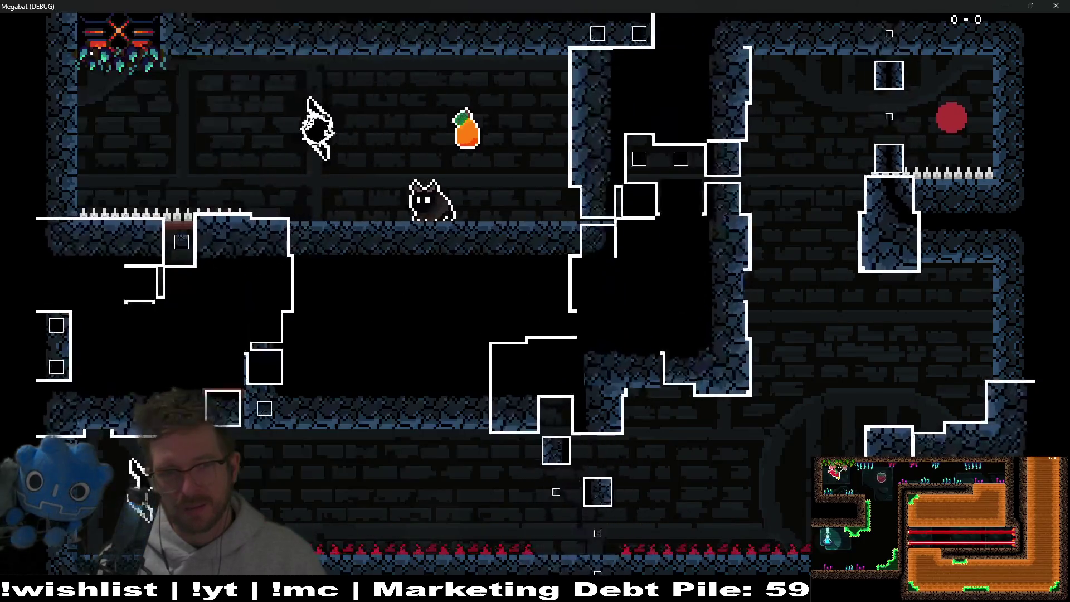
{"action": "key", "text": "space"}
{"action": "key", "text": "space"}
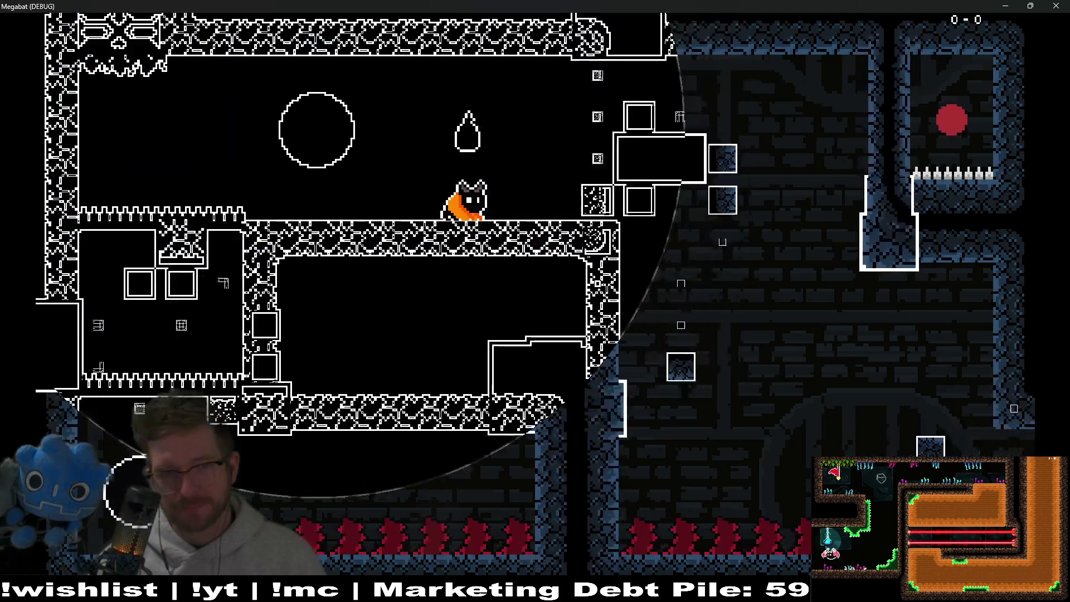
{"action": "key", "text": "Right"}
{"action": "key", "text": "Left"}
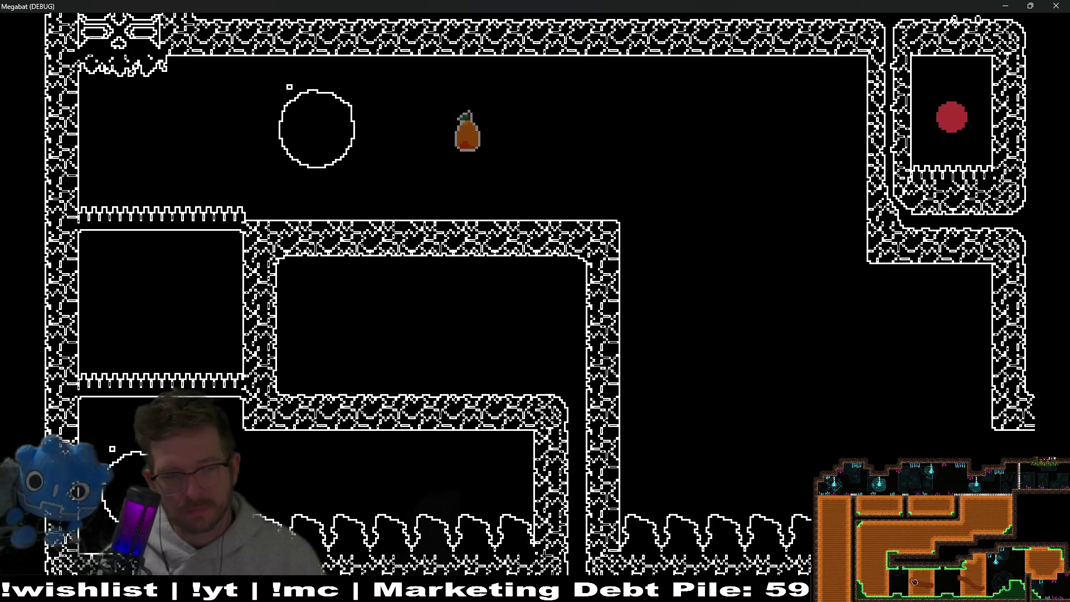
{"action": "key", "text": "space"}
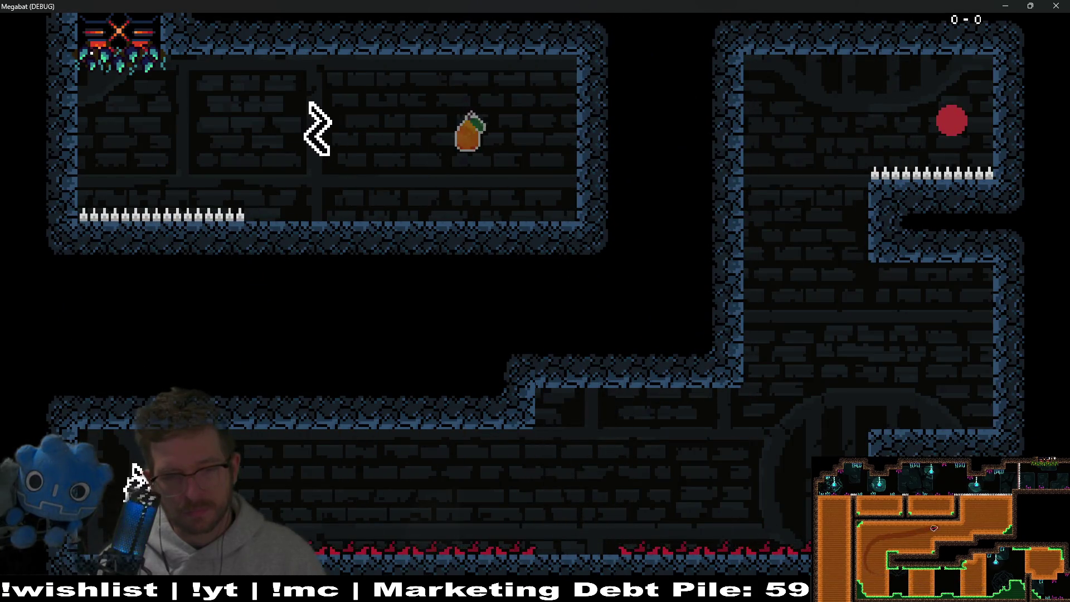
{"action": "key", "text": "Right"}
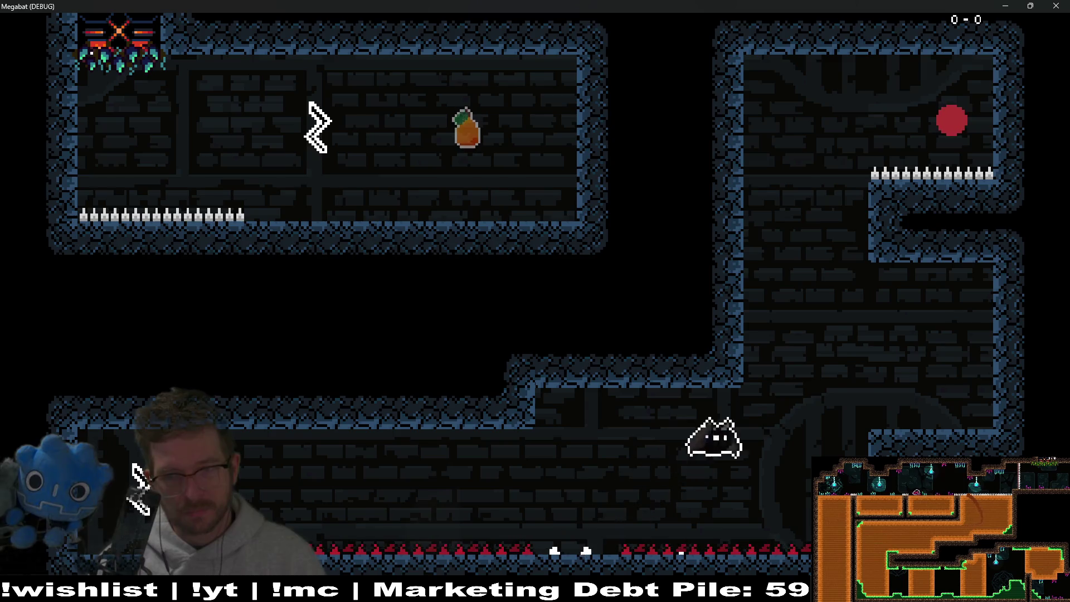
{"action": "key", "text": "Up"}
{"action": "key", "text": "Left"}
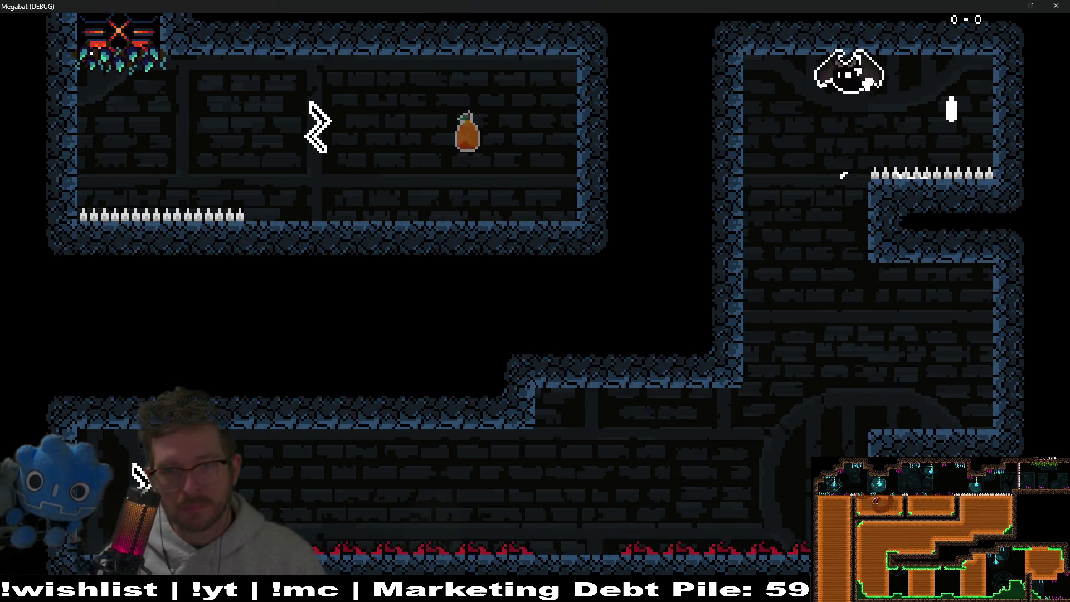
{"action": "key", "text": "Left"}
{"action": "key", "text": "space"}
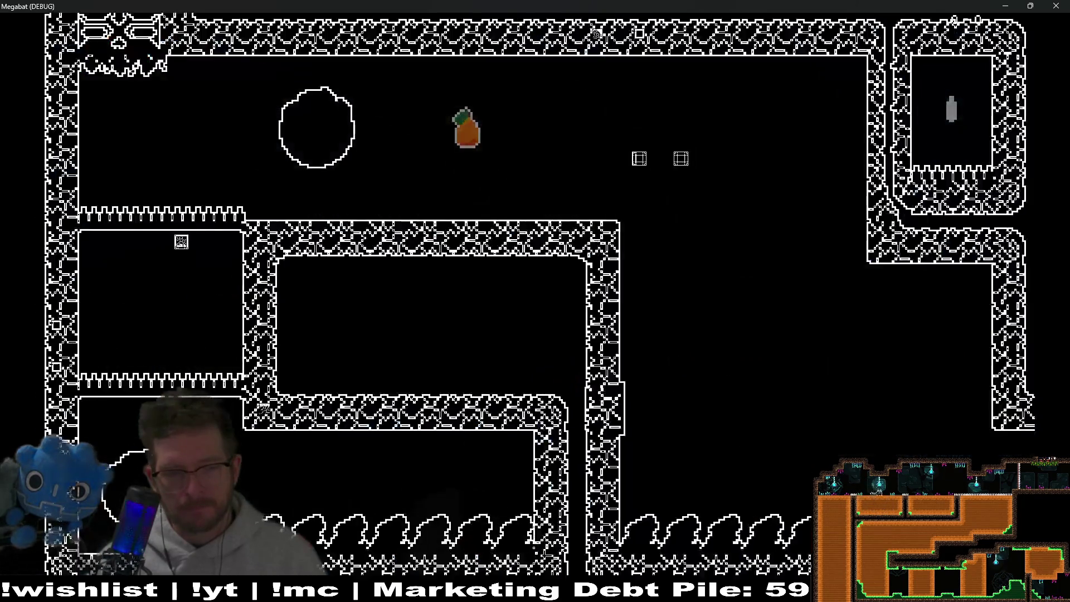
{"action": "key", "text": "Right"}
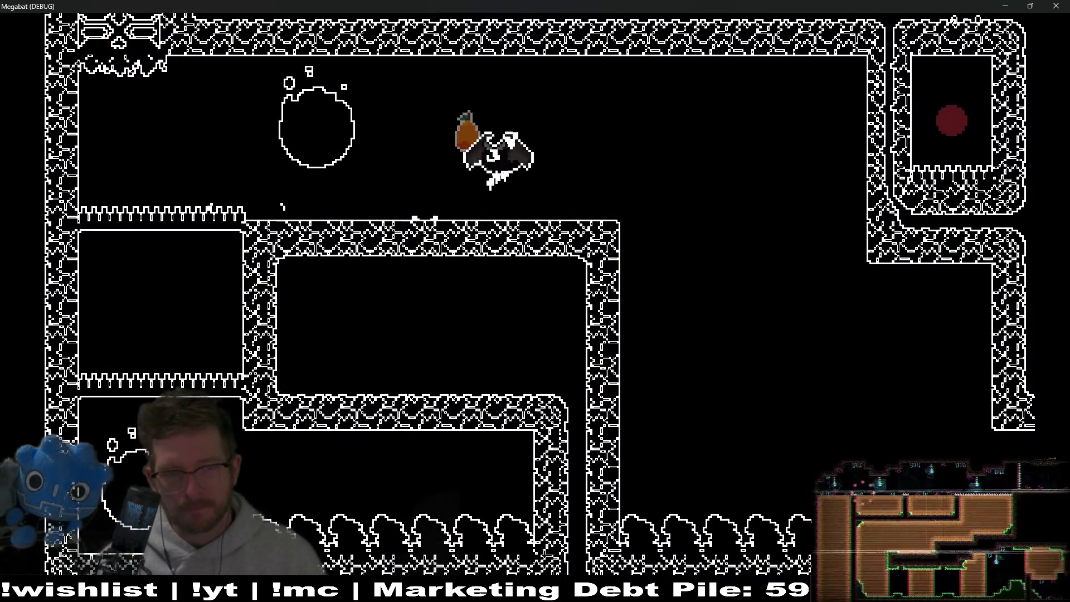
{"action": "key", "text": "Left"}
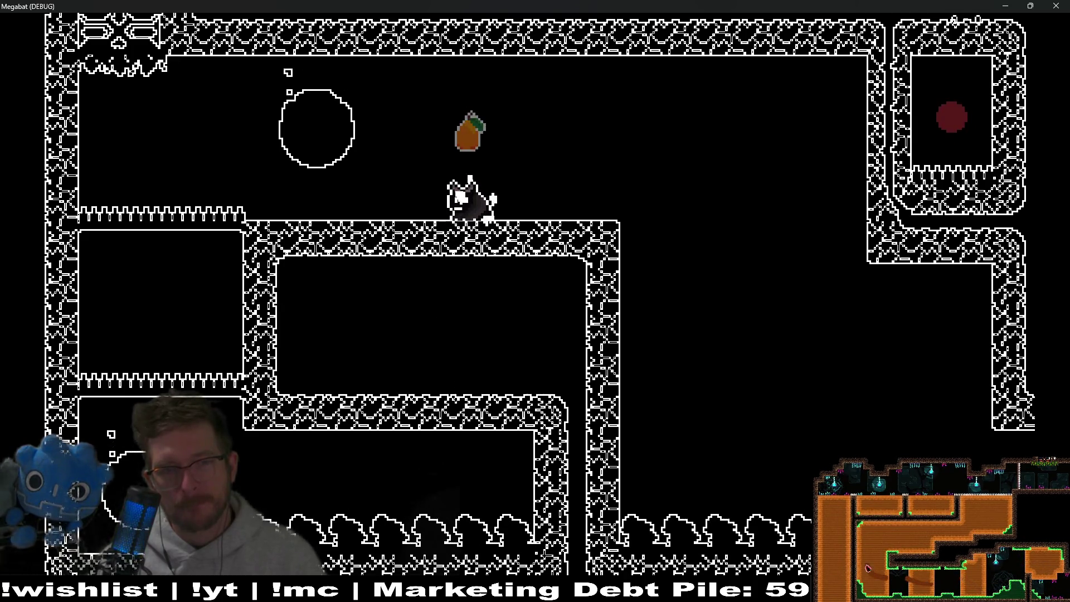
{"action": "key", "text": "Left"}
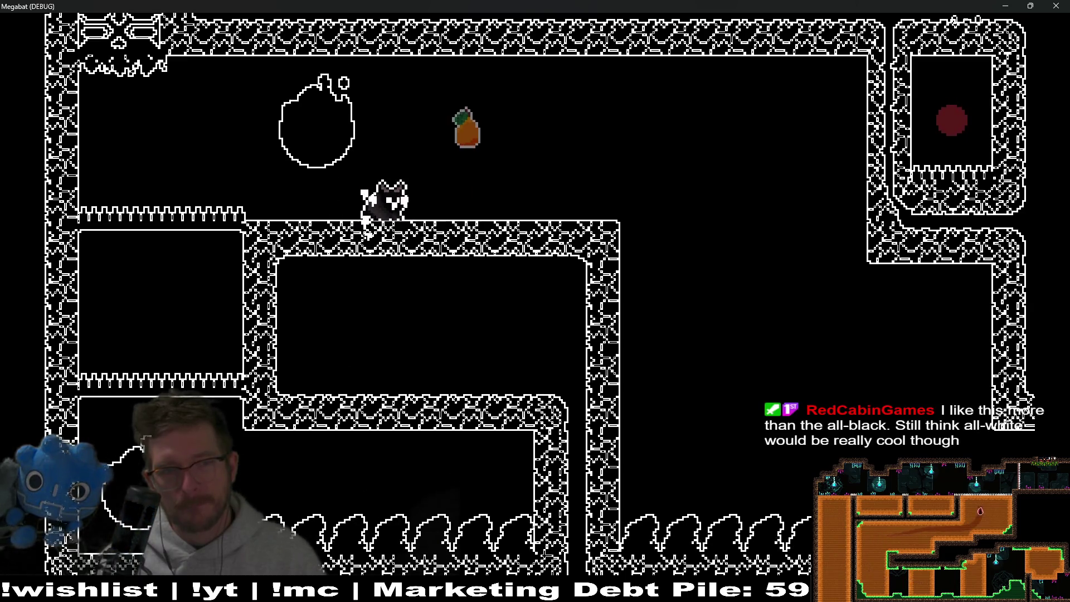
Drop into the next room, dash into the chevron to flip dimensions, and close the game
{"action": "key", "text": "space"}
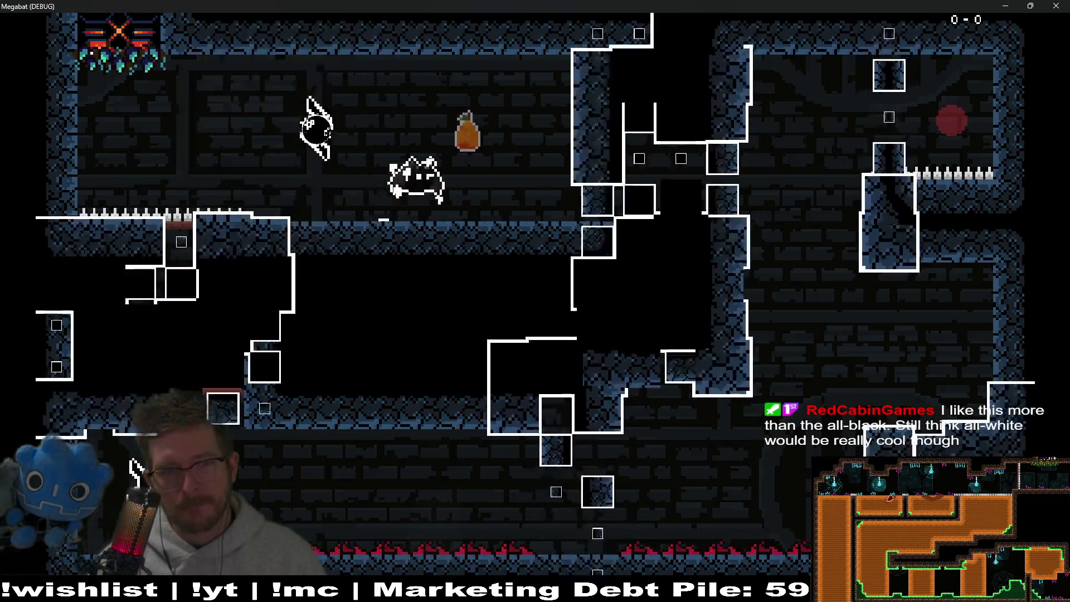
{"action": "key", "text": "Right"}
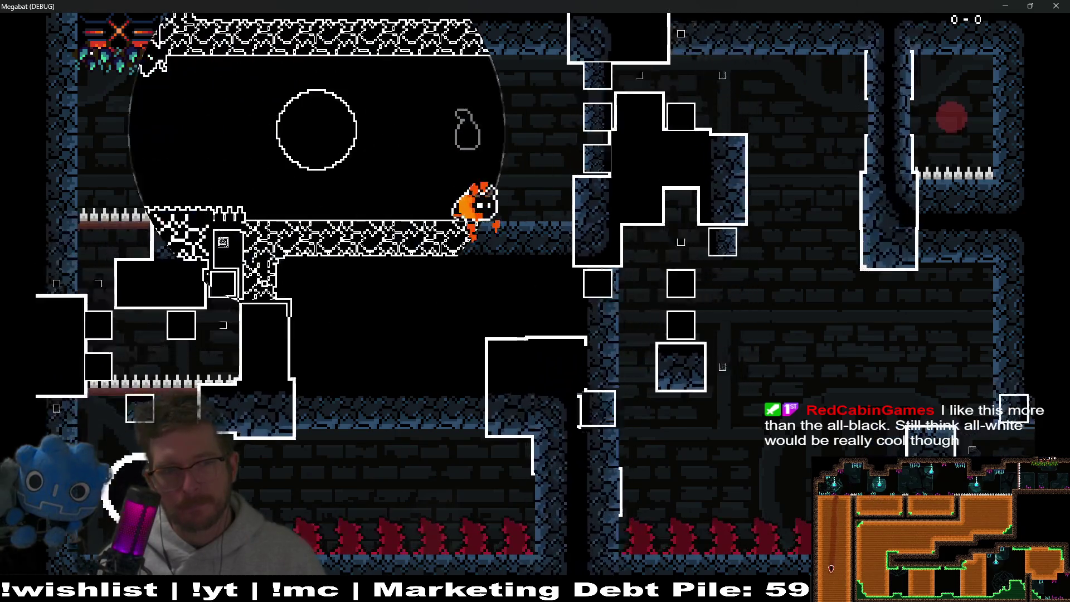
{"action": "key", "text": "Right"}
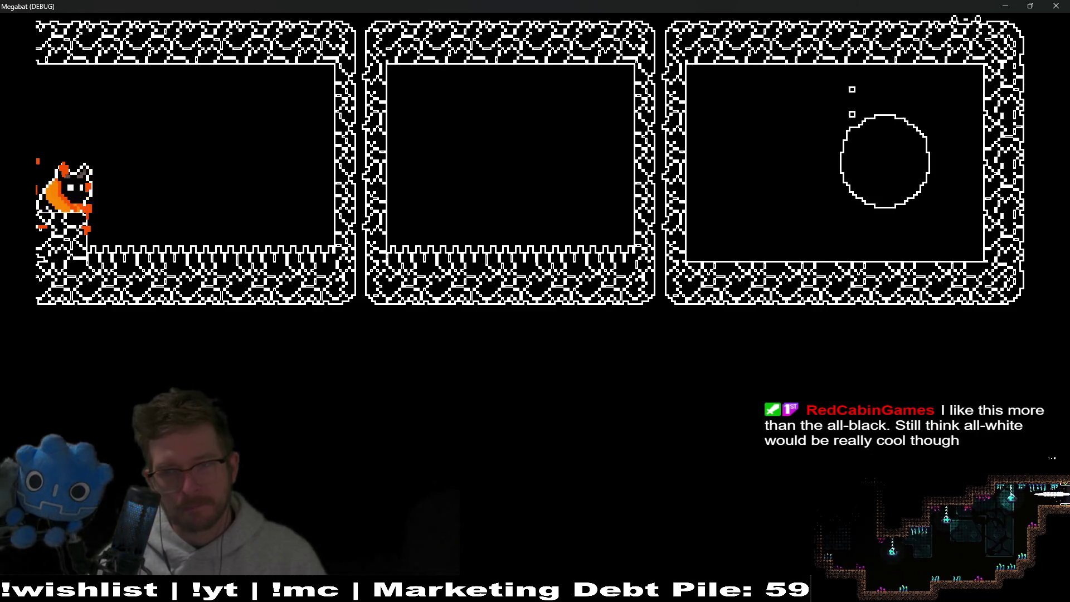
{"action": "key", "text": "space"}
{"action": "key", "text": "Right"}
{"action": "key", "text": "x"}
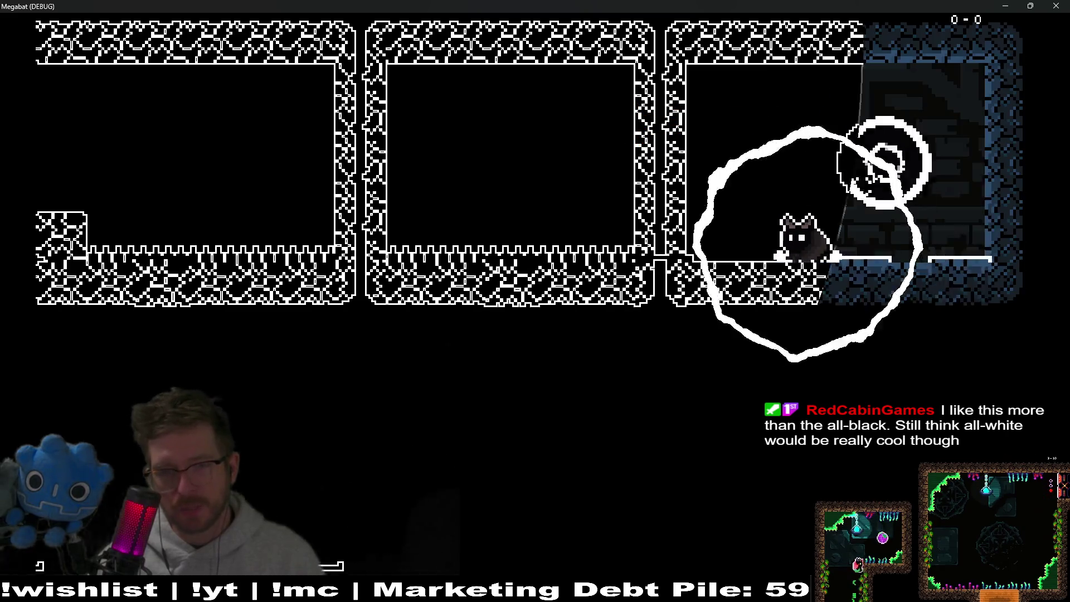
{"action": "key", "text": "Left"}
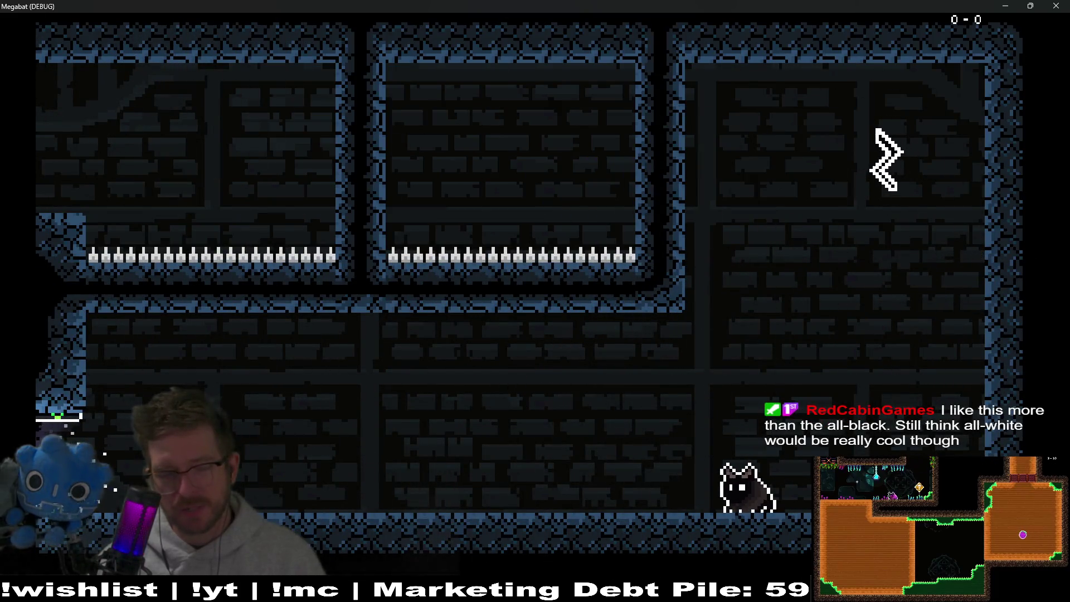
{"action": "key", "text": "Right"}
{"action": "key", "text": "space"}
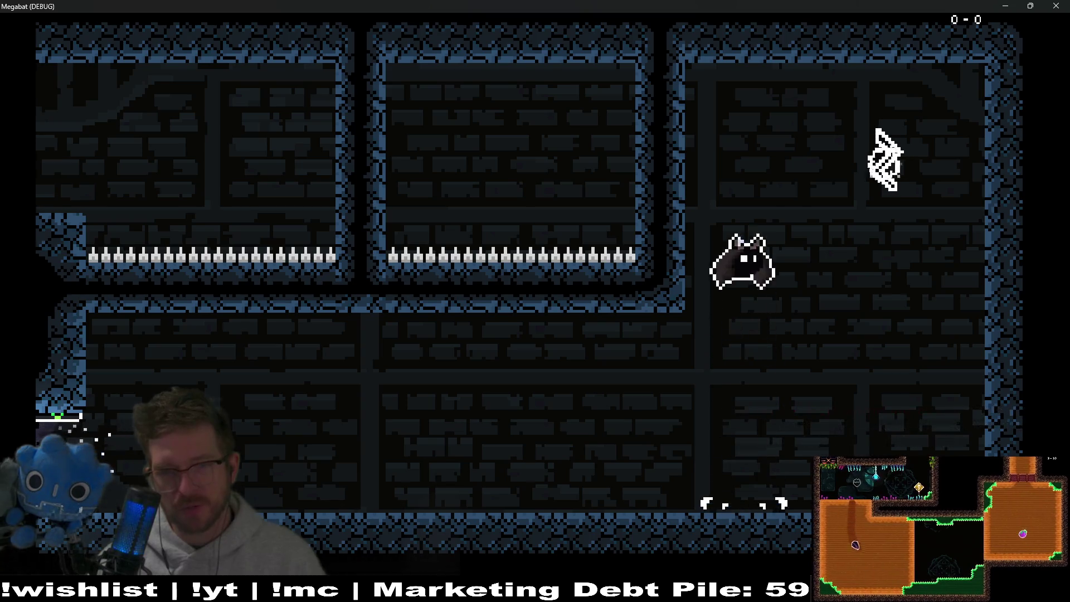
{"action": "key", "text": "x"}
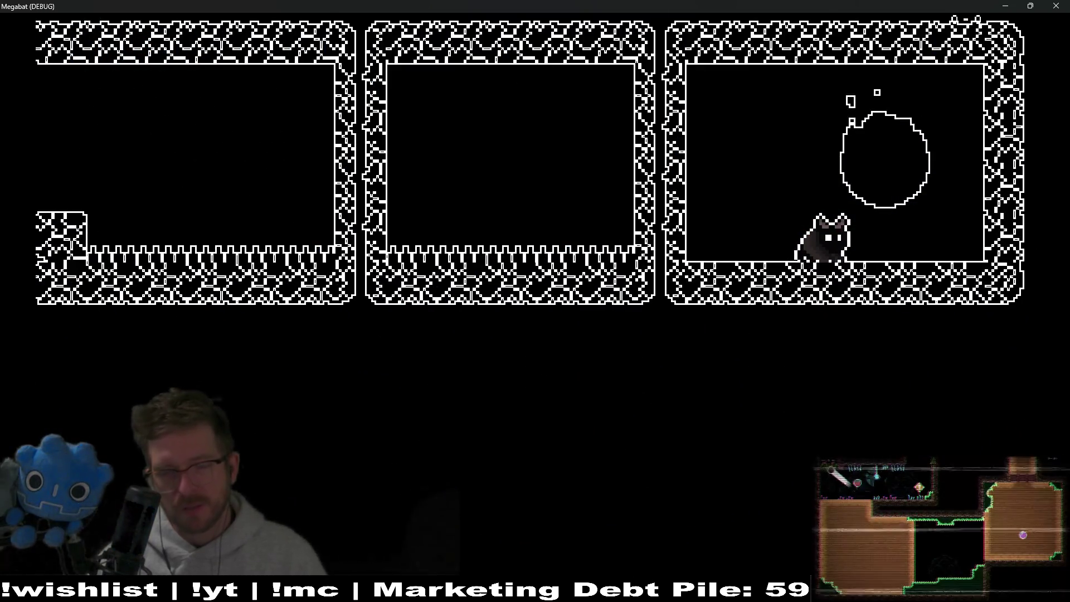
{"action": "left_click", "coordinate": [1055, 6]}
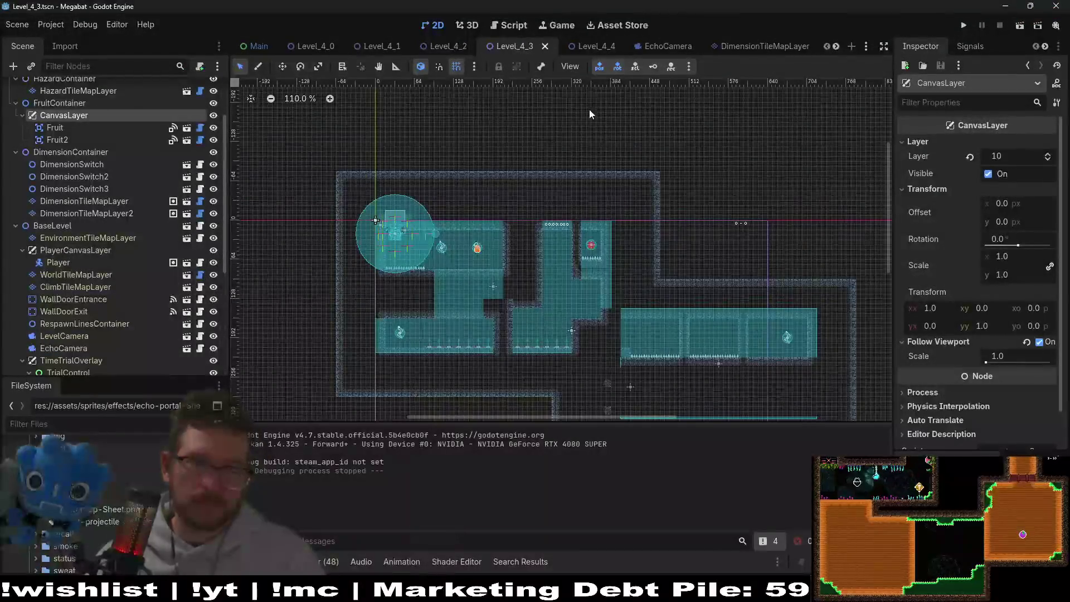
Run the current scene, close the debug game window, then run the scene again
{"action": "left_click", "coordinate": [1023, 26]}
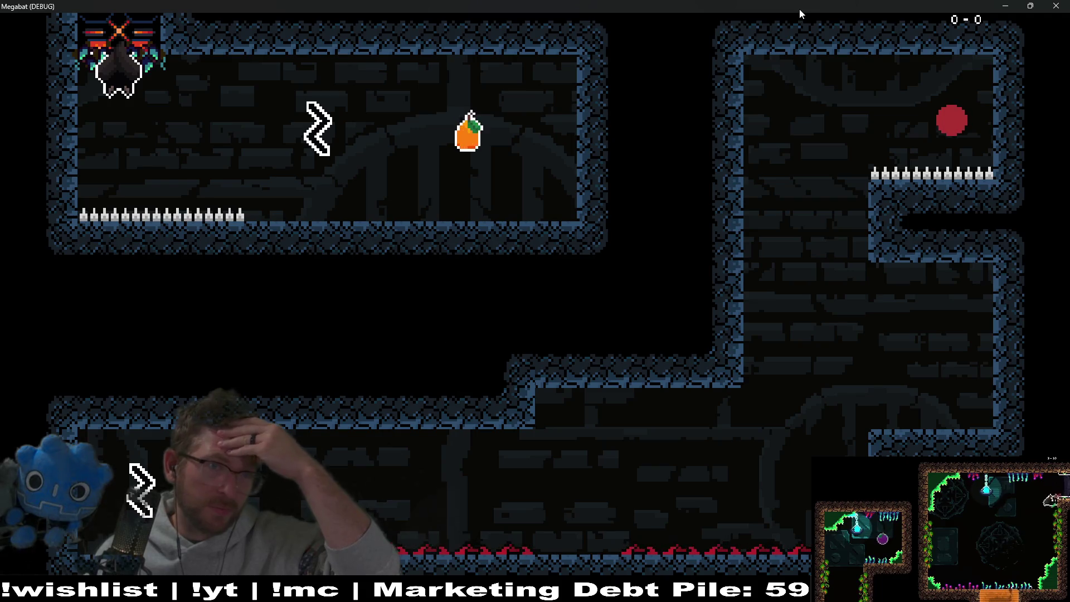
{"action": "left_click", "coordinate": [1062, 5]}
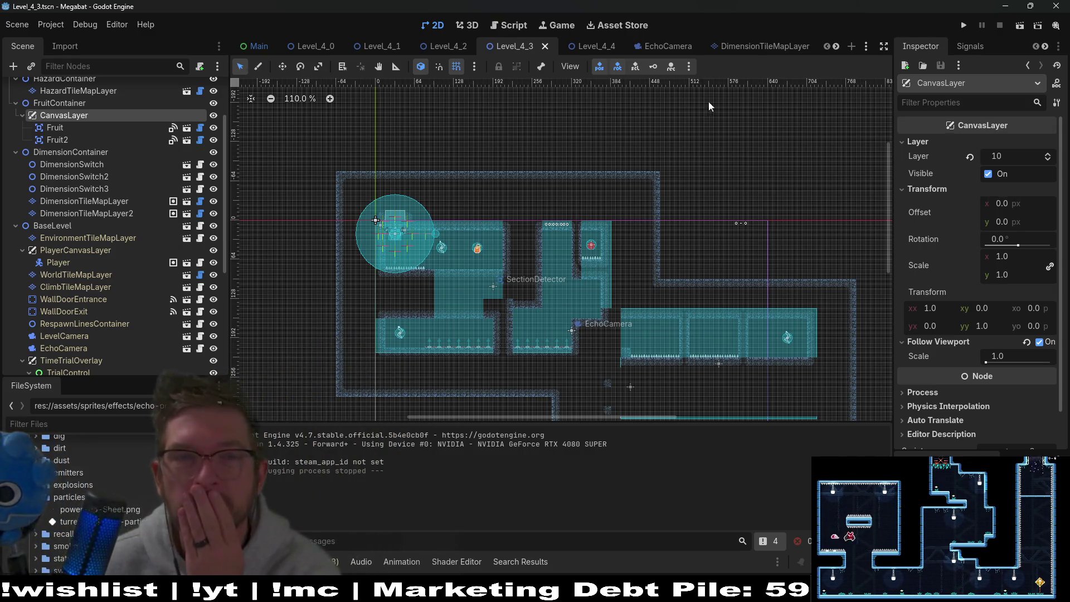
{"action": "left_click", "coordinate": [1020, 25]}
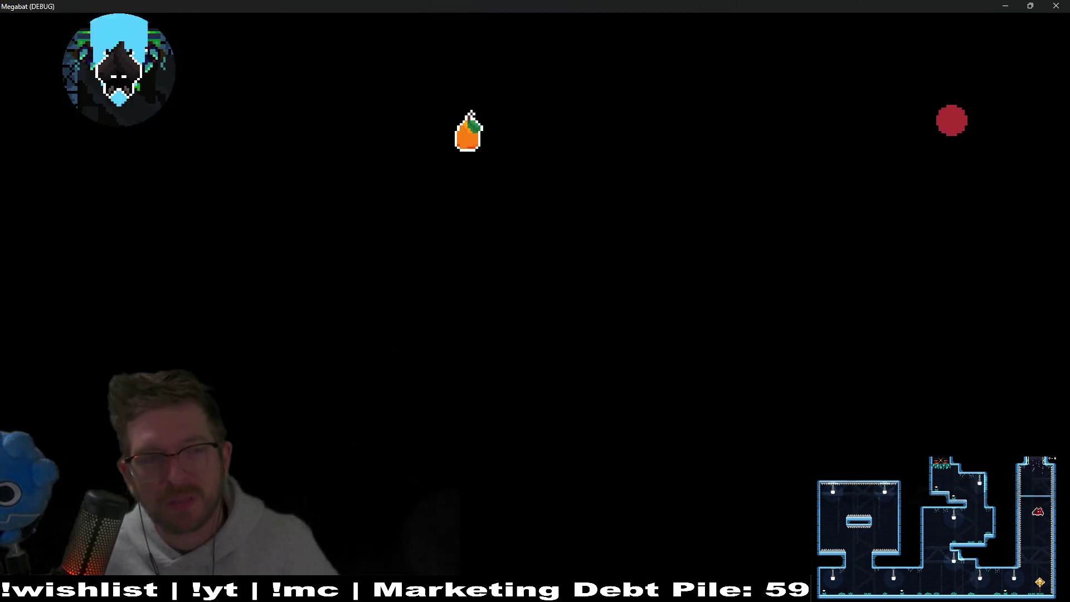
Pause and resume, switch into the white-outline dimension, then pause and browse the pause menu
{"action": "key", "text": "Escape"}
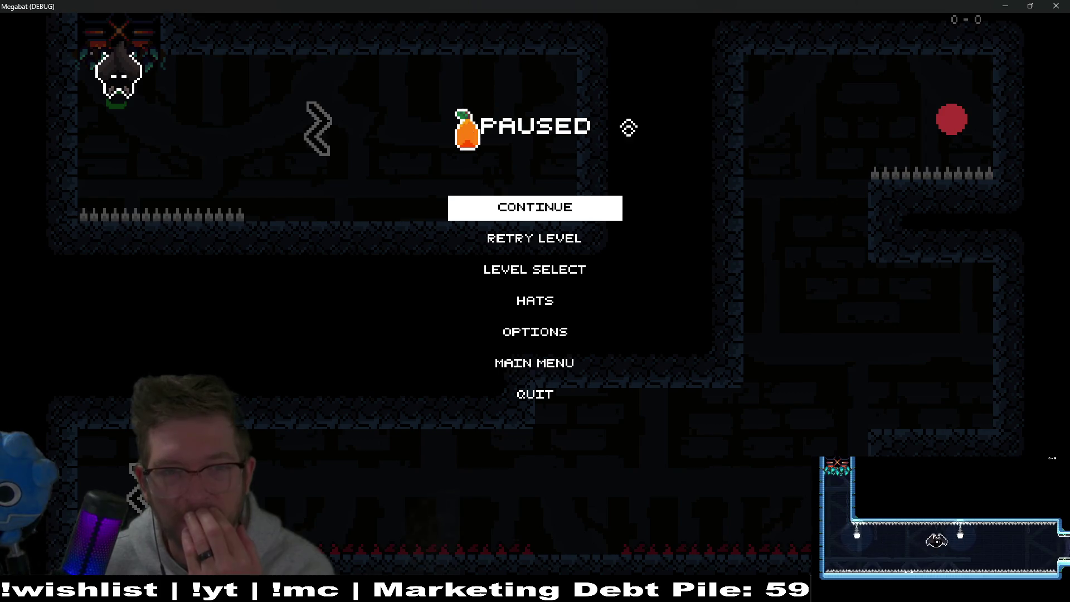
{"action": "key", "text": "Down"}
{"action": "key", "text": "Down"}
{"action": "key", "text": "Down"}
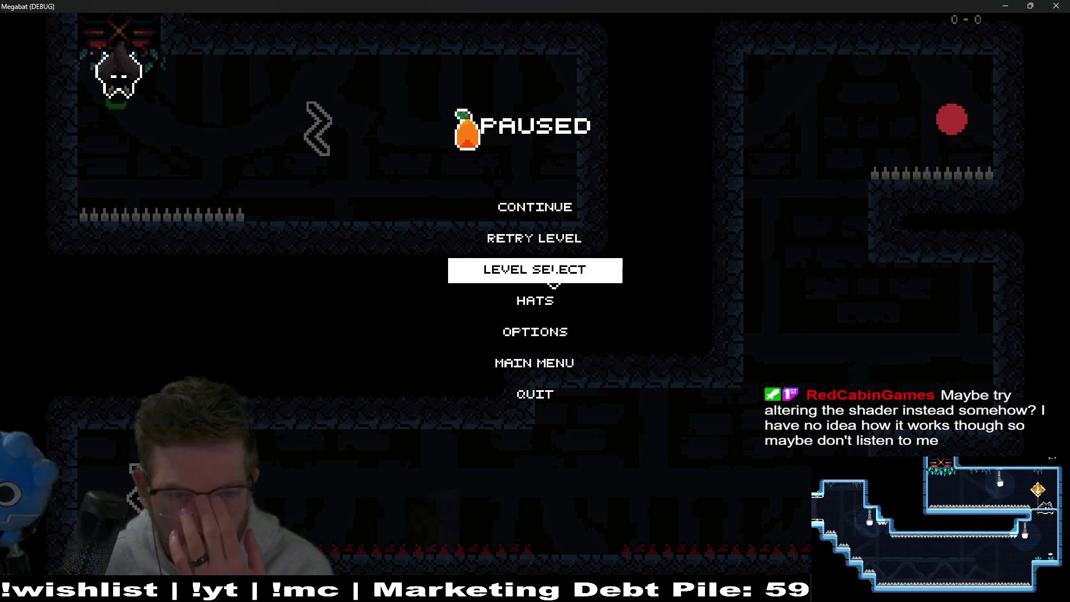
{"action": "key", "text": "Escape"}
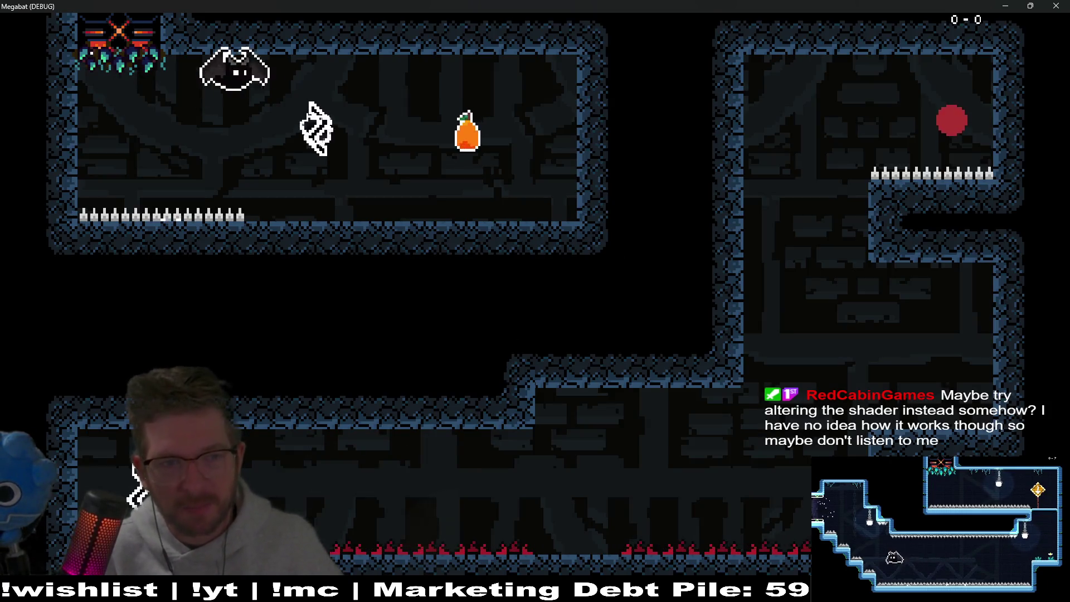
{"action": "key", "text": "Escape"}
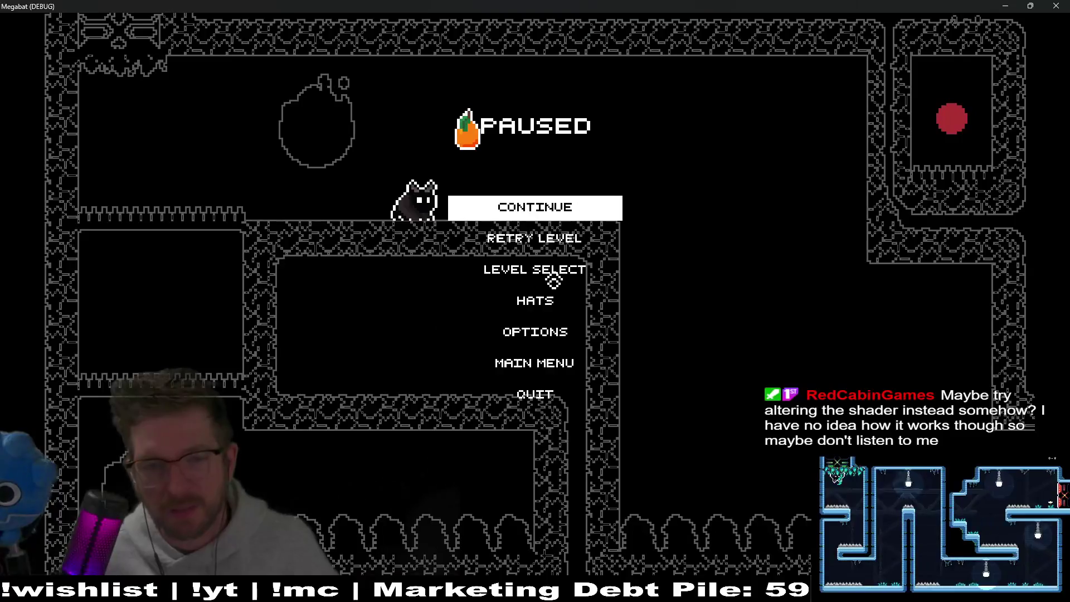
{"action": "key", "text": "Down"}
{"action": "key", "text": "Up"}
{"action": "key", "text": "Up"}
{"action": "key", "text": "Down"}
{"action": "key", "text": "Down"}
{"action": "key", "text": "Down"}
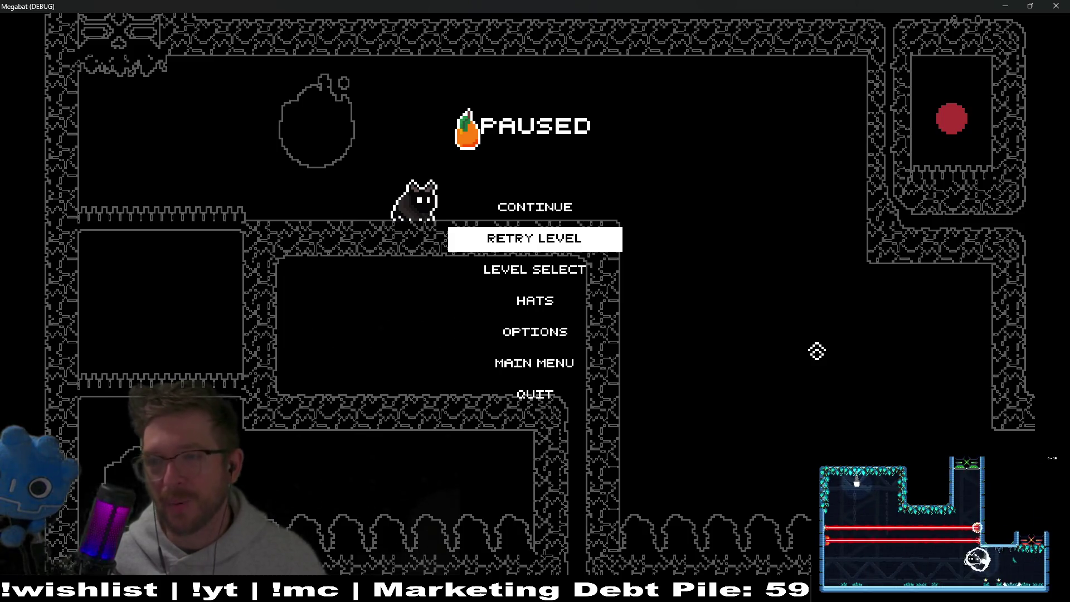
Return the pause menu selection to CONTINUE and close the Megabat debug game window
{"action": "key", "text": "Up"}
{"action": "key", "text": "Down"}
{"action": "key", "text": "Up"}
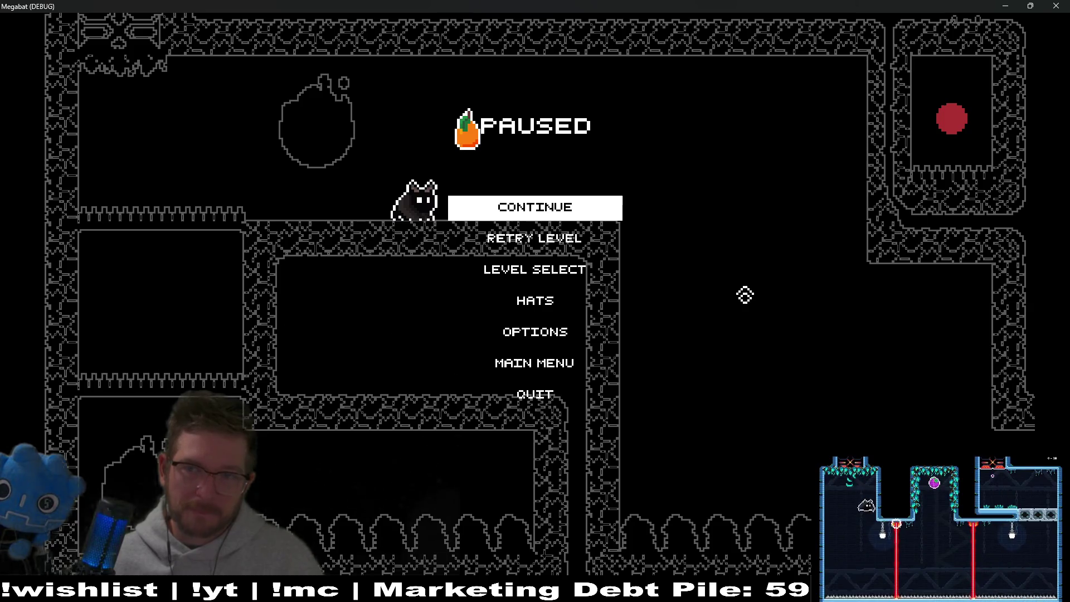
{"action": "left_click", "coordinate": [1057, 5]}
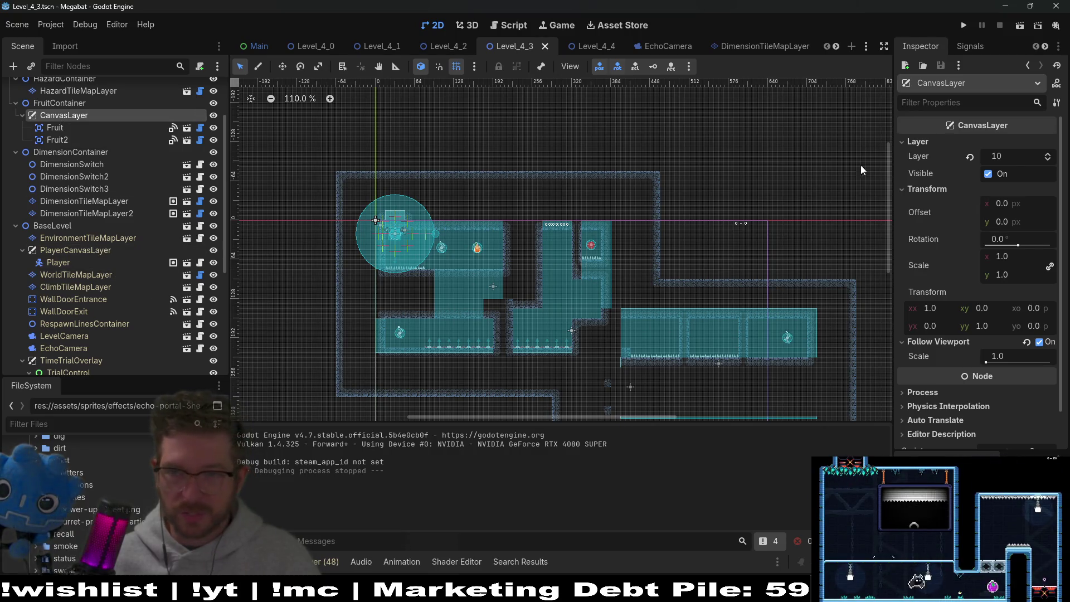
Keep Level_4_3's canvas layer at 10, then check BaseLevel's LevelTransition layer value of 2
{"action": "left_click", "coordinate": [971, 156]}
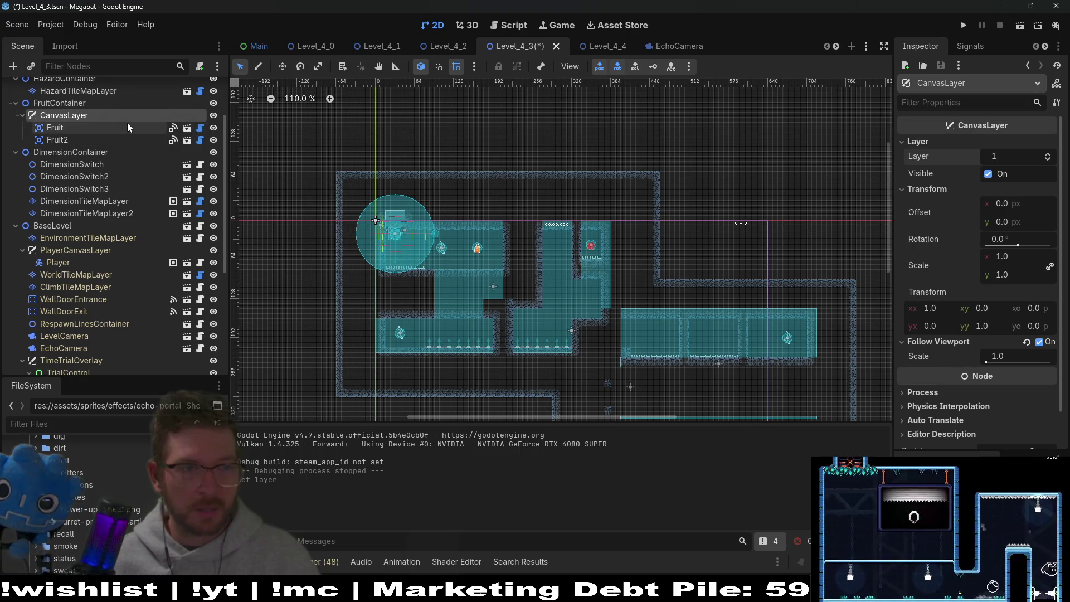
{"action": "key", "text": "ctrl+z"}
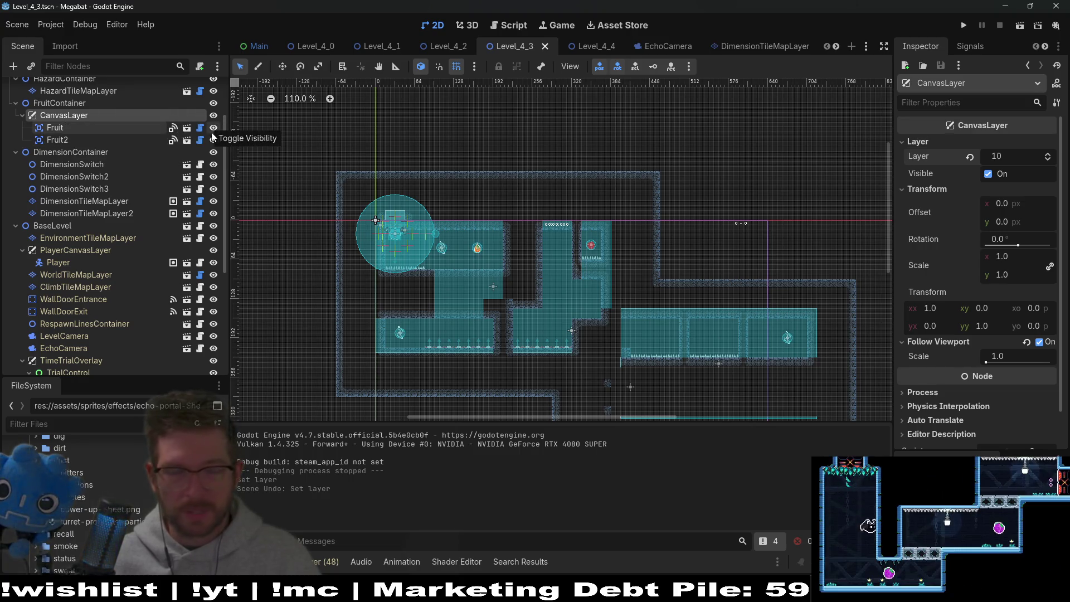
{"action": "left_click", "coordinate": [187, 226]}
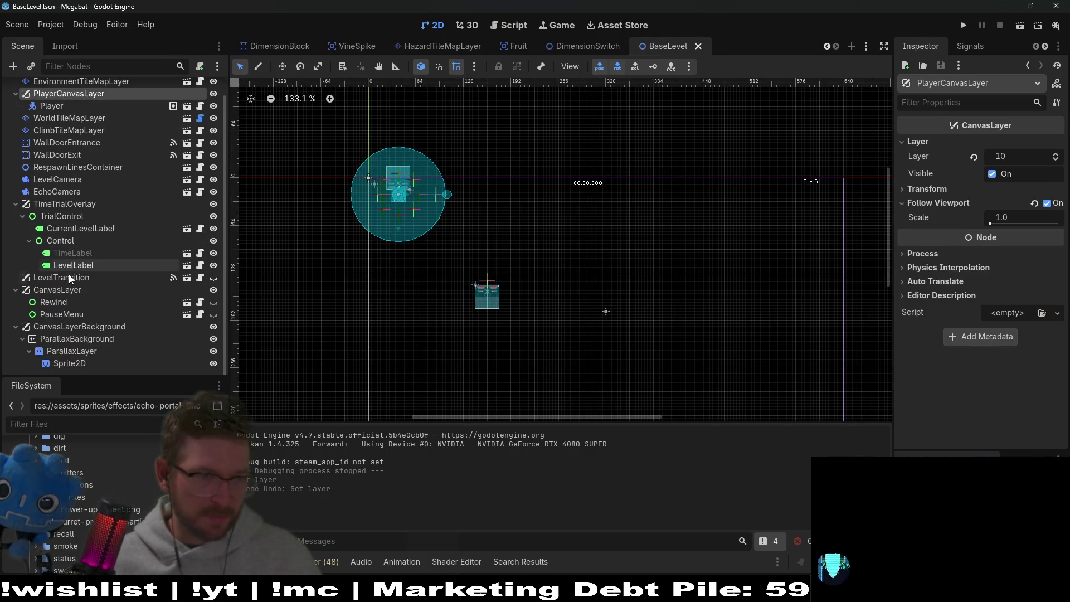
{"action": "left_click", "coordinate": [69, 274]}
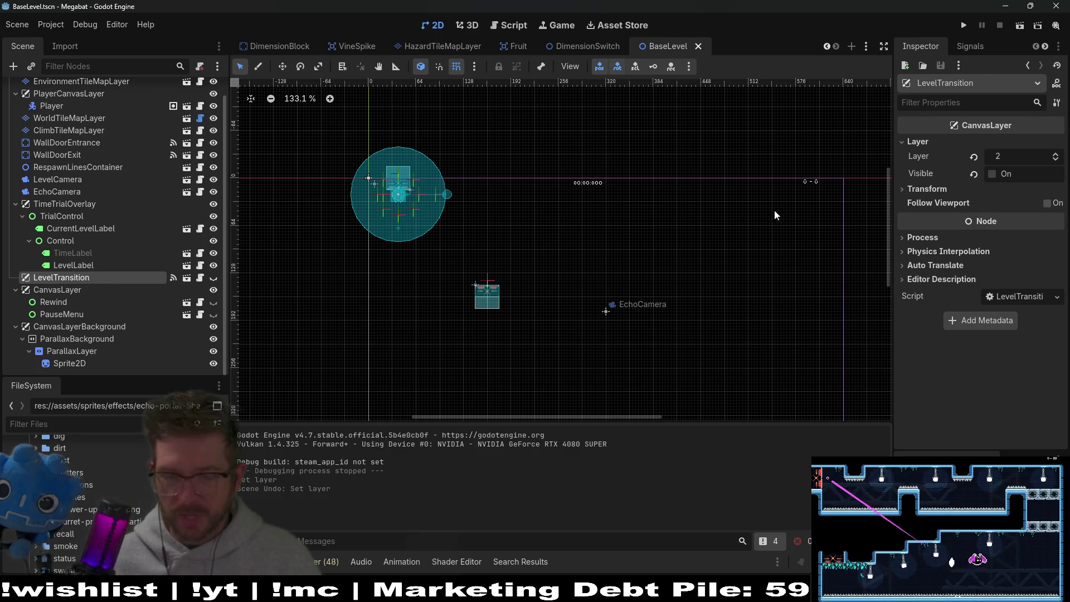
{"action": "left_click", "coordinate": [1020, 159]}
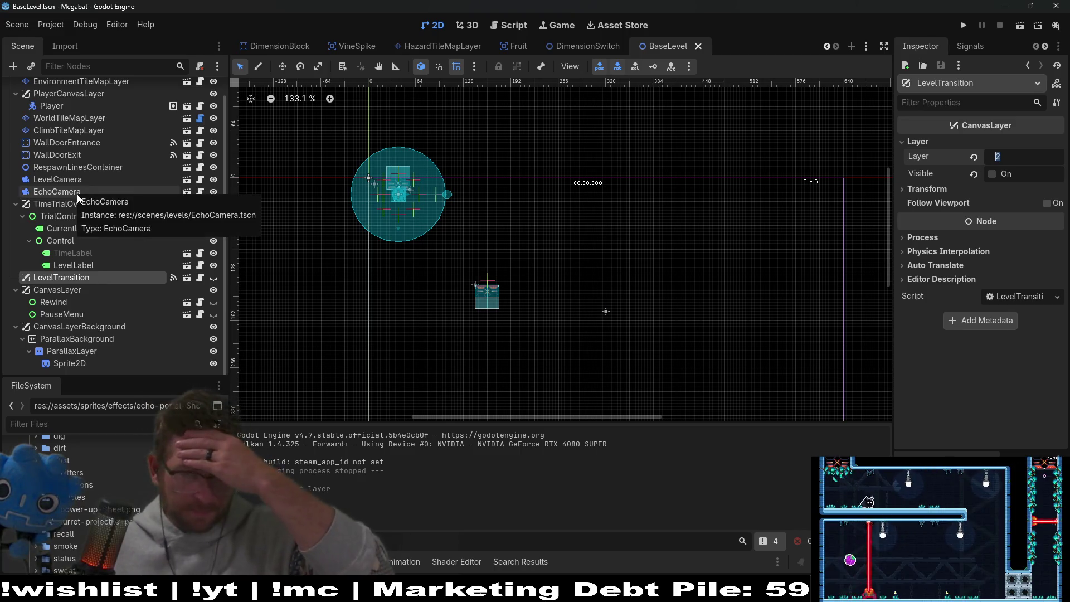
{"action": "key", "text": "ctrl+z"}
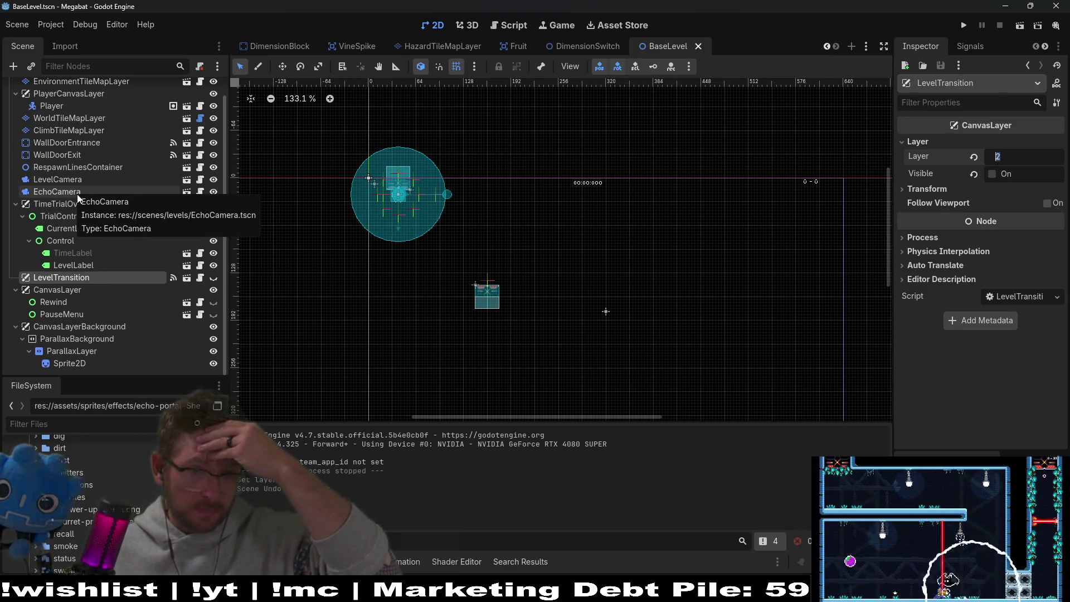
{"action": "scroll", "coordinate": [77, 194], "scroll_direction": "up", "scroll_amount": 2}
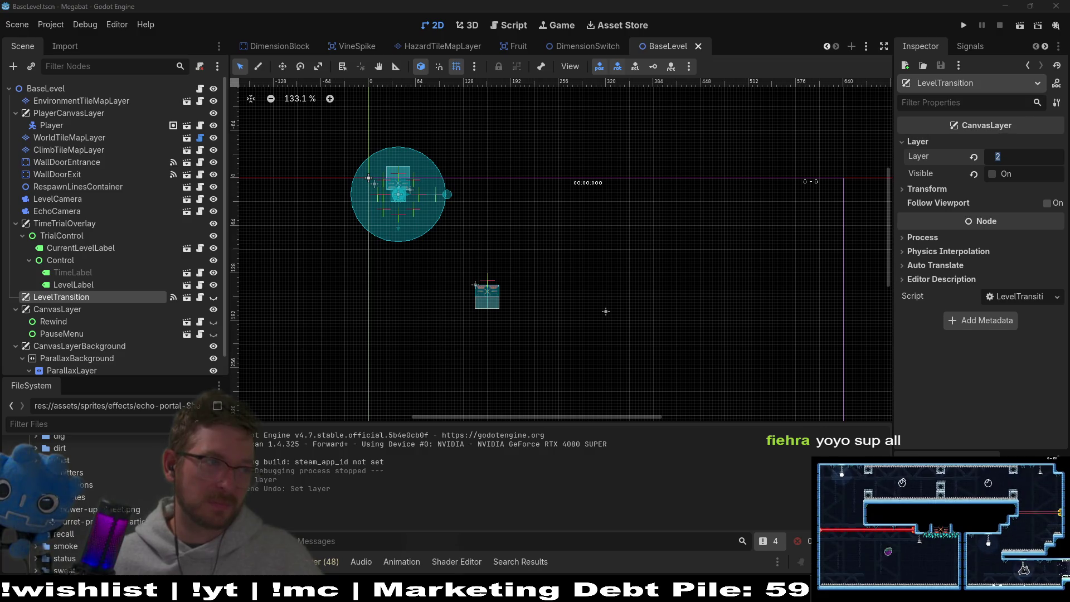
{"action": "key", "text": "alt+Tab"}
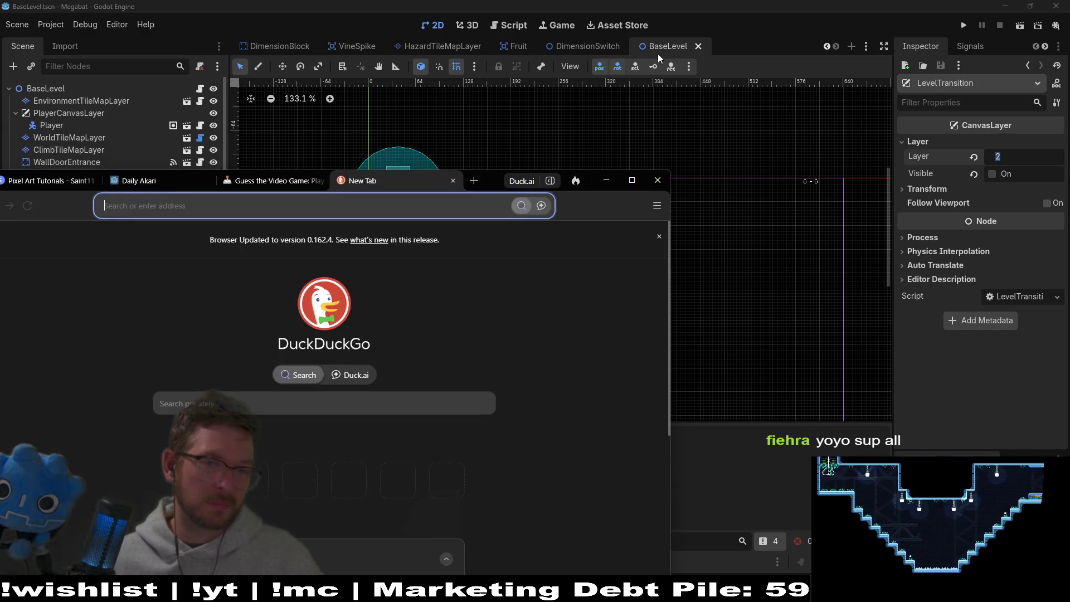
Search DuckDuckGo for 'gstensl masks' and expand the Search Assist answer
{"action": "left_click_drag", "start_coordinate": [647, 80], "coordinate": [676, 65]}
{"action": "type", "text": "g"}
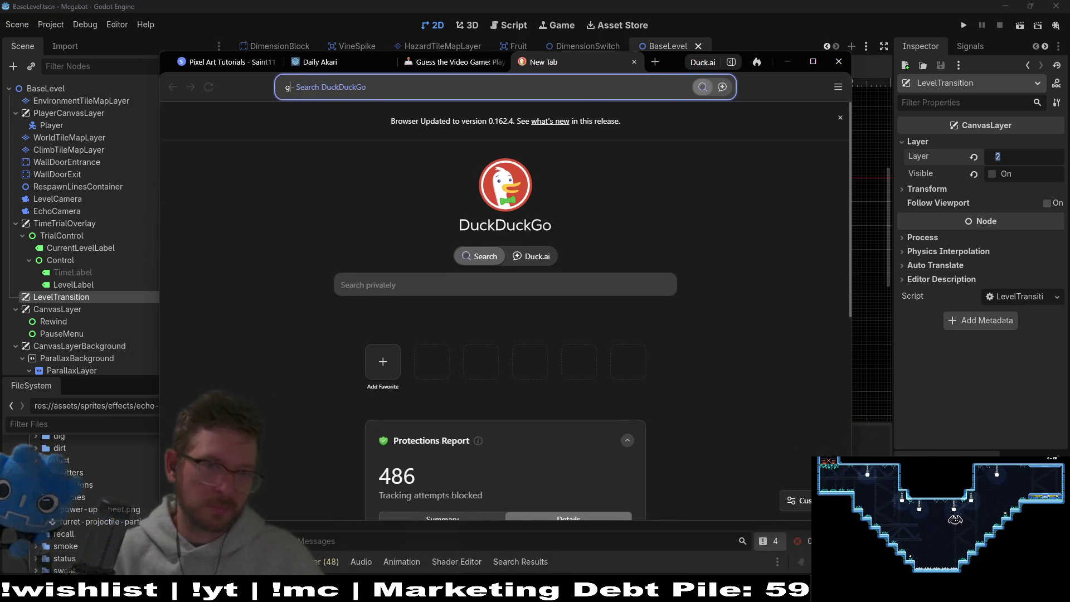
{"action": "type", "text": "stens"}
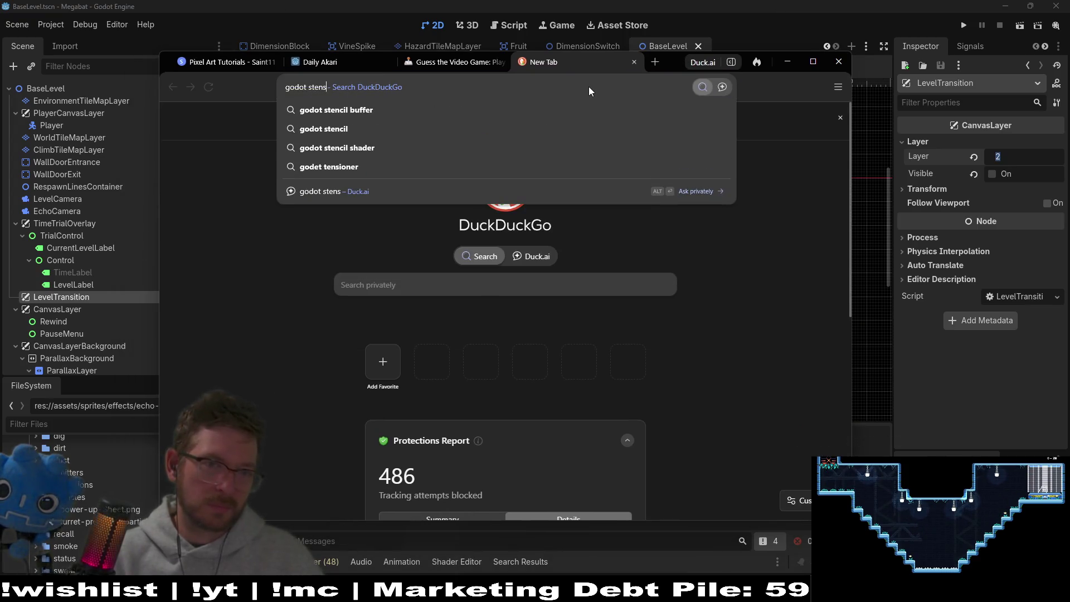
{"action": "type", "text": "l mask"}
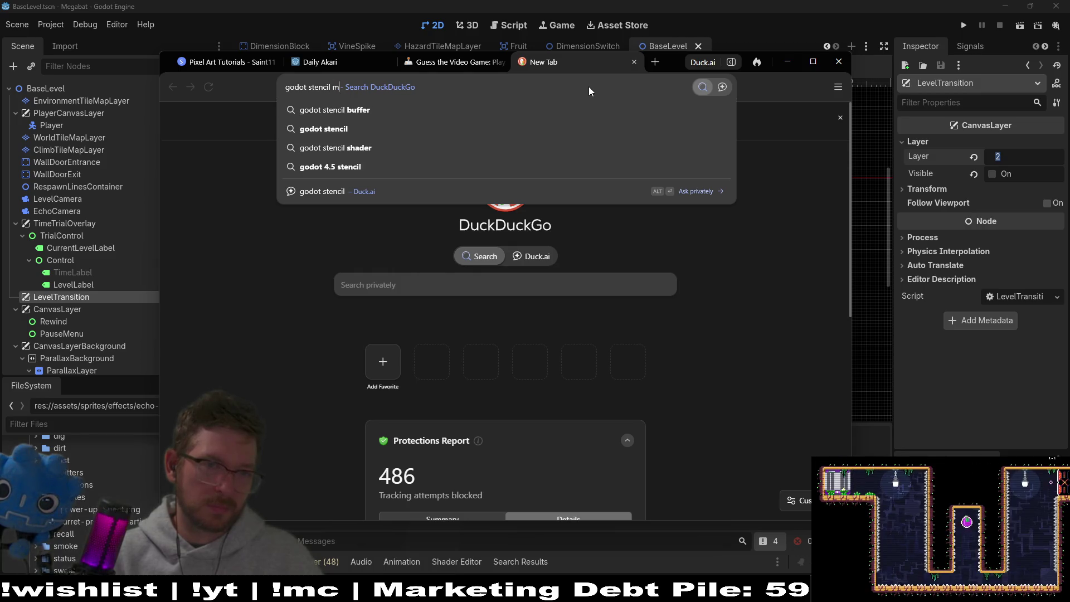
{"action": "type", "text": "s"}
{"action": "key", "text": "Return"}
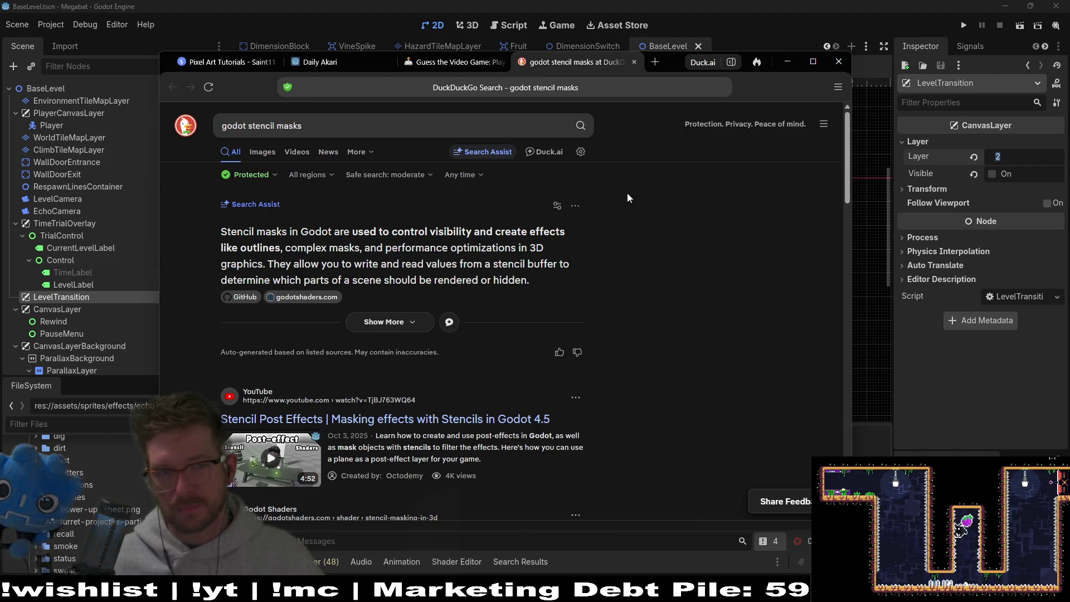
{"action": "left_click", "coordinate": [415, 321]}
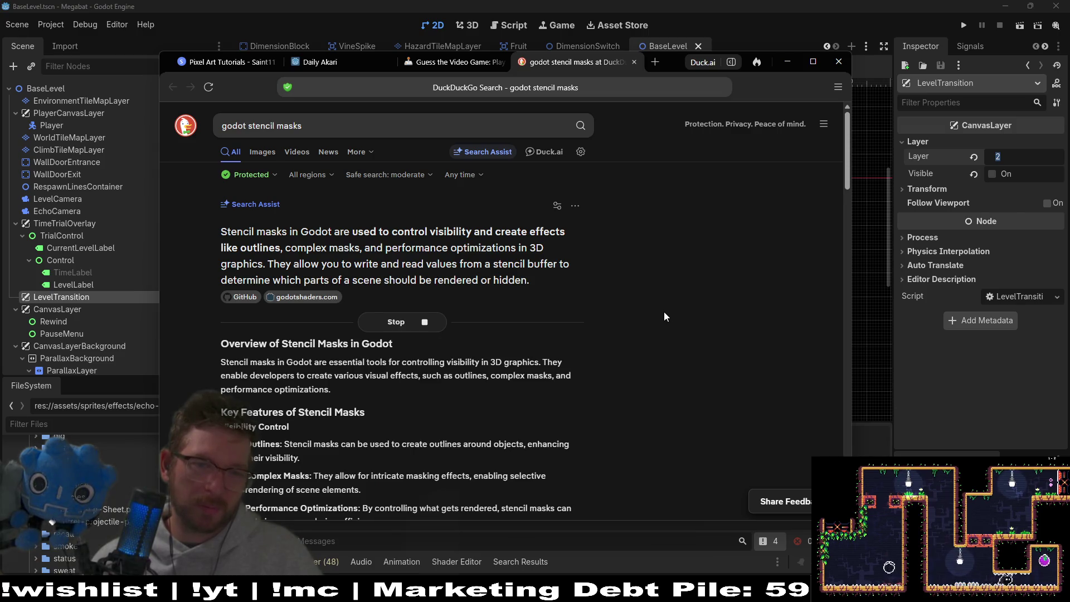
Autoscroll the answer down to its Godot stencil mode table, then open the stencil tutorial video
{"action": "middle_click", "coordinate": [655, 271]}
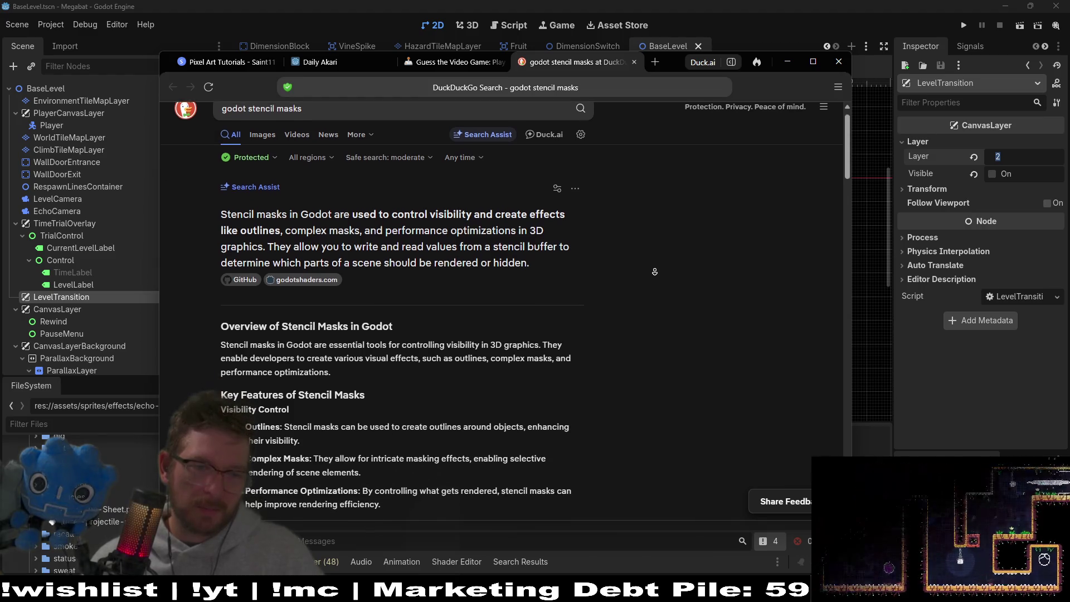
{"action": "middle_click", "coordinate": [655, 273]}
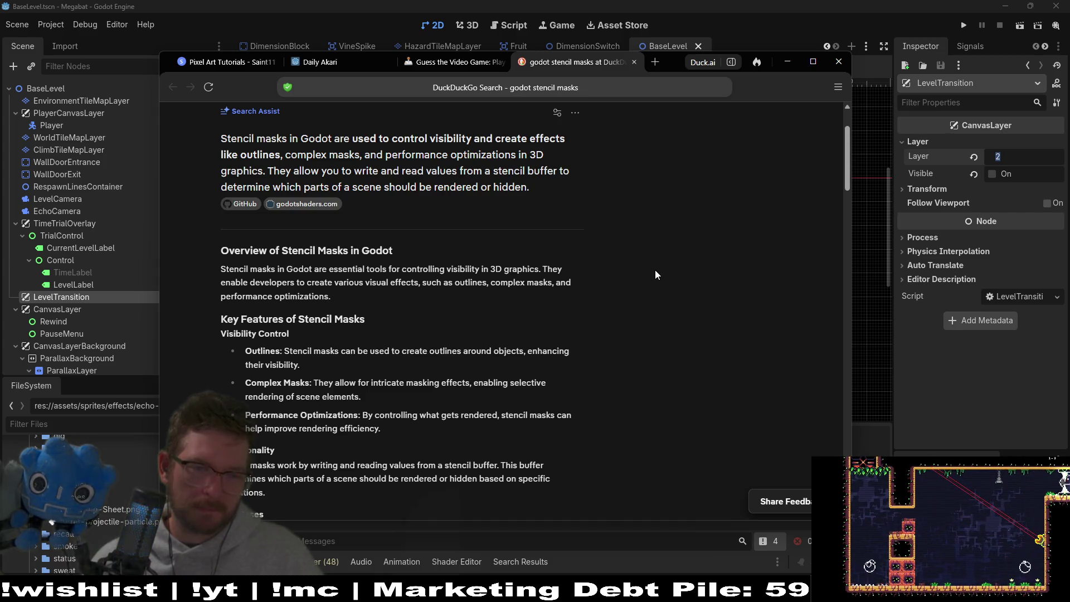
{"action": "middle_click", "coordinate": [661, 298]}
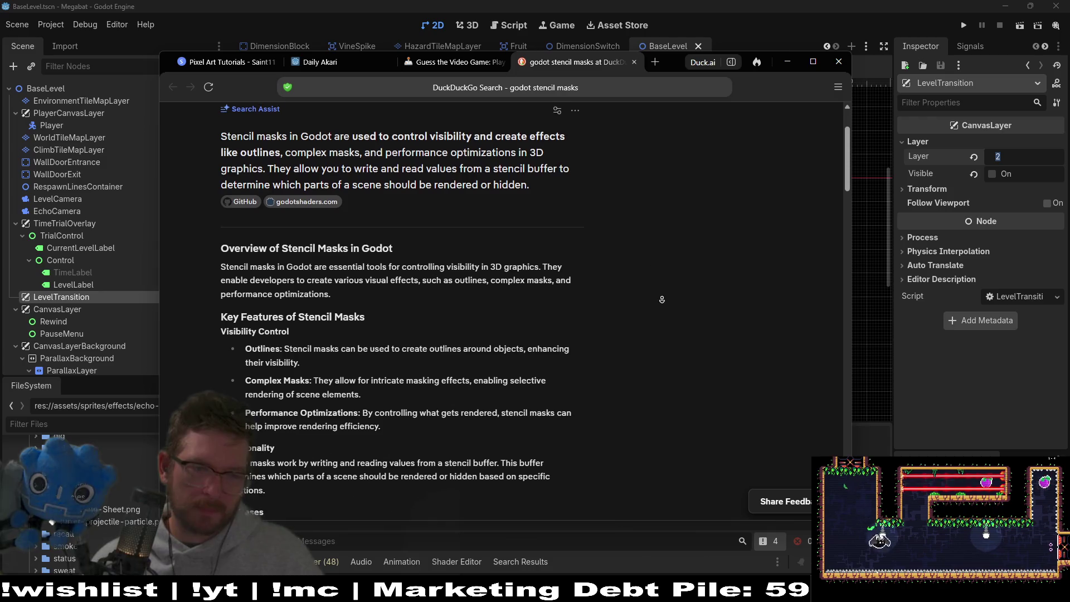
{"action": "middle_click", "coordinate": [663, 305]}
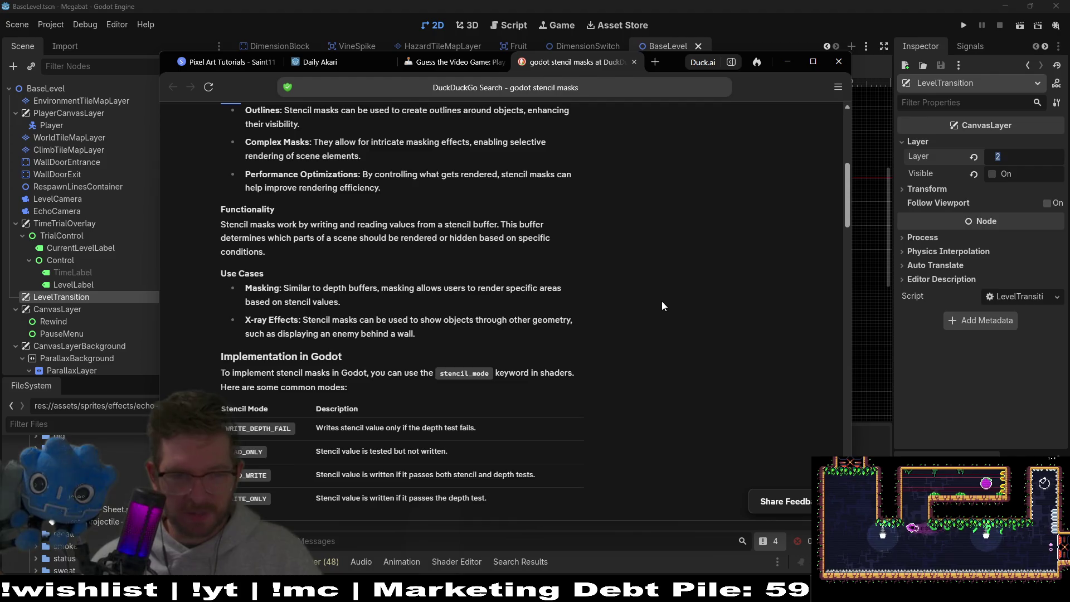
{"action": "middle_click", "coordinate": [660, 343]}
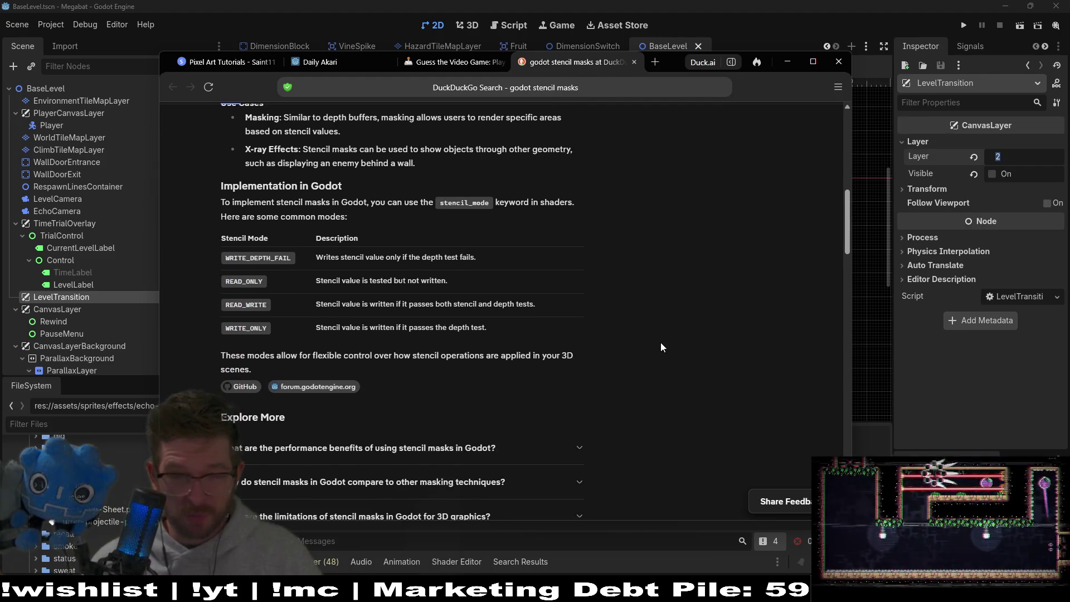
{"action": "scroll", "coordinate": [660, 342], "scroll_direction": "down", "scroll_amount": 6}
{"action": "left_click", "coordinate": [538, 289]}
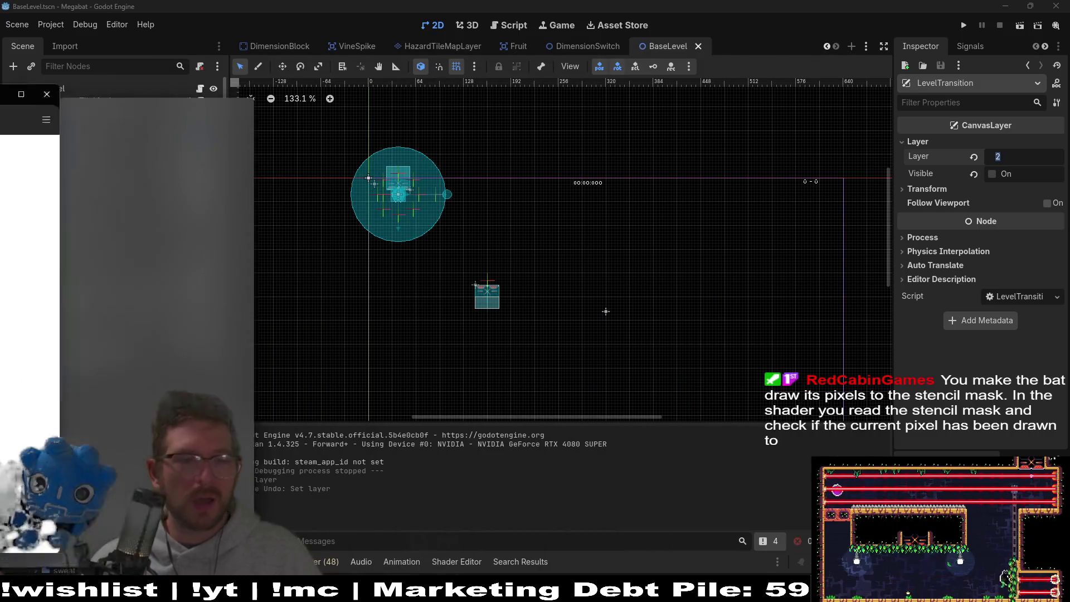
Move the browser back over Godot and unmute the Octodemy 'Stencil Post Effects' video
{"action": "left_click", "coordinate": [788, 62]}
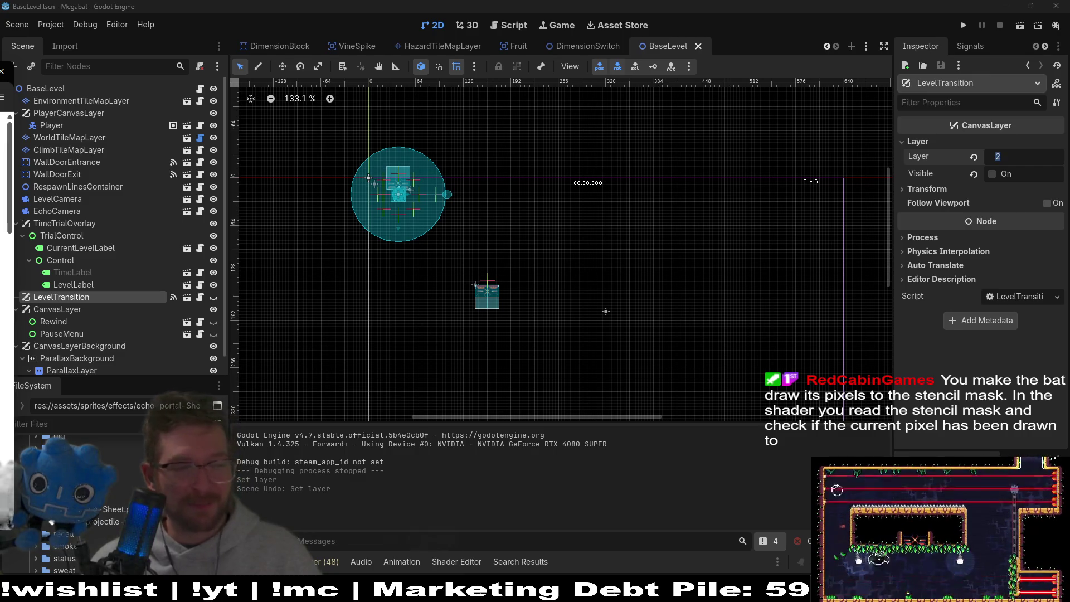
{"action": "mouse_move", "coordinate": [0, 120]}
{"action": "left_mouse_down"}
{"action": "mouse_move", "coordinate": [166, 120]}
{"action": "mouse_move", "coordinate": [685, 48]}
{"action": "mouse_move", "coordinate": [769, 73]}
{"action": "left_mouse_up"}
{"action": "left_click", "coordinate": [319, 401]}
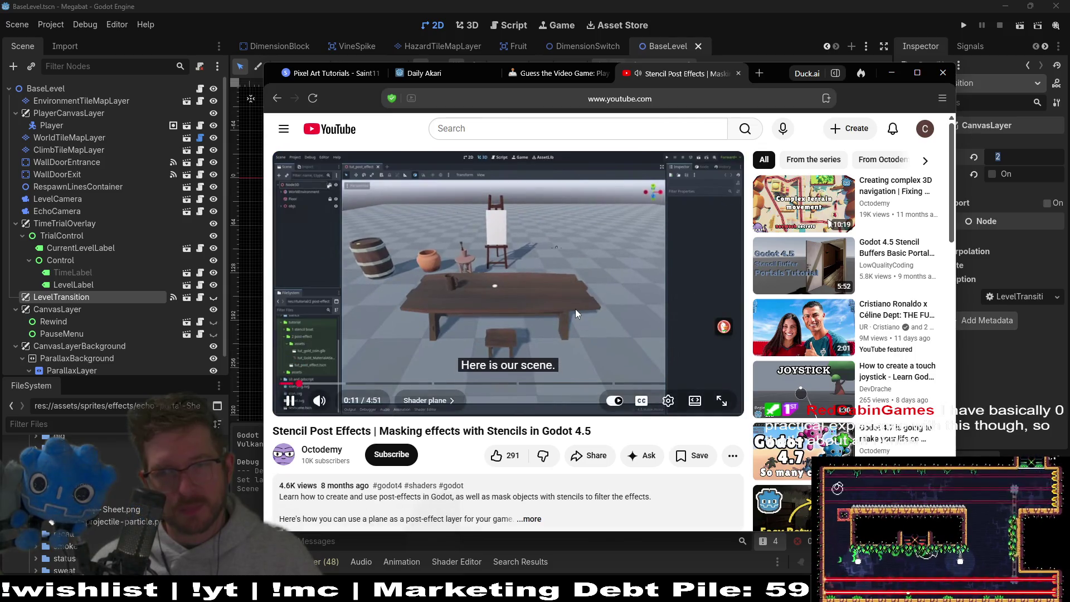
{"action": "left_click", "coordinate": [576, 313]}
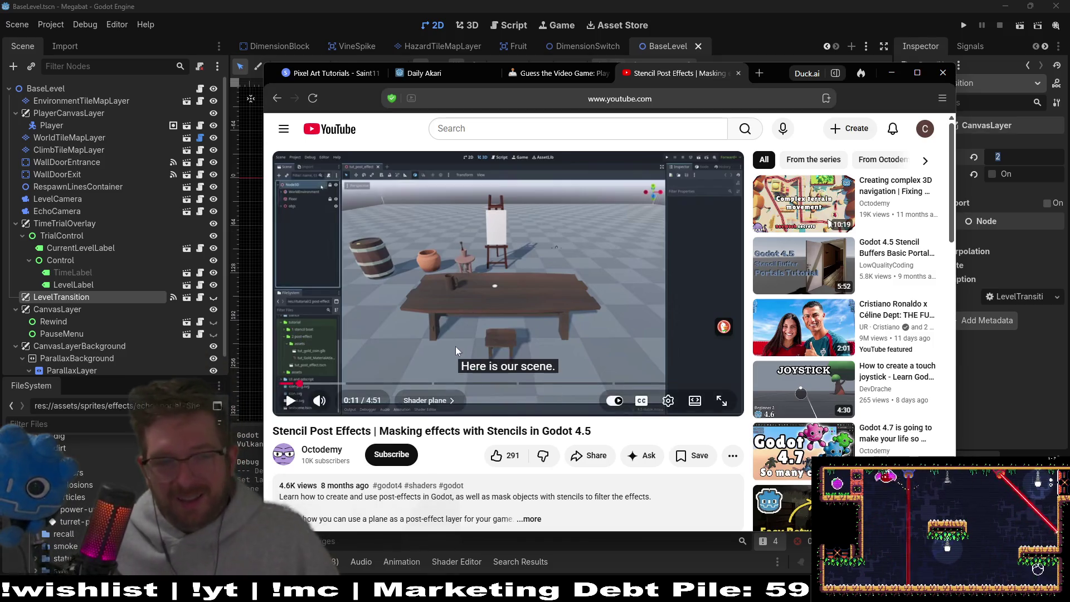
{"action": "left_click", "coordinate": [534, 289]}
{"action": "left_click", "coordinate": [532, 289]}
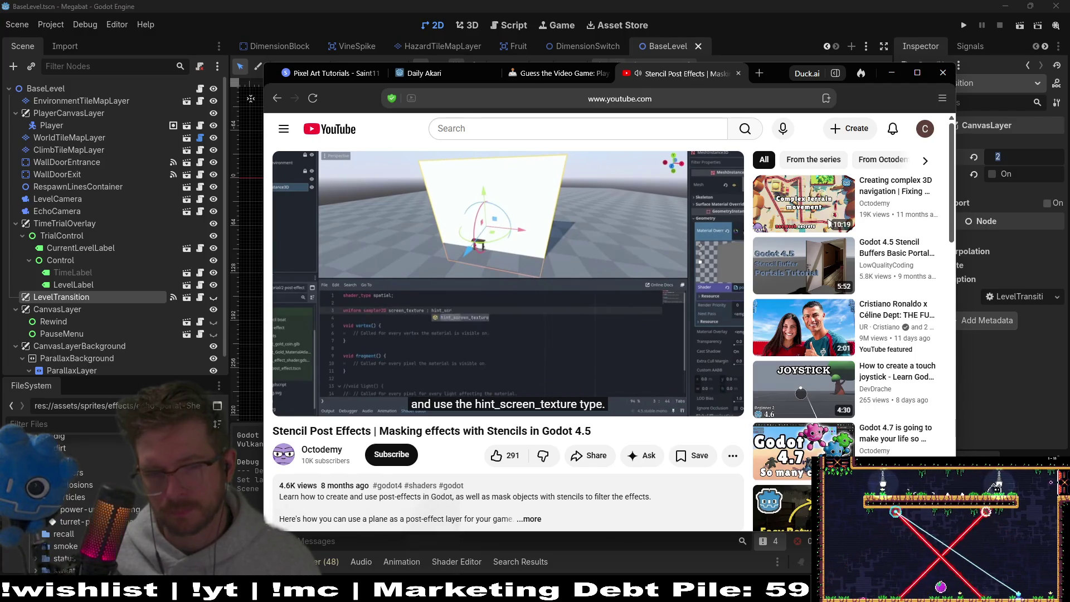
{"action": "mouse_move", "coordinate": [430, 246]}
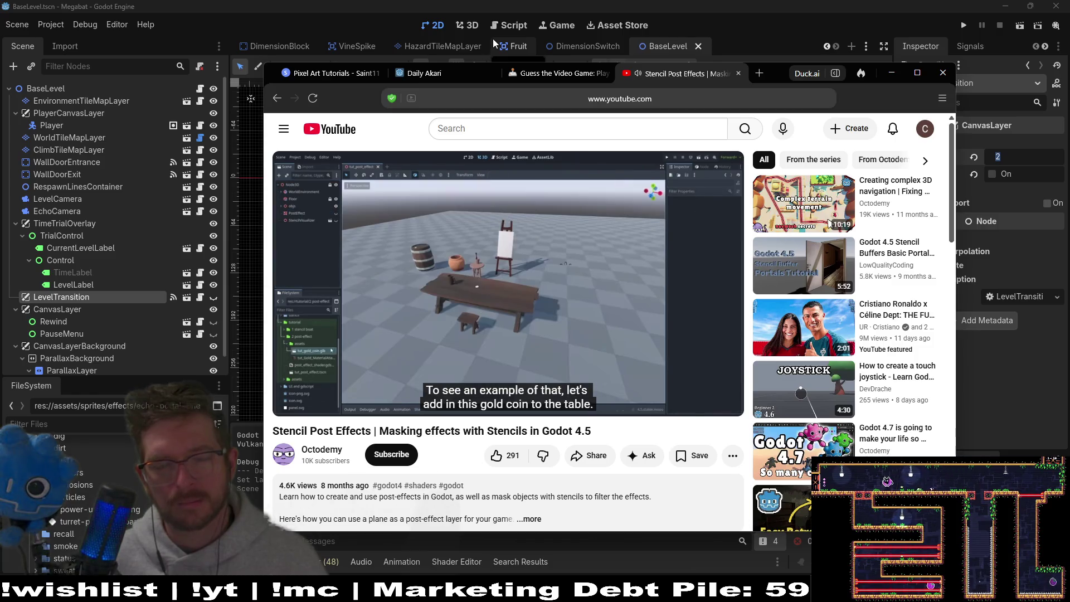
{"action": "left_click", "coordinate": [581, 272]}
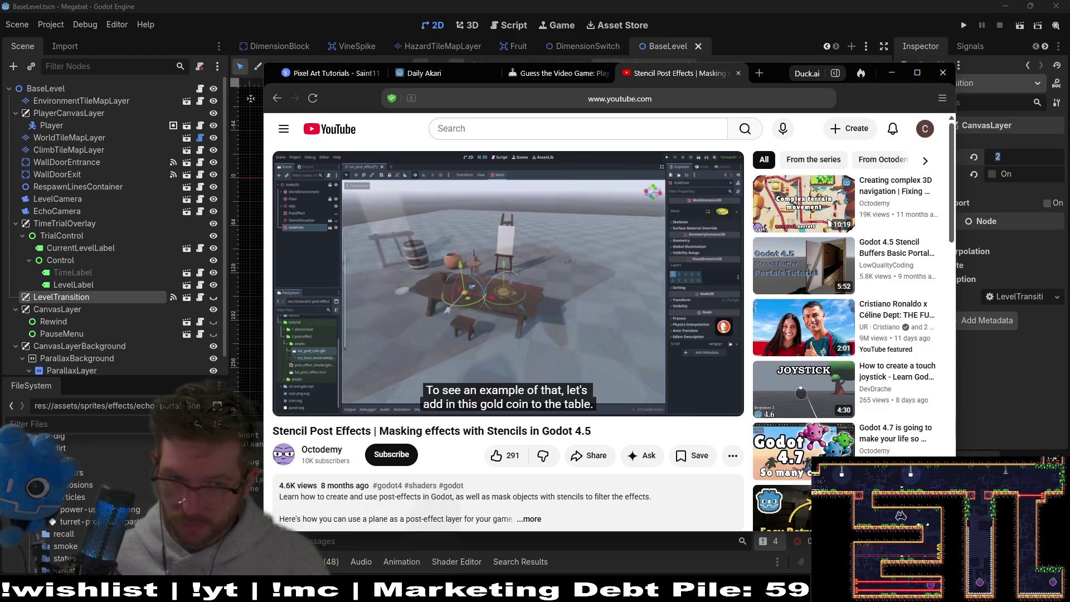
{"action": "left_click", "coordinate": [602, 259]}
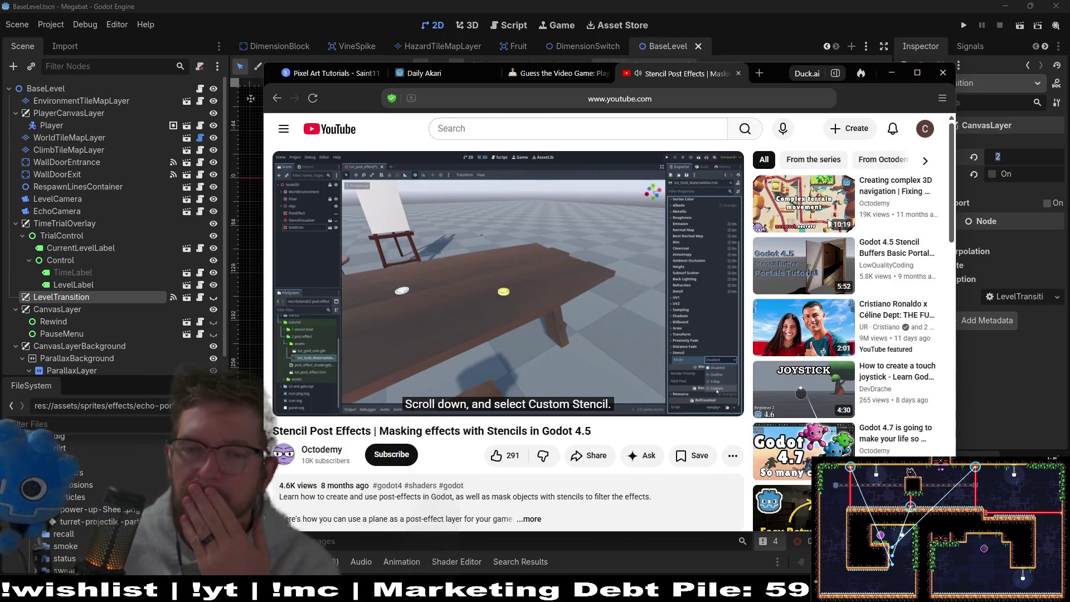
{"action": "mouse_move", "coordinate": [596, 260]}
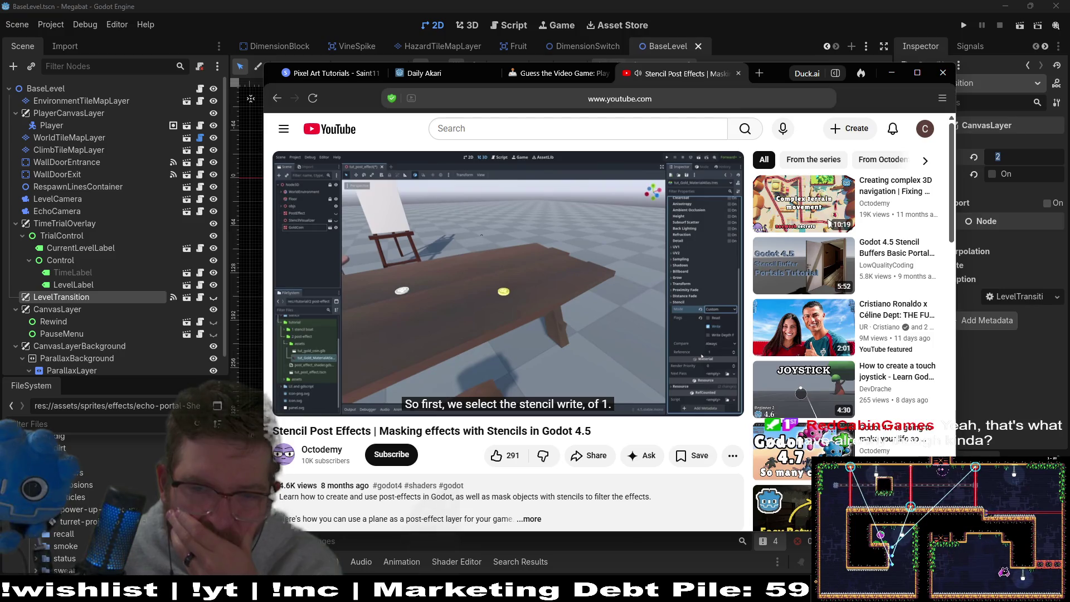
{"action": "mouse_move", "coordinate": [587, 210]}
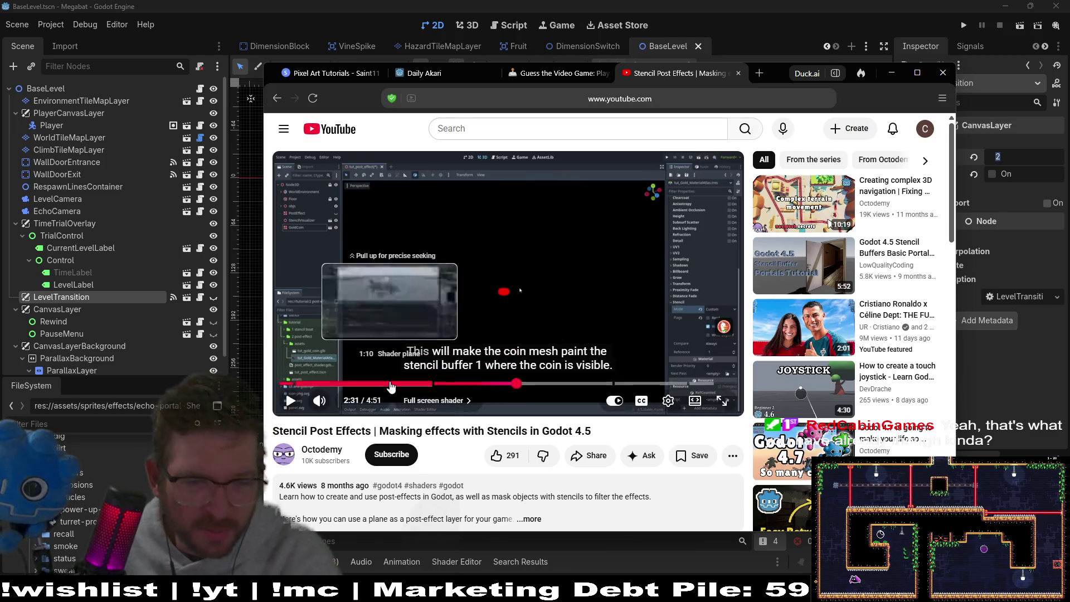
Skim the tutorial from its opening through the full screen shader part, pausing on the hidden coins result
{"action": "left_click", "coordinate": [383, 384]}
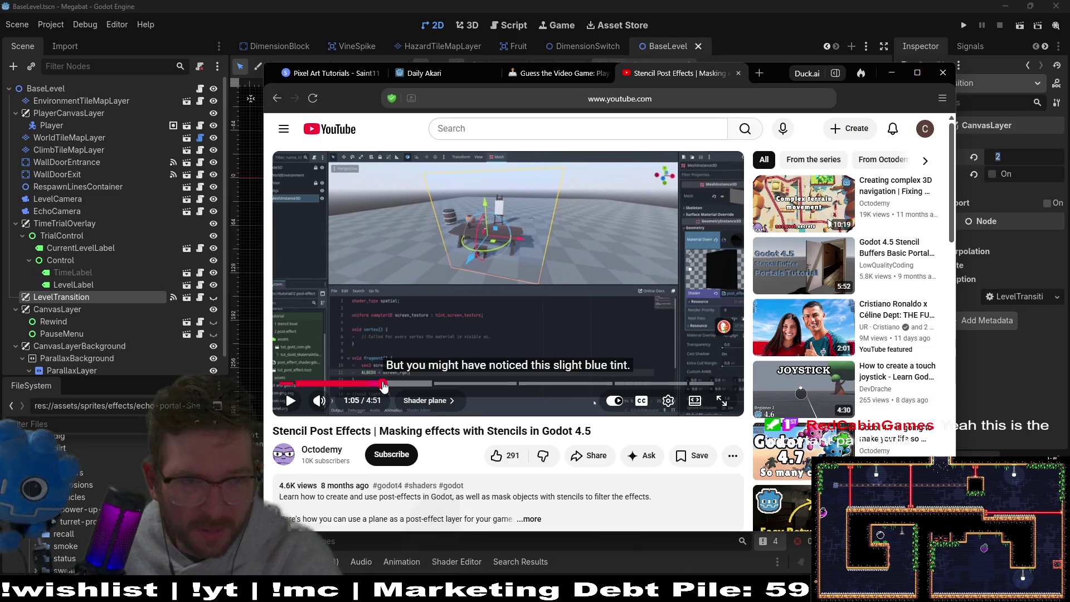
{"action": "left_click", "coordinate": [298, 383]}
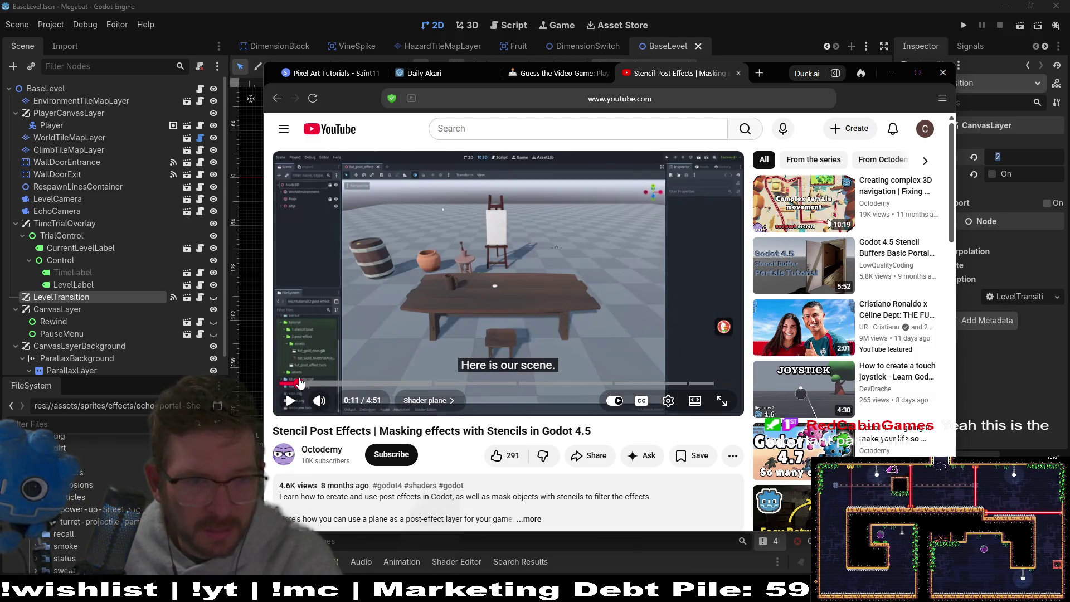
{"action": "left_click_drag", "start_coordinate": [299, 383], "coordinate": [338, 385]}
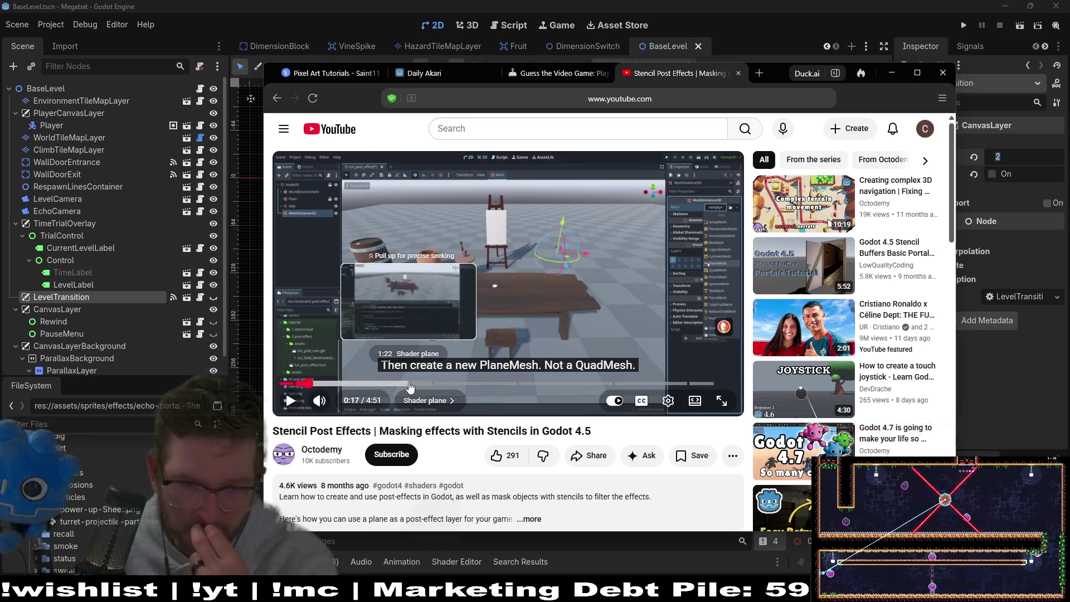
{"action": "left_click_drag", "start_coordinate": [410, 386], "coordinate": [478, 384]}
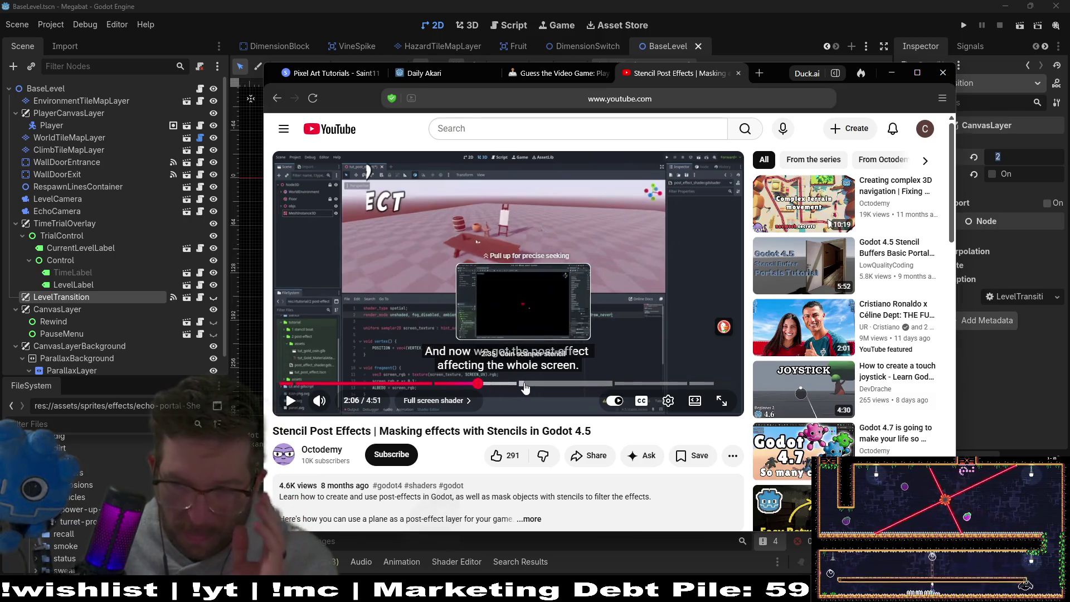
{"action": "left_click", "coordinate": [536, 272]}
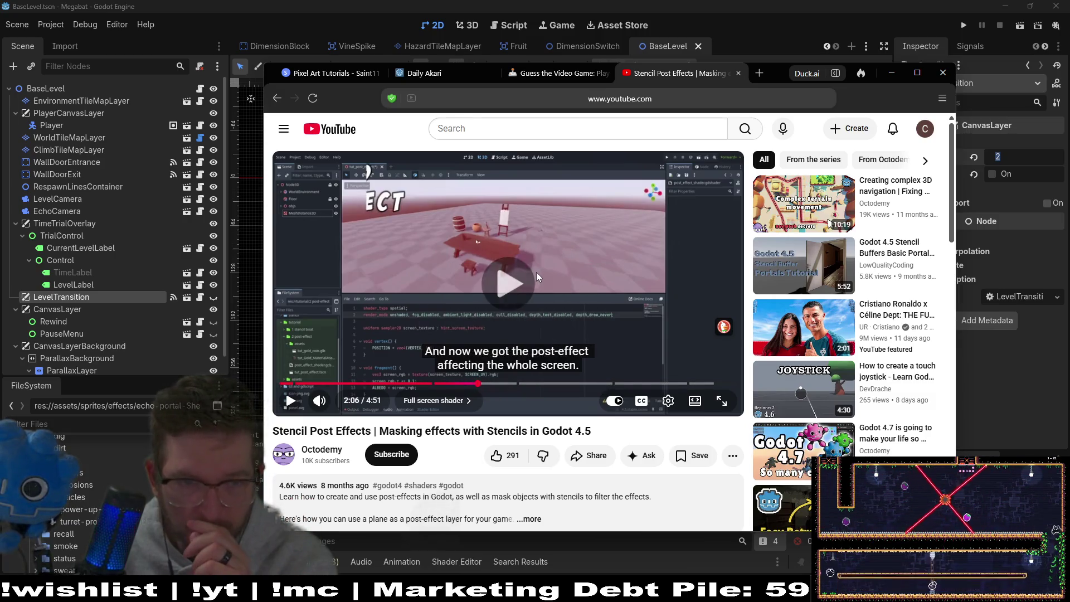
{"action": "left_click", "coordinate": [518, 384]}
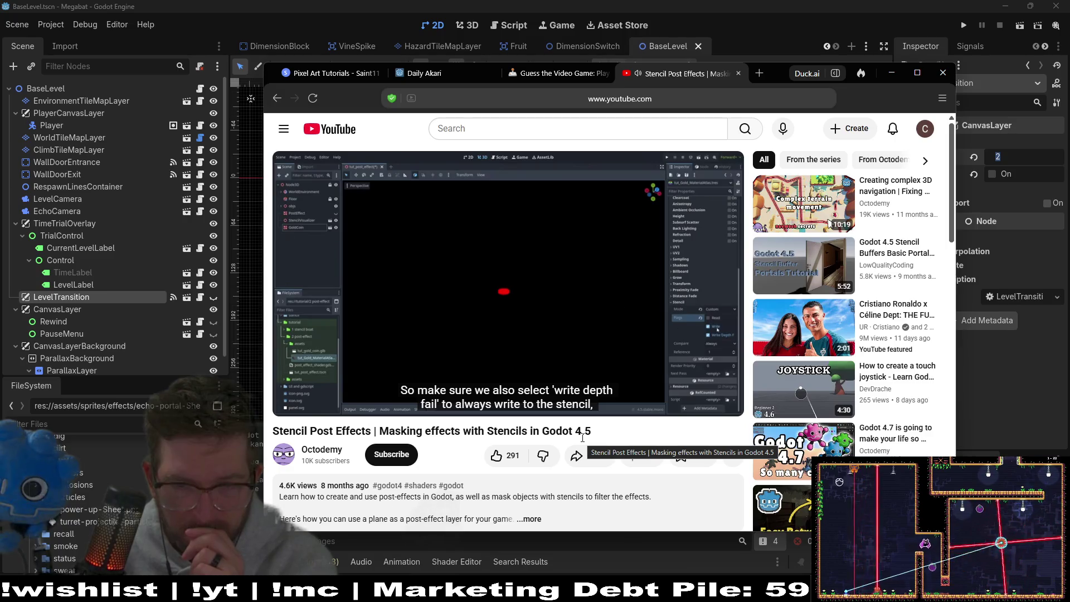
{"action": "mouse_move", "coordinate": [577, 343]}
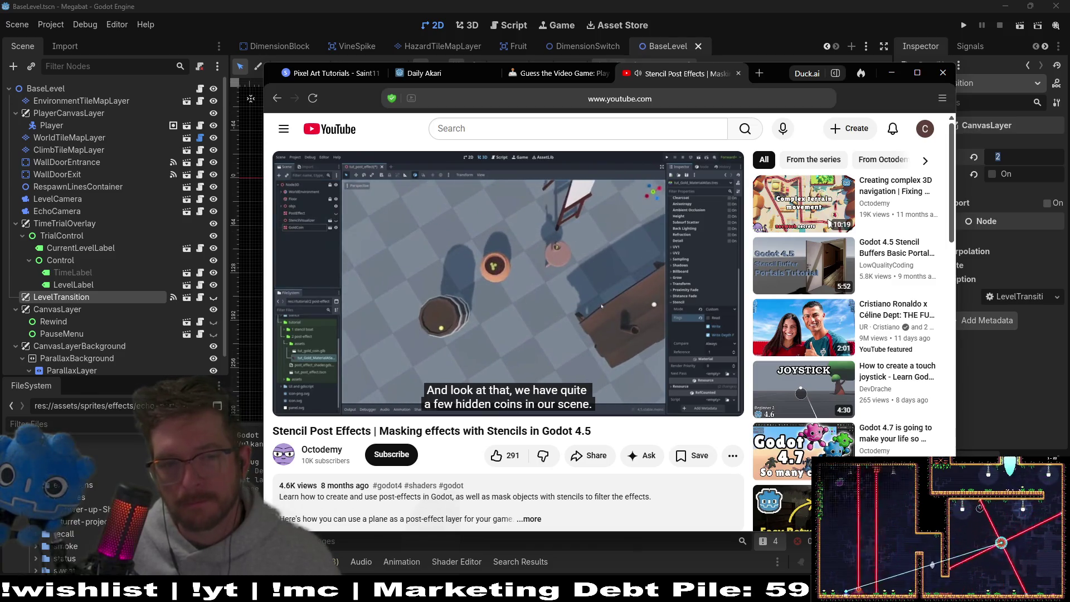
{"action": "left_click", "coordinate": [596, 343]}
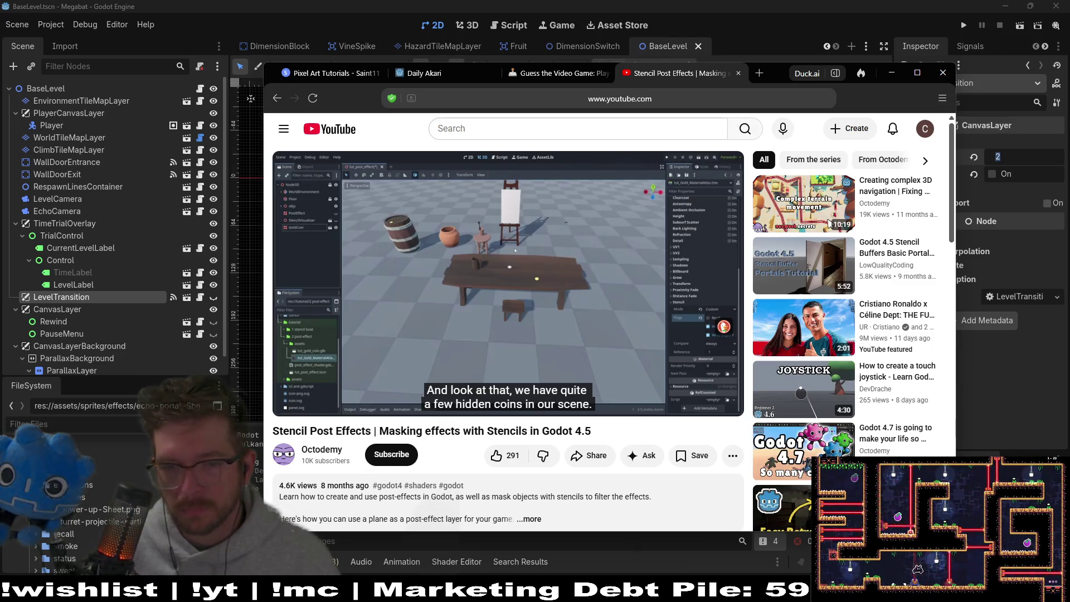
Rewind past the depth draw never explanation, pause at the Custom Stencil step near 2:23, and return to Godot
{"action": "mouse_move", "coordinate": [637, 317]}
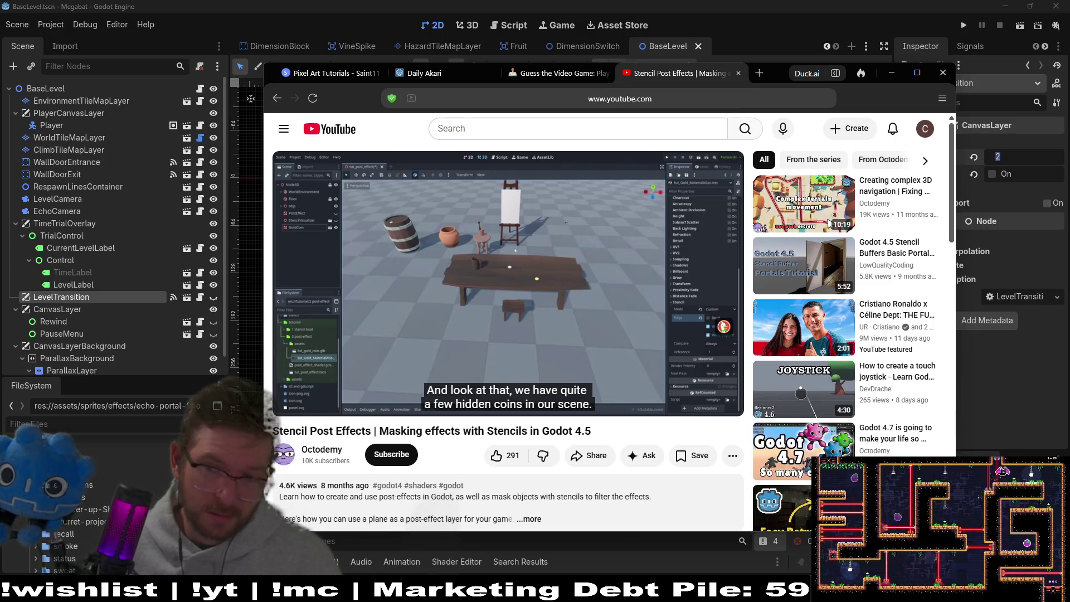
{"action": "mouse_move", "coordinate": [588, 371]}
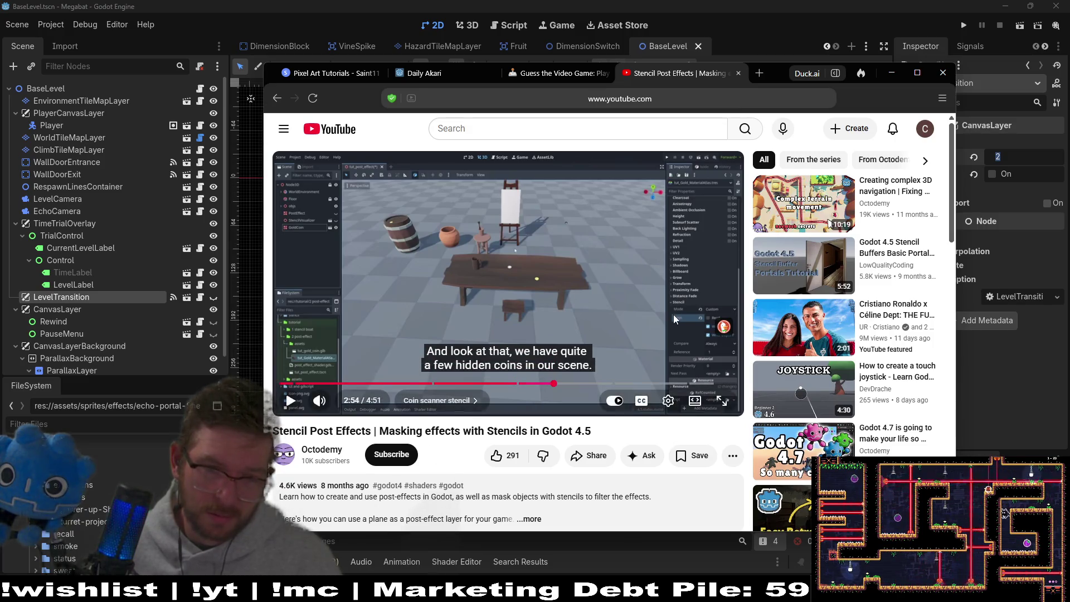
{"action": "left_click", "coordinate": [526, 384]}
{"action": "left_click_drag", "start_coordinate": [526, 388], "coordinate": [519, 389]}
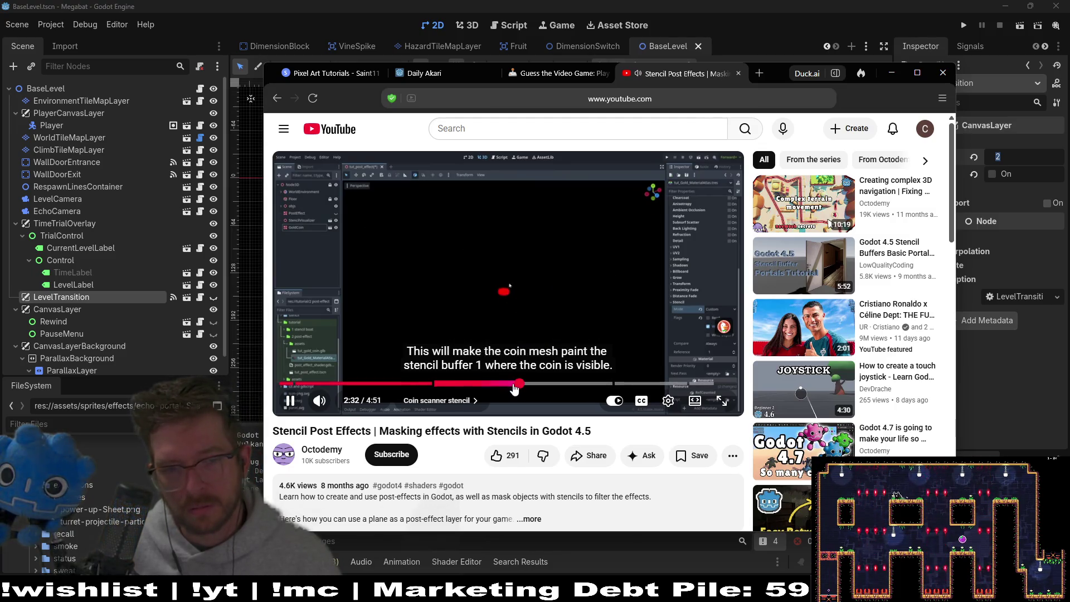
{"action": "left_click", "coordinate": [494, 385]}
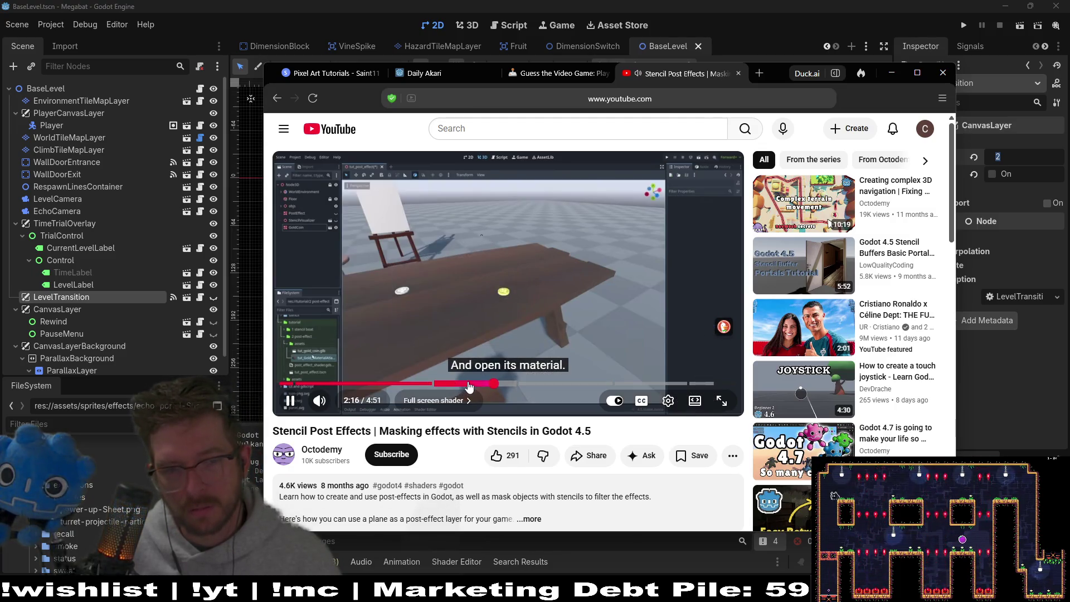
{"action": "left_click", "coordinate": [468, 384]}
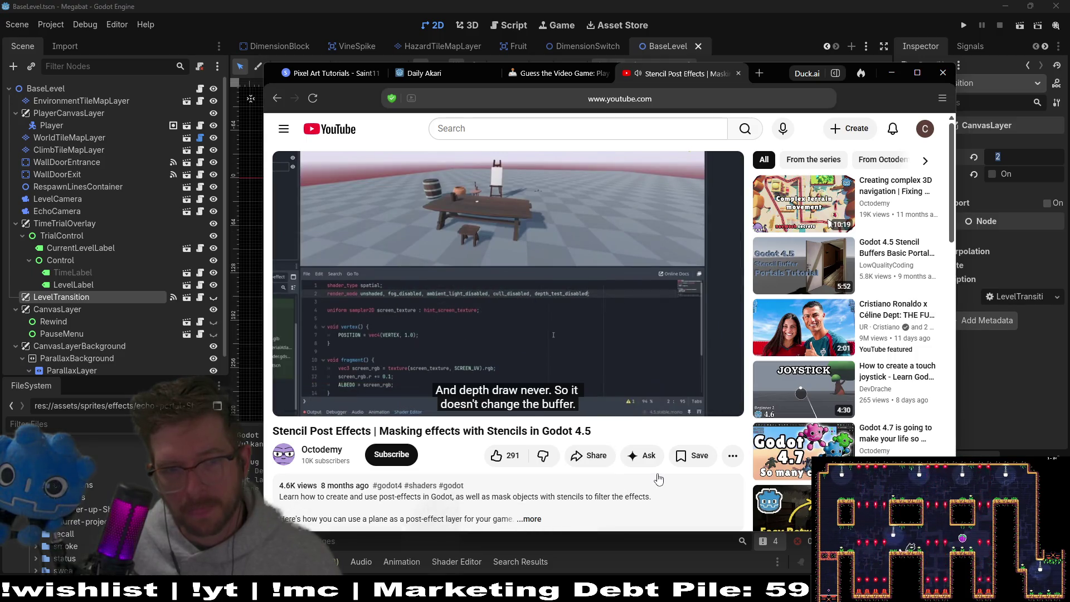
{"action": "left_click", "coordinate": [520, 299]}
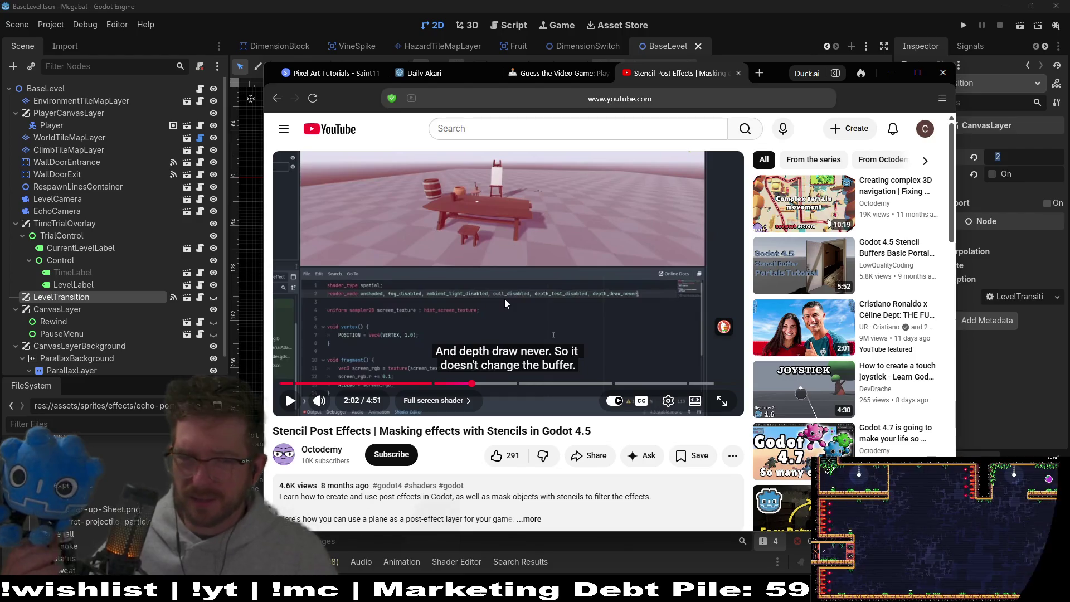
{"action": "left_click", "coordinate": [497, 383]}
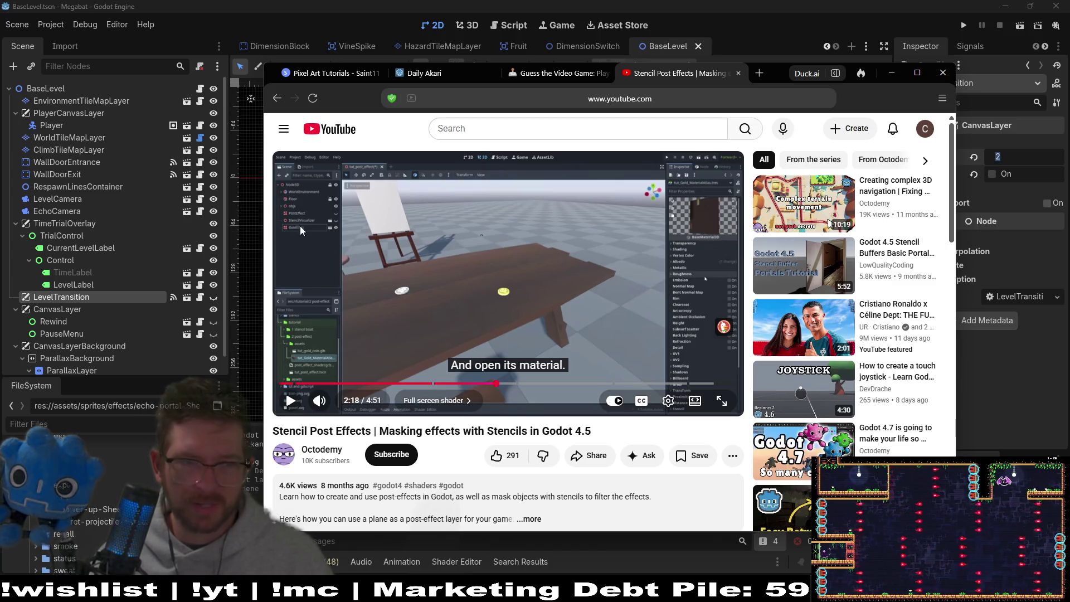
{"action": "left_click", "coordinate": [478, 263]}
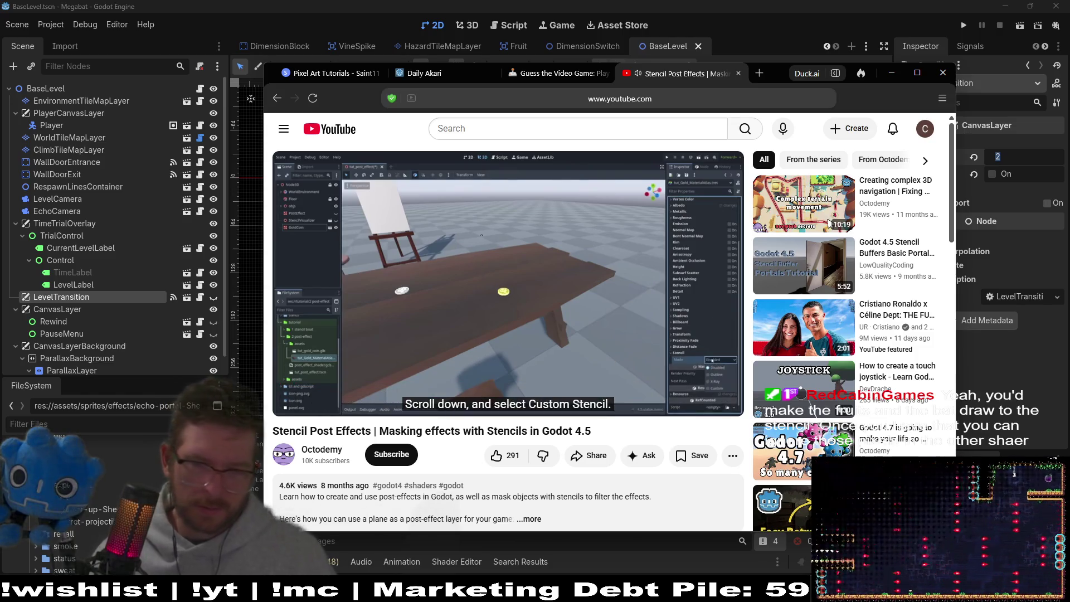
{"action": "left_click", "coordinate": [478, 263]}
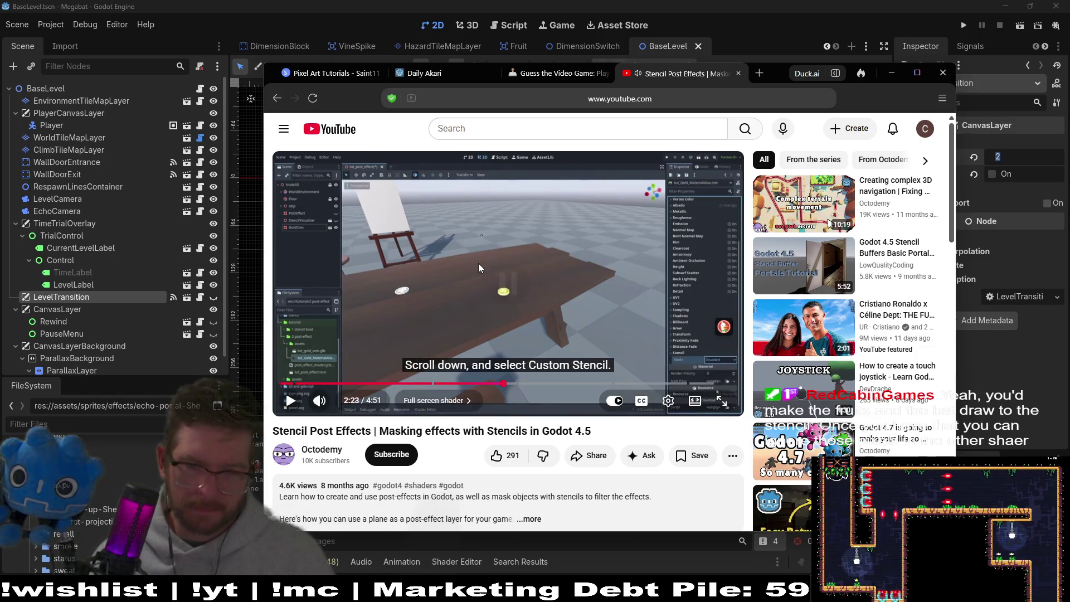
{"action": "left_click", "coordinate": [750, 59]}
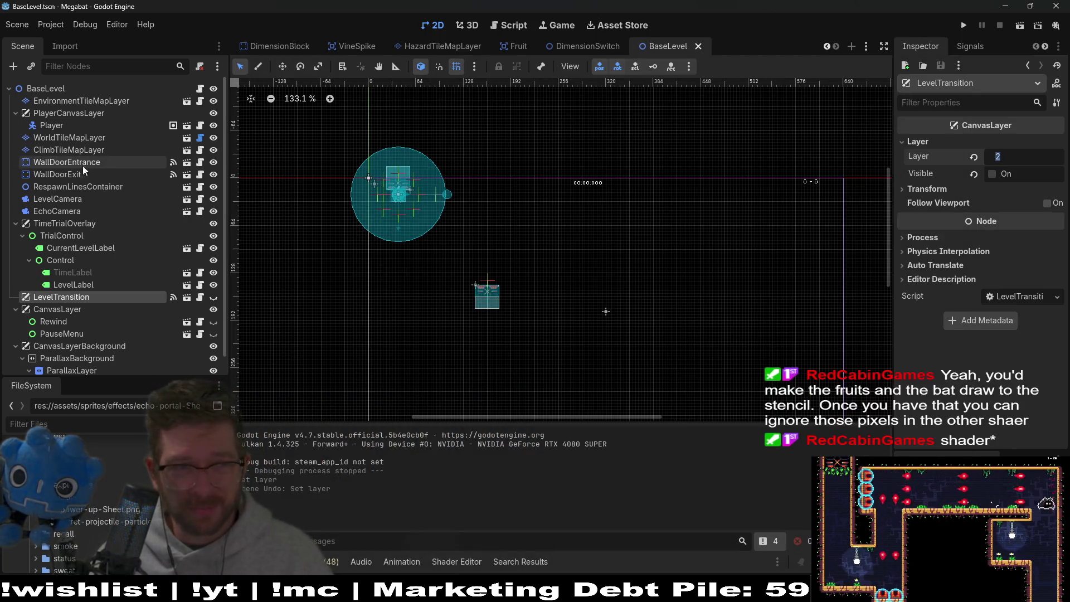
Select the Player node and scroll its Inspector down to the CanvasItem Material section
{"action": "left_click", "coordinate": [52, 124]}
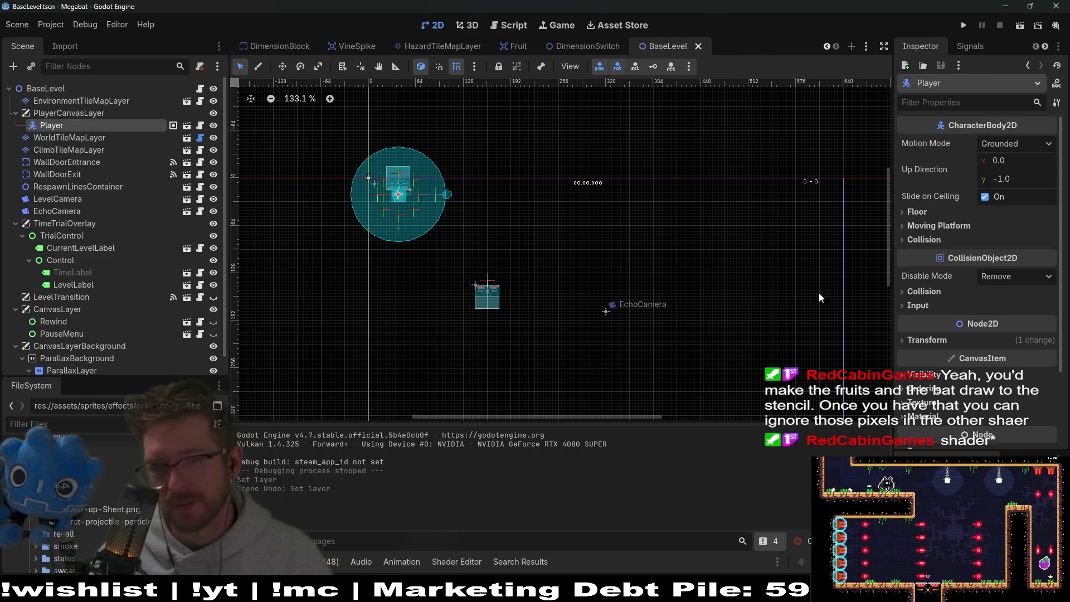
{"action": "scroll", "coordinate": [989, 336], "scroll_direction": "down", "scroll_amount": 4}
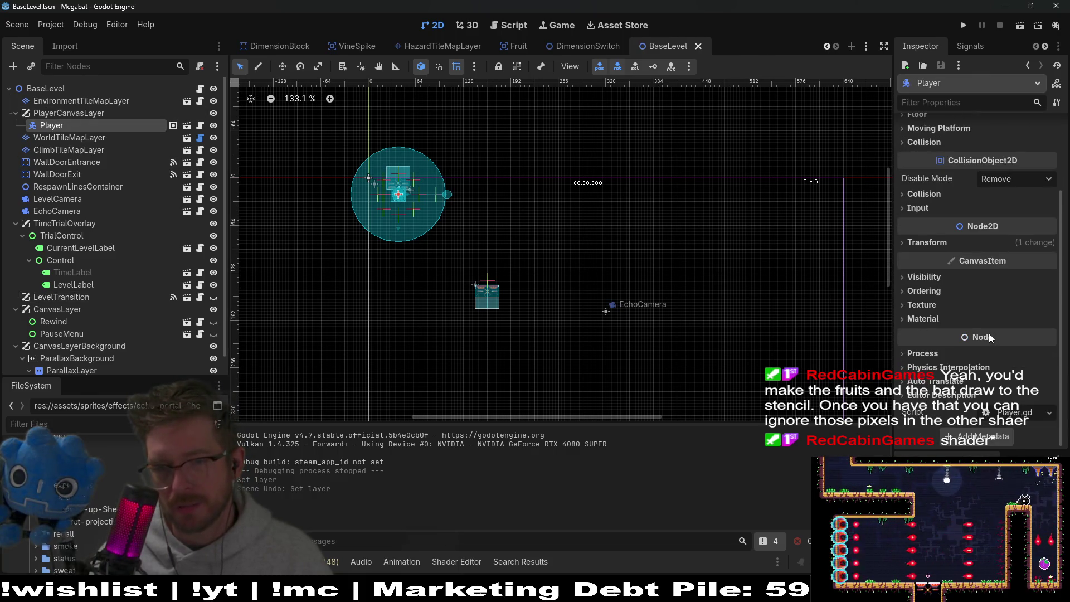
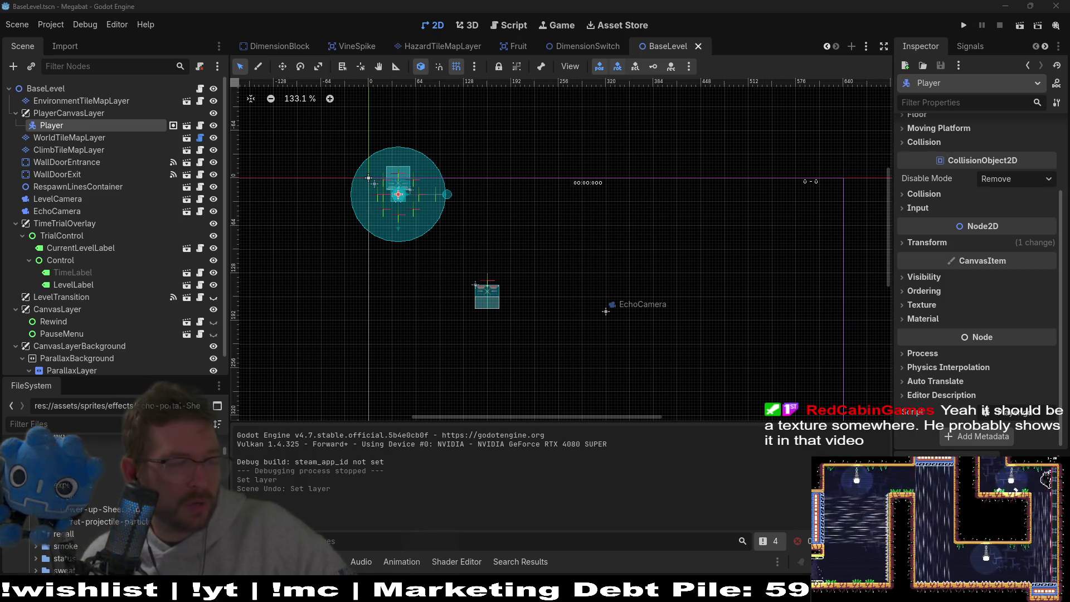
Read Google's AI Mode answer on Godot 2D stencils, then bring the tutorial video forward
{"action": "key", "text": "alt+Tab"}
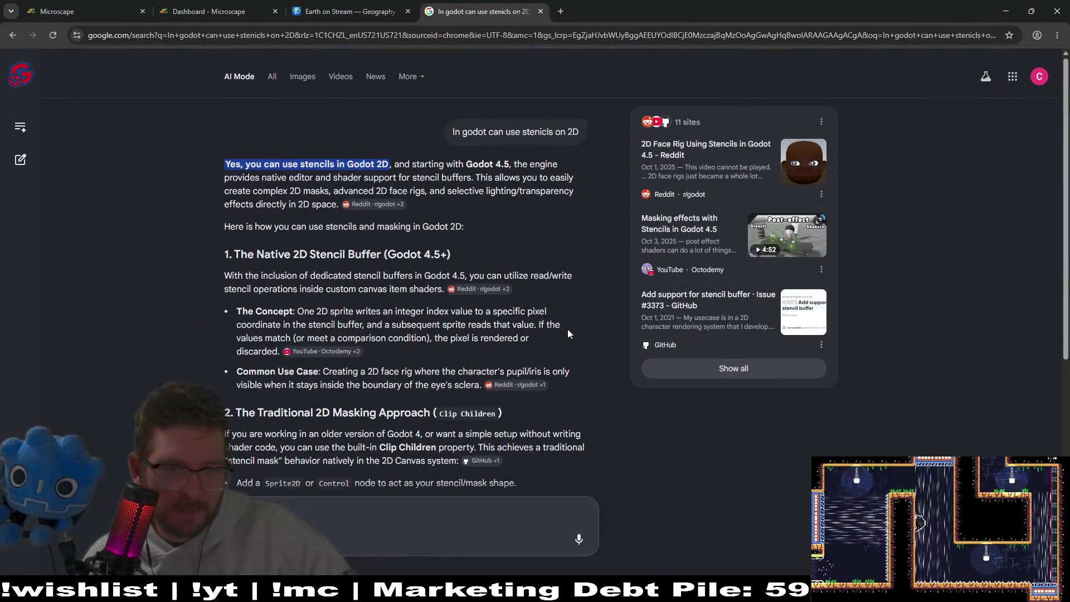
{"action": "middle_click", "coordinate": [551, 244]}
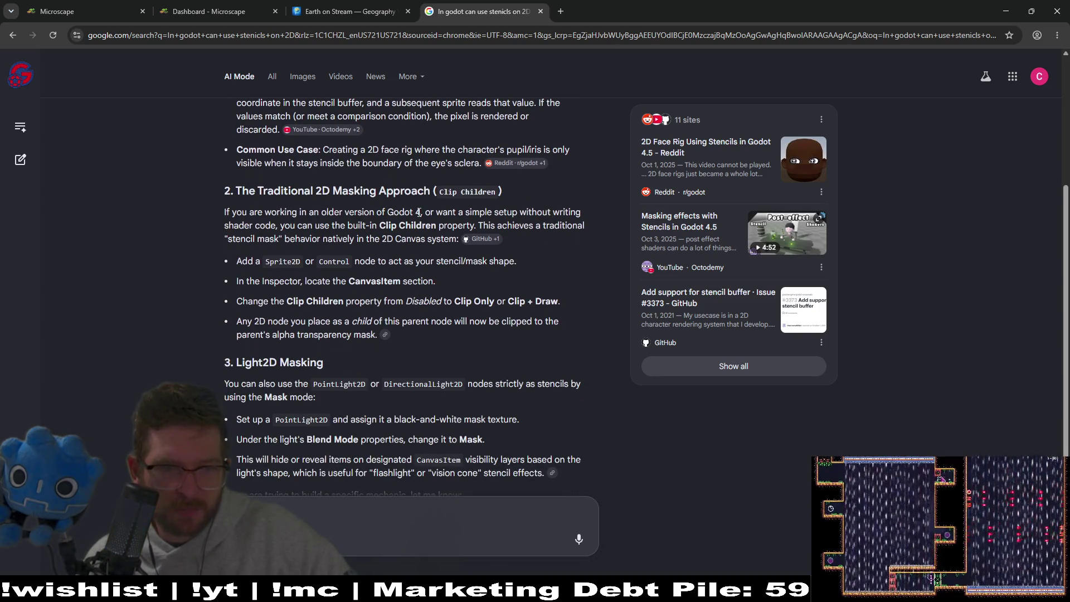
{"action": "scroll", "coordinate": [326, 204], "scroll_direction": "up", "scroll_amount": 2}
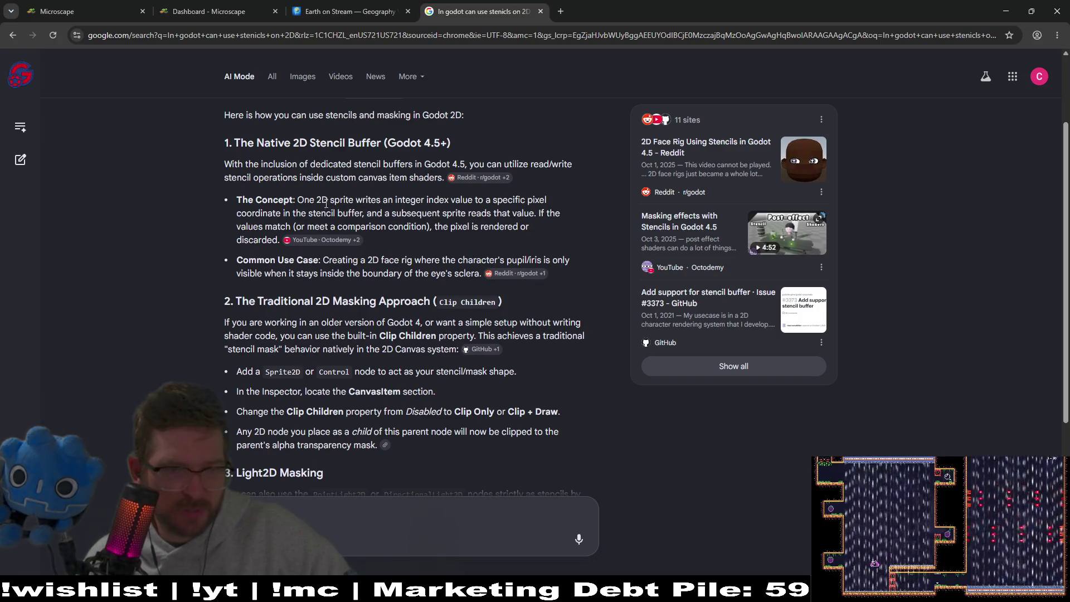
{"action": "scroll", "coordinate": [582, 334], "scroll_direction": "down", "scroll_amount": 1}
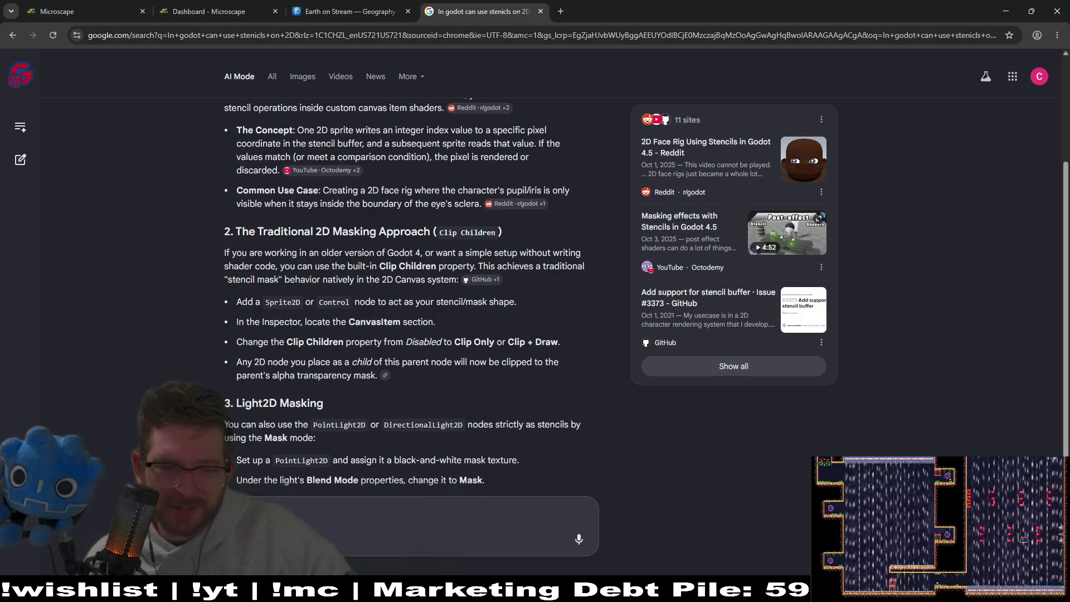
{"action": "key", "text": "alt+Tab"}
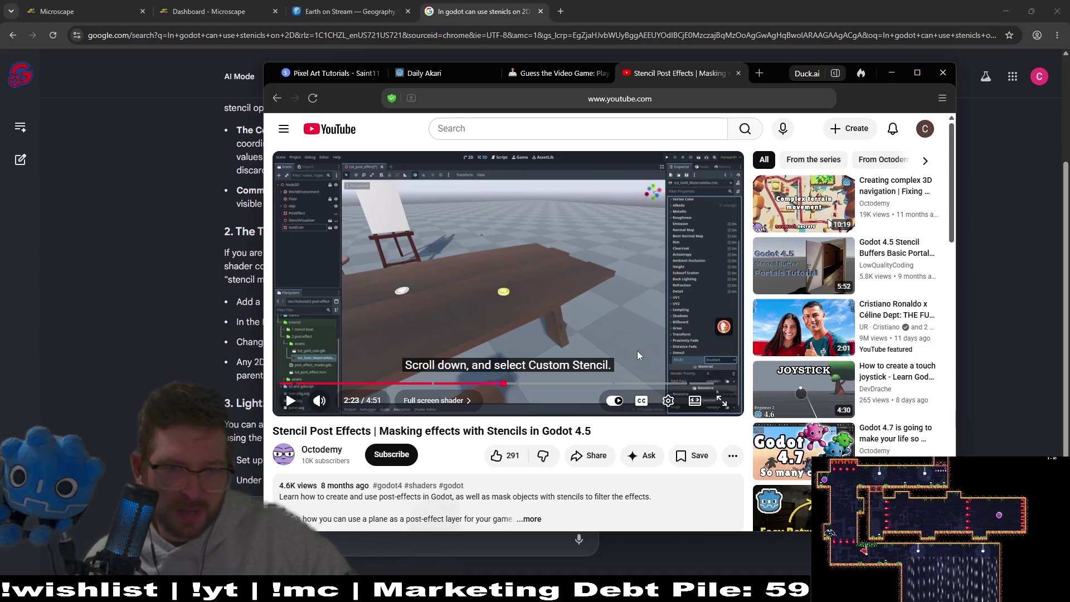
Rewind the stencil tutorial to around 2:17, where the material is opened, then return to Godot
{"action": "key", "text": "k"}
{"action": "key", "text": "j"}
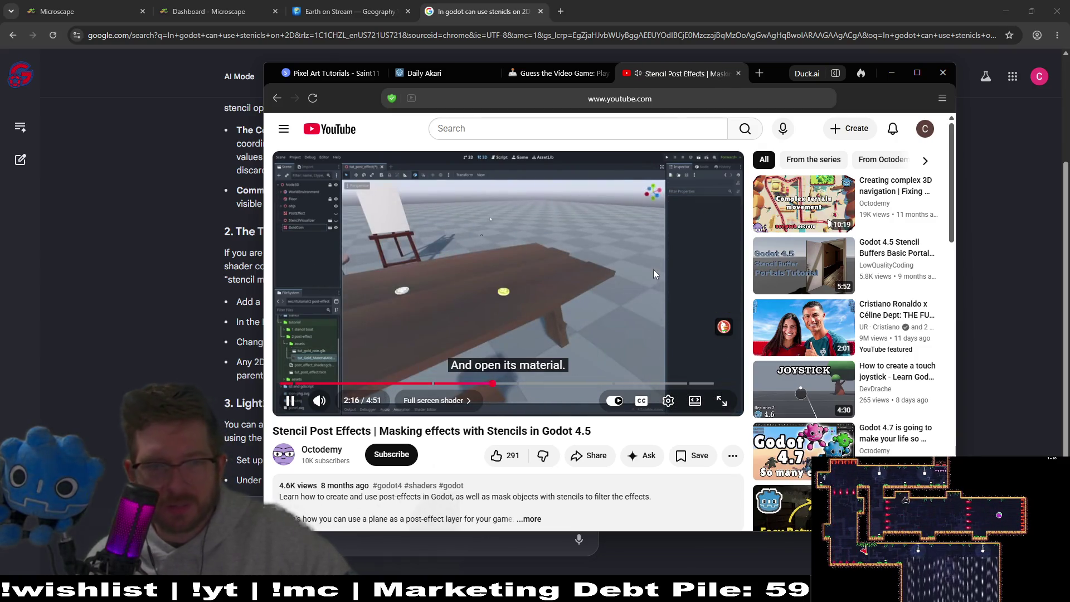
{"action": "left_click", "coordinate": [636, 273]}
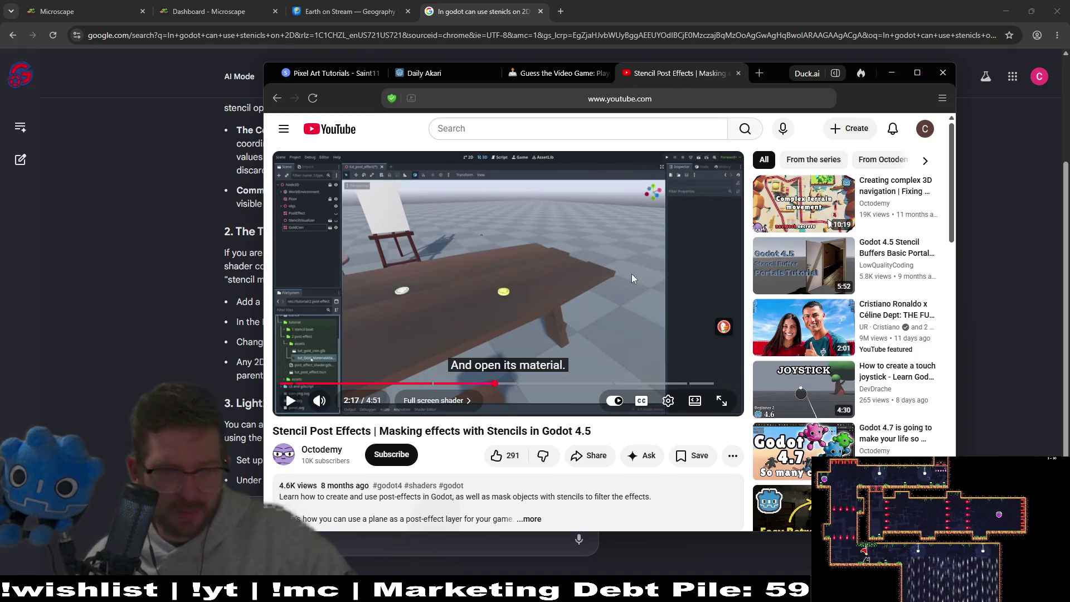
{"action": "key", "text": "Left"}
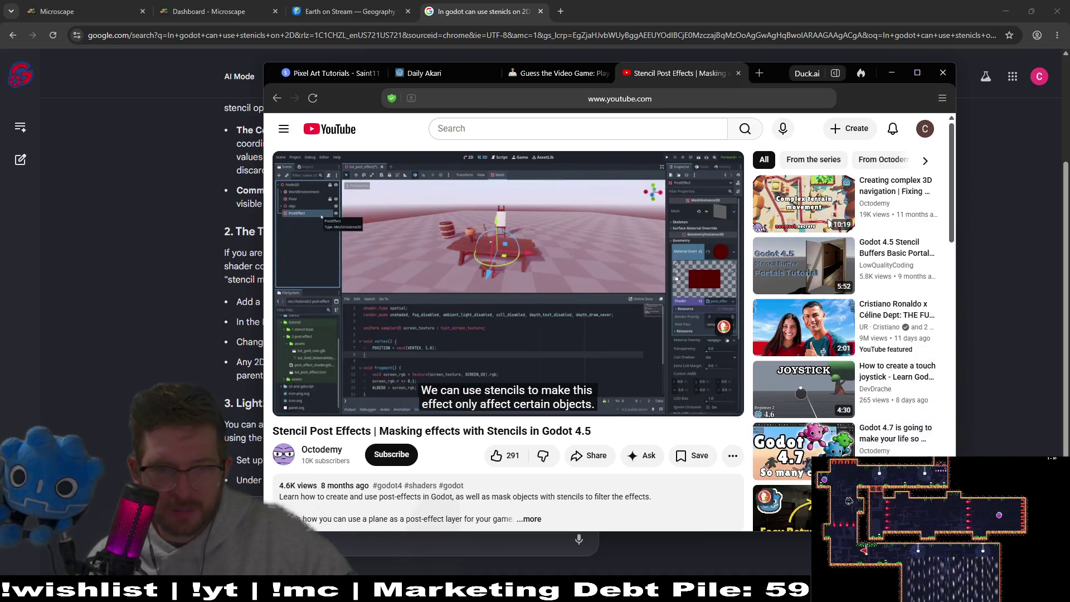
{"action": "left_click", "coordinate": [594, 339]}
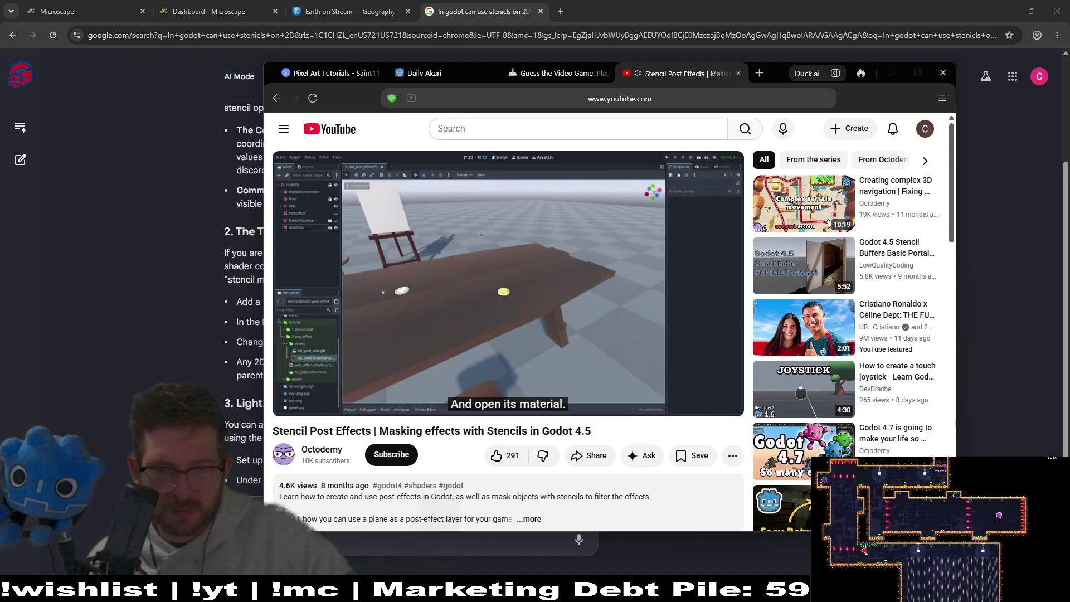
{"action": "left_click", "coordinate": [594, 339]}
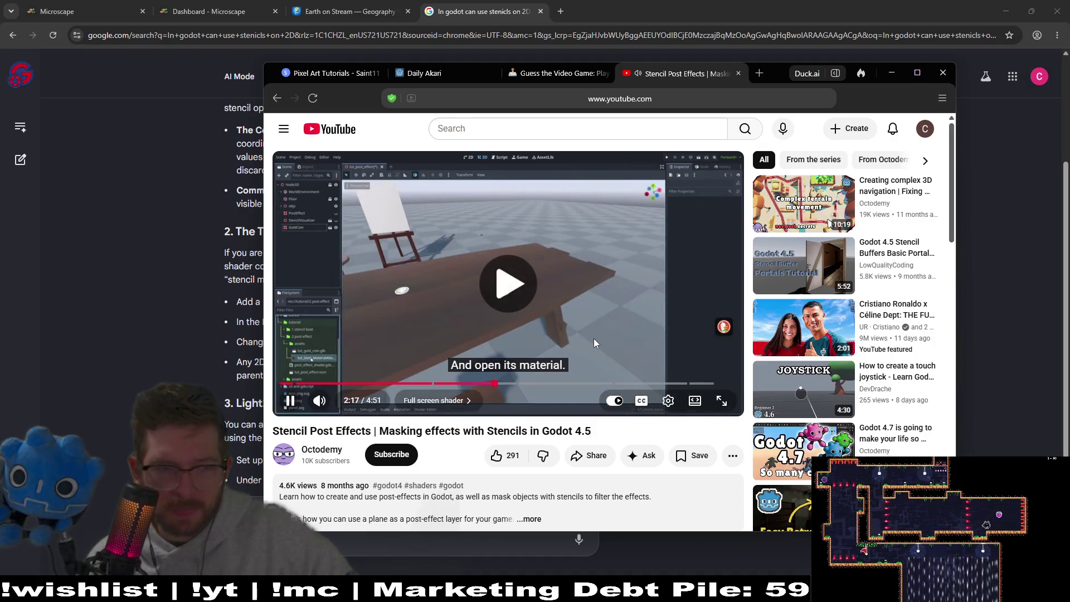
{"action": "left_click", "coordinate": [594, 339]}
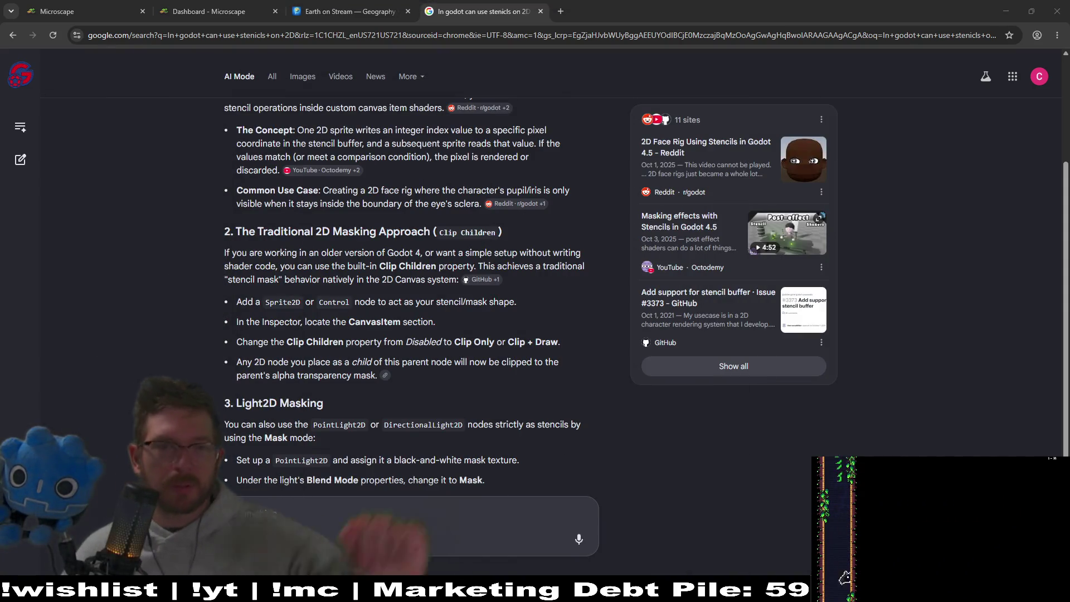
{"action": "left_click", "coordinate": [1006, 12]}
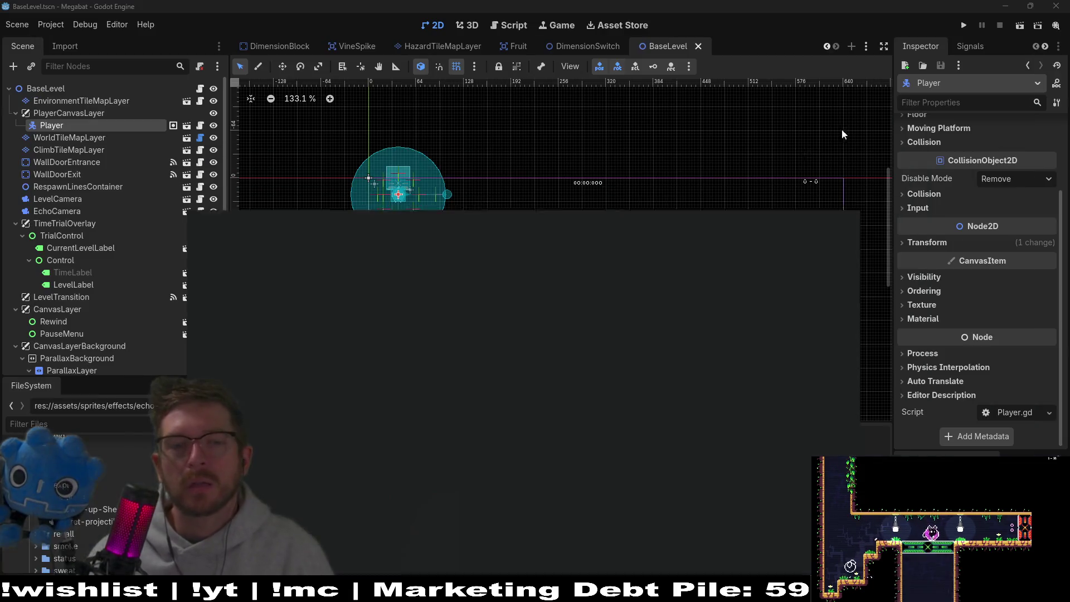
Move Player directly under BaseLevel and delete the empty PlayerCanvasLayer
{"action": "left_click_drag", "start_coordinate": [42, 125], "coordinate": [40, 104]}
{"action": "left_click", "coordinate": [52, 129]}
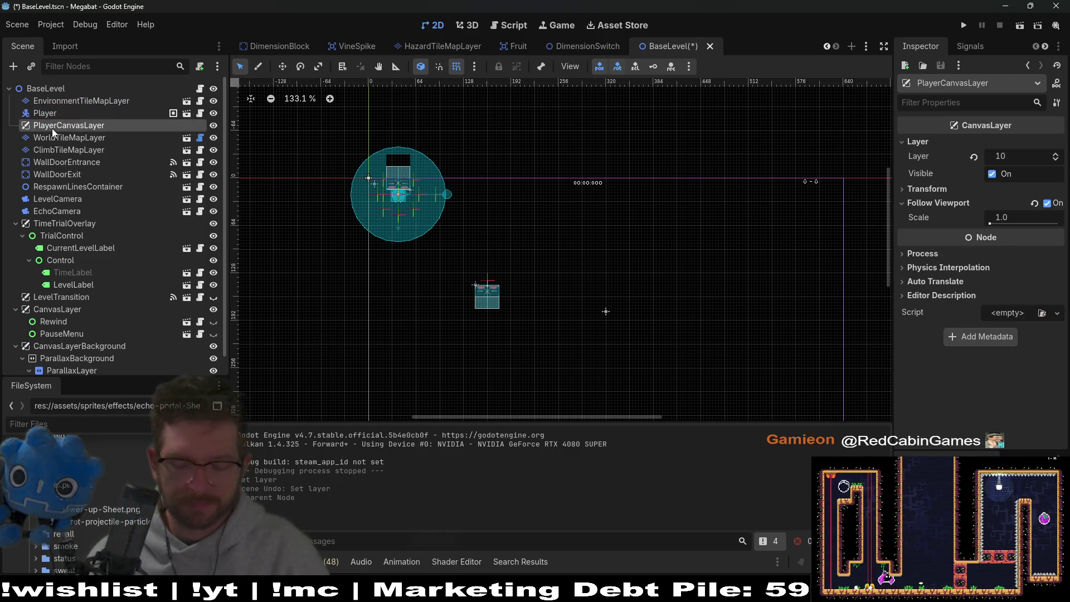
{"action": "key", "text": "Delete"}
{"action": "key", "text": "Return"}
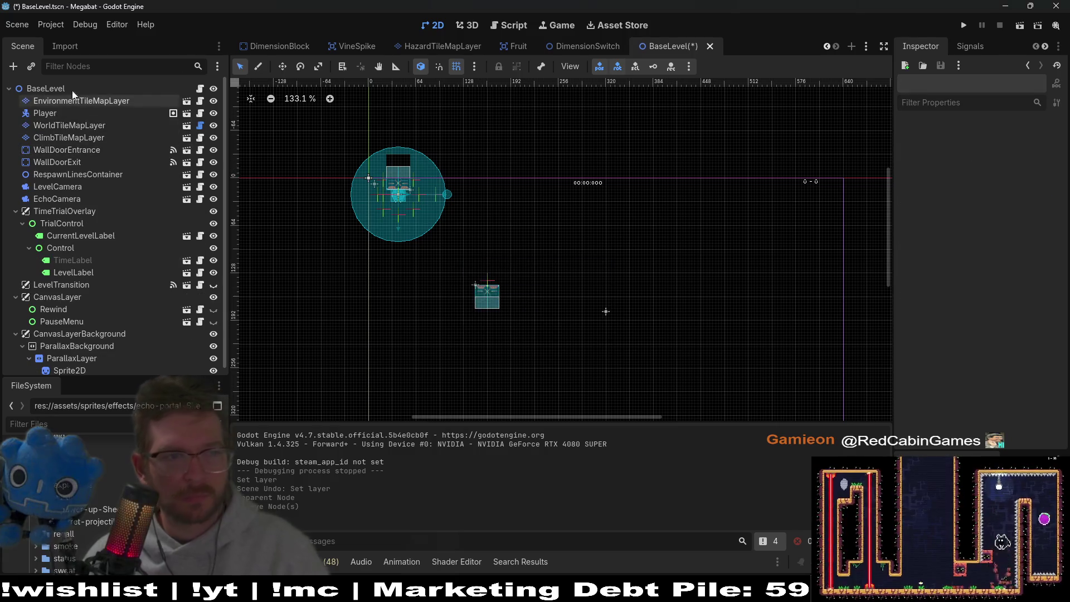
Change line 17 of BaseLevel.gd to reference $Player and save
{"action": "key", "text": "ctrl+F3"}
{"action": "left_click", "coordinate": [544, 241]}
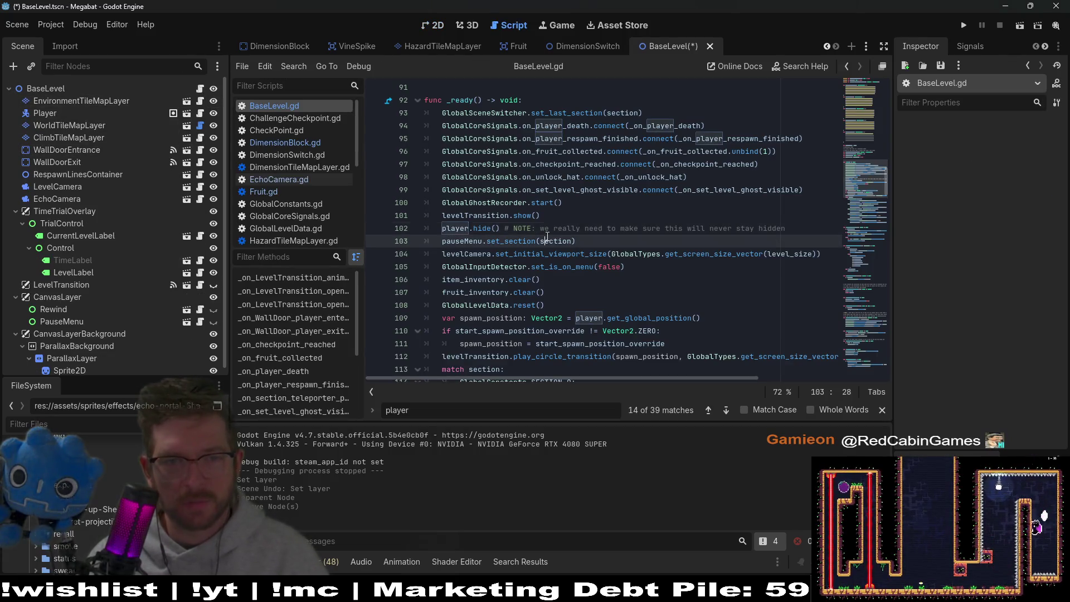
{"action": "scroll", "coordinate": [547, 237], "scroll_direction": "up", "scroll_amount": 2}
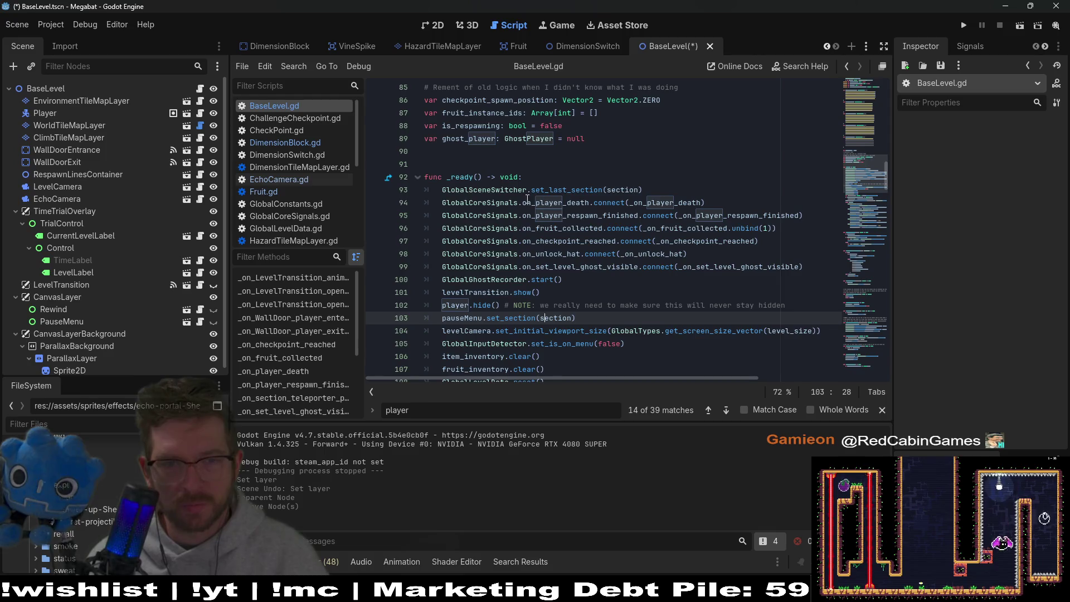
{"action": "scroll", "coordinate": [529, 211], "scroll_direction": "up", "scroll_amount": 20}
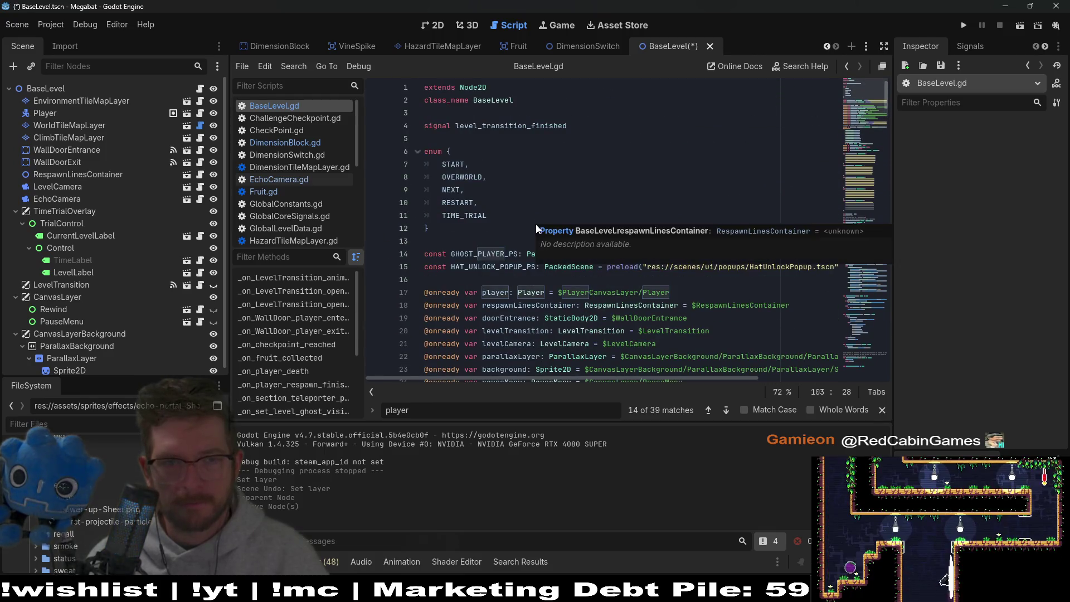
{"action": "scroll", "coordinate": [536, 228], "scroll_direction": "down", "scroll_amount": 2}
{"action": "left_click", "coordinate": [582, 217]}
{"action": "key", "text": "shift+End"}
{"action": "key", "text": "Delete"}
{"action": "left_click", "coordinate": [668, 205]}
{"action": "key", "text": "ctrl+s"}
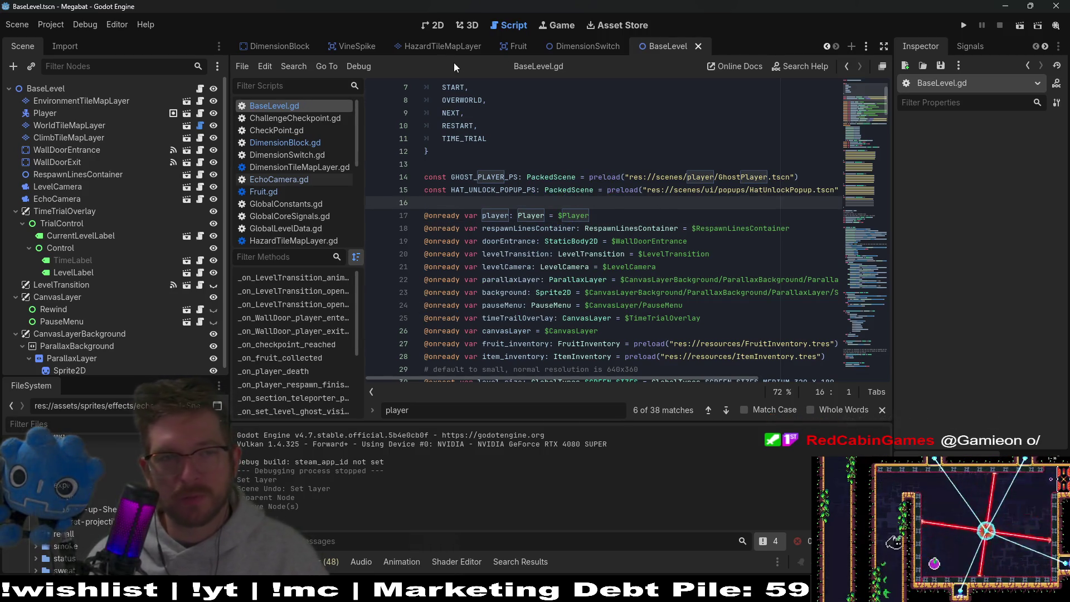
Open the Level_4_3 scene
{"action": "scroll", "coordinate": [446, 48], "scroll_direction": "up", "scroll_amount": 2}
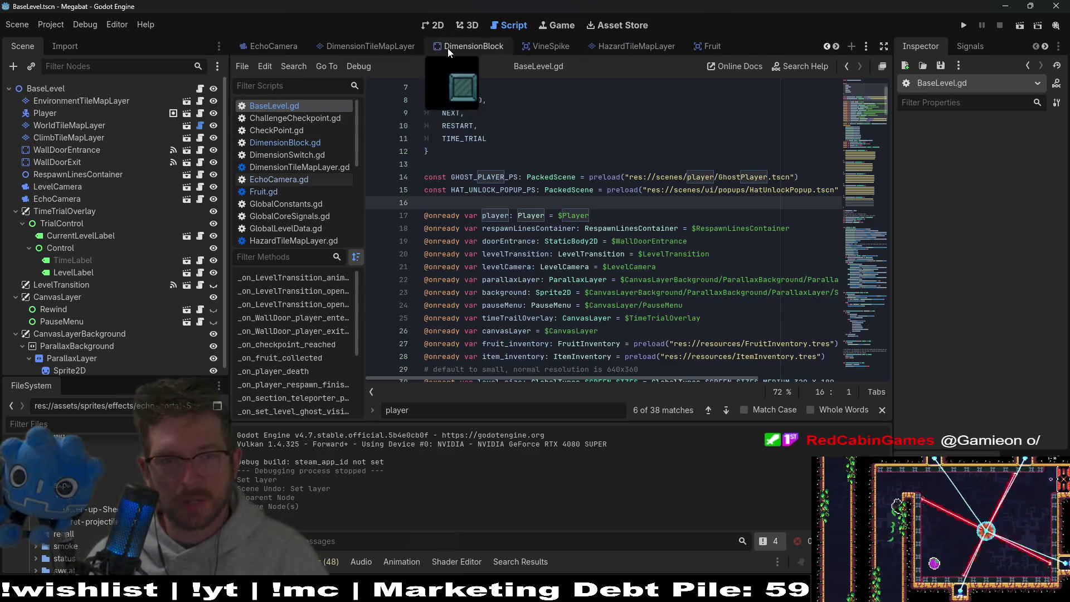
{"action": "scroll", "coordinate": [446, 47], "scroll_direction": "up", "scroll_amount": 3}
{"action": "left_click", "coordinate": [350, 45]}
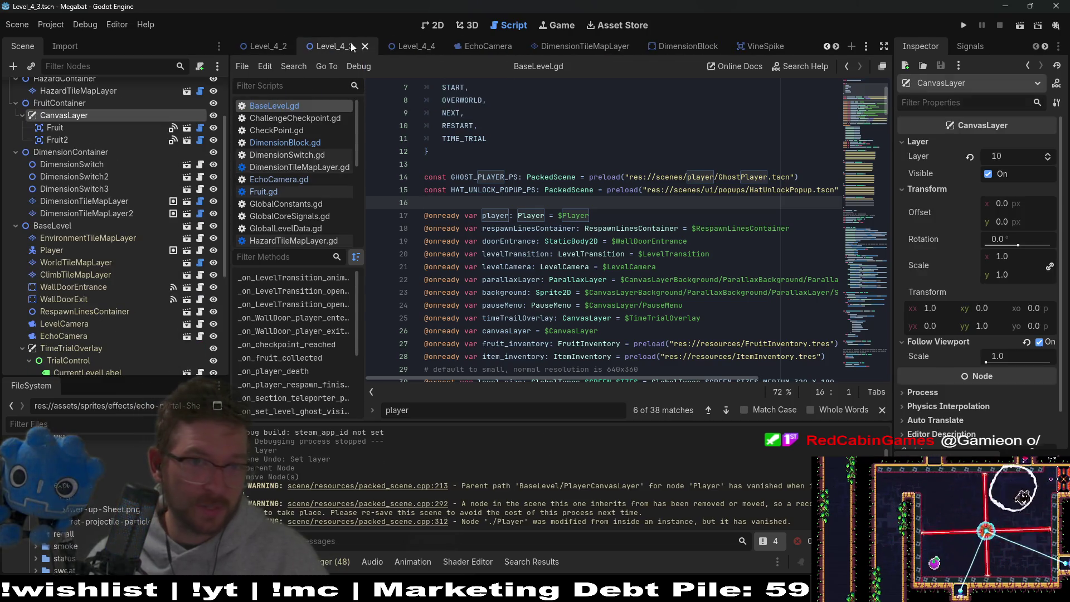
{"action": "left_click", "coordinate": [434, 24]}
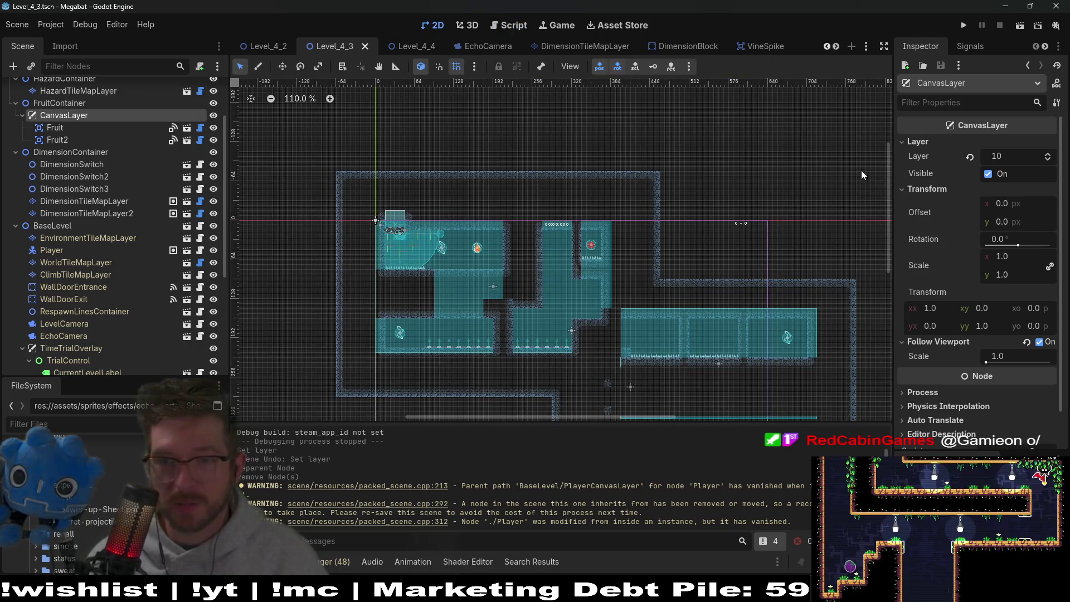
{"action": "left_click", "coordinate": [56, 128]}
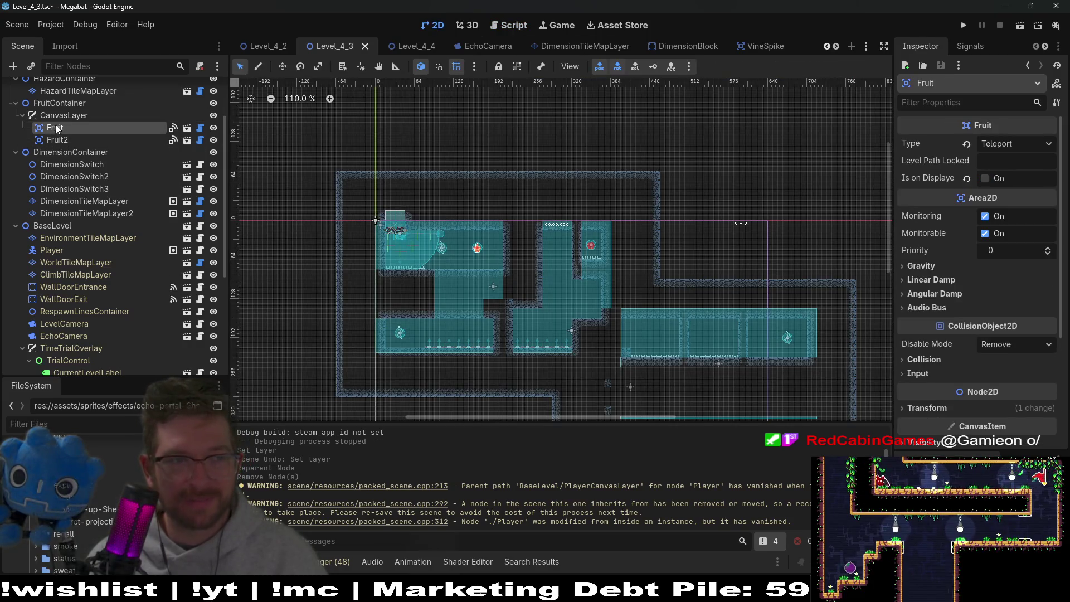
{"action": "scroll", "coordinate": [82, 119], "scroll_direction": "up", "scroll_amount": 3}
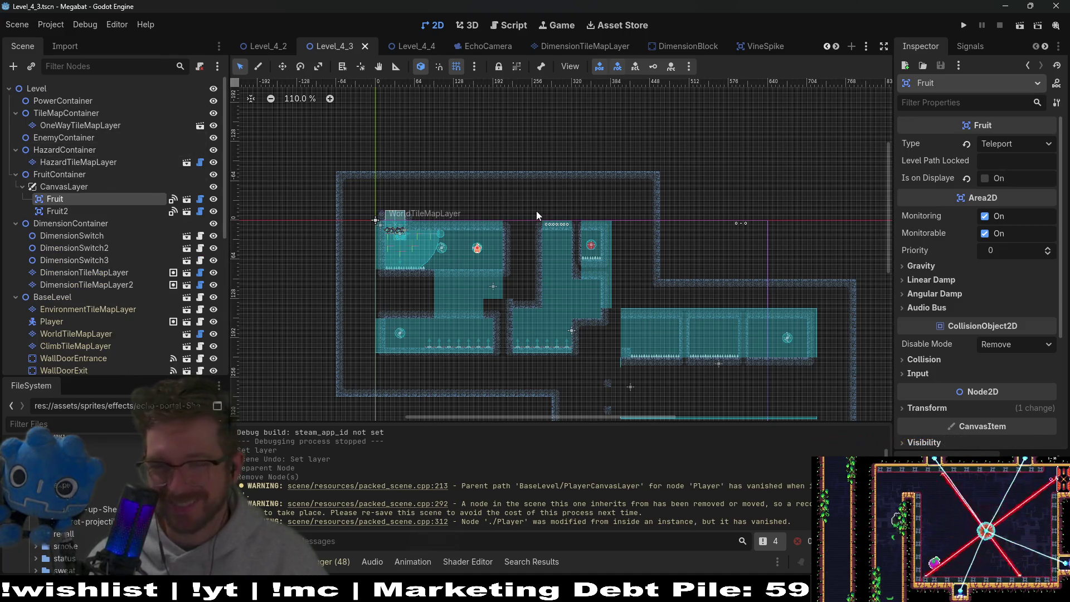
{"action": "left_click", "coordinate": [65, 208]}
{"action": "left_click", "coordinate": [65, 202]}
{"action": "left_click", "coordinate": [67, 209], "text": "ctrl"}
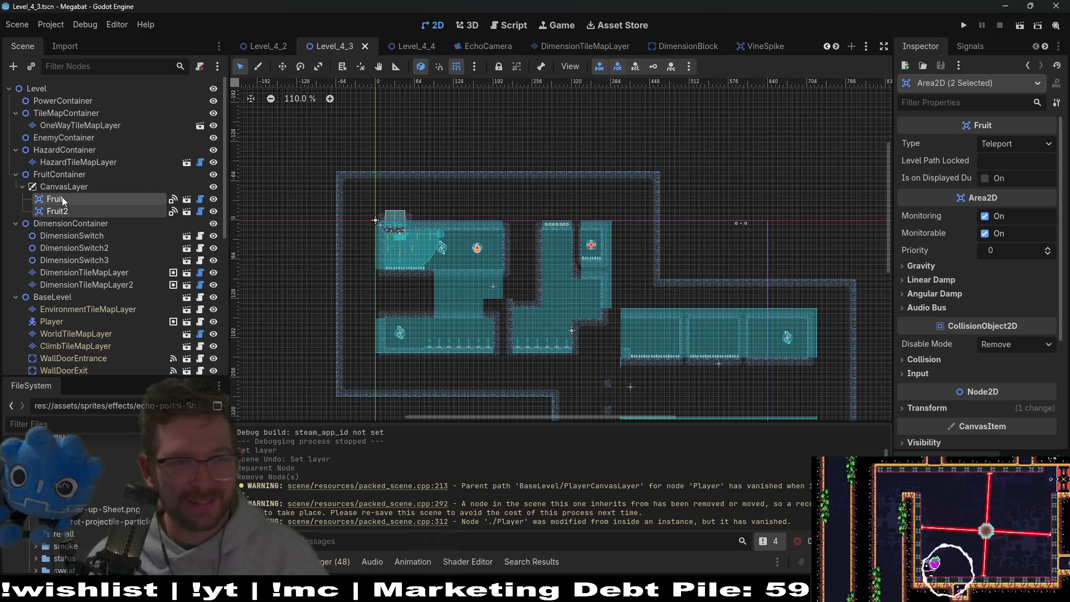
{"action": "left_click_drag", "start_coordinate": [58, 201], "coordinate": [52, 179]}
{"action": "left_click", "coordinate": [57, 212]}
{"action": "key", "text": "Delete"}
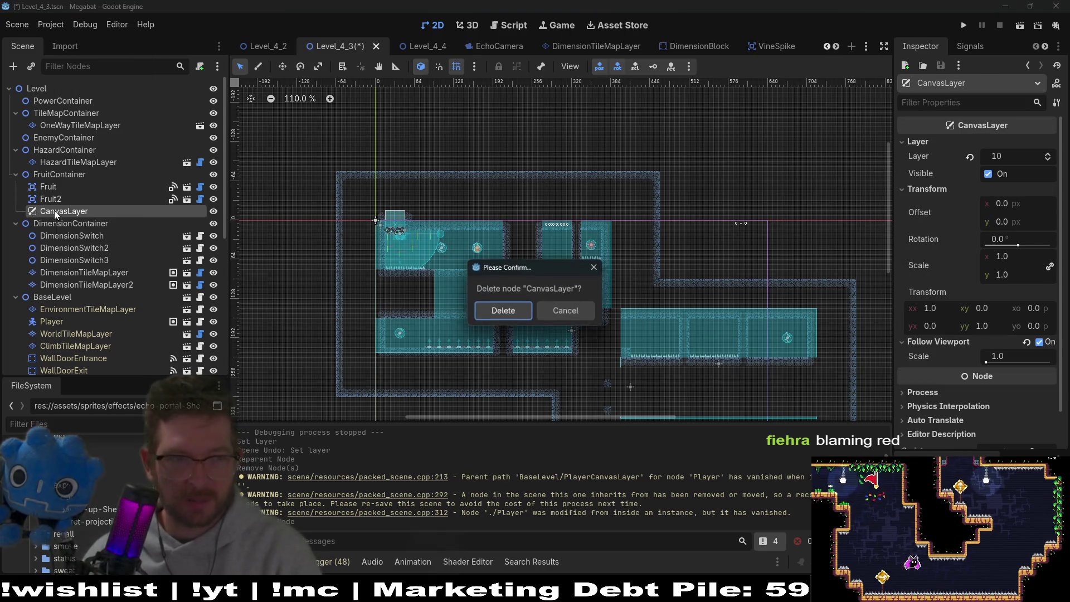
{"action": "key", "text": "Return"}
{"action": "key", "text": "ctrl+s"}
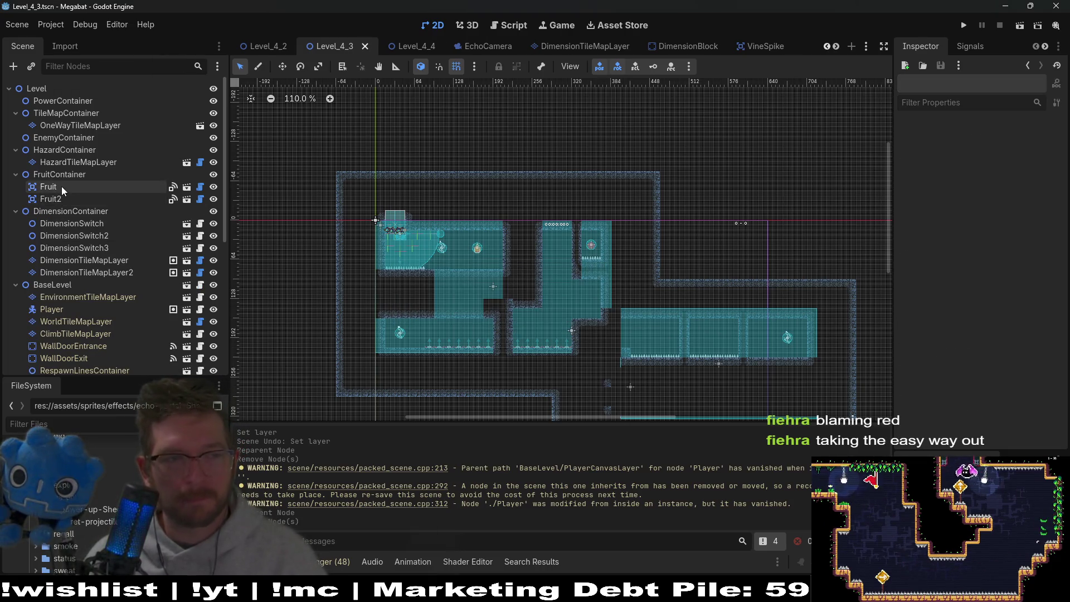
{"action": "left_click", "coordinate": [62, 189]}
{"action": "scroll", "coordinate": [964, 364], "scroll_direction": "down", "scroll_amount": 4}
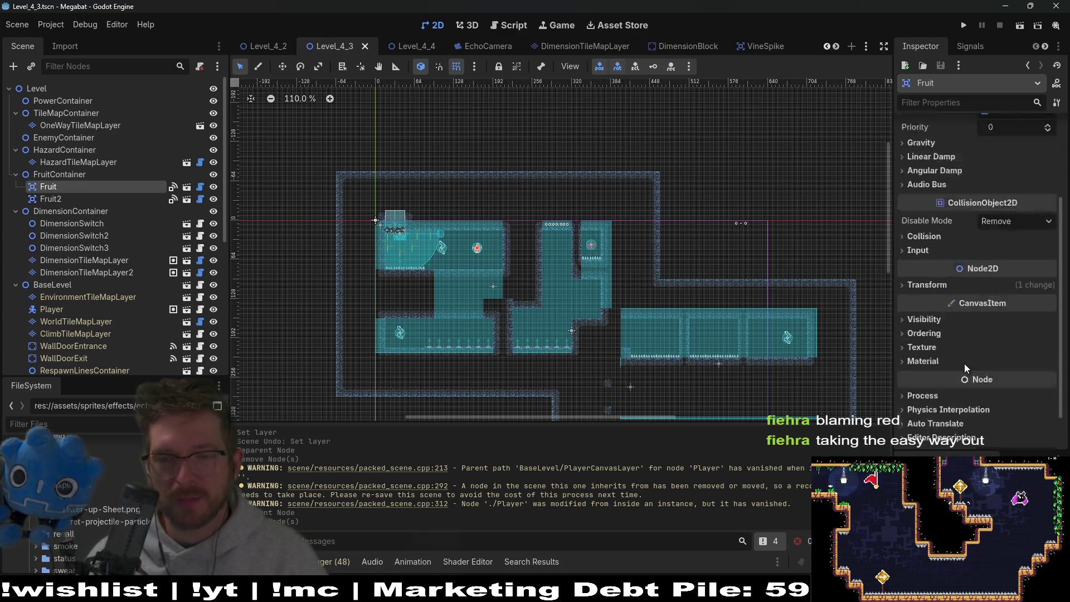
{"action": "left_click", "coordinate": [940, 326]}
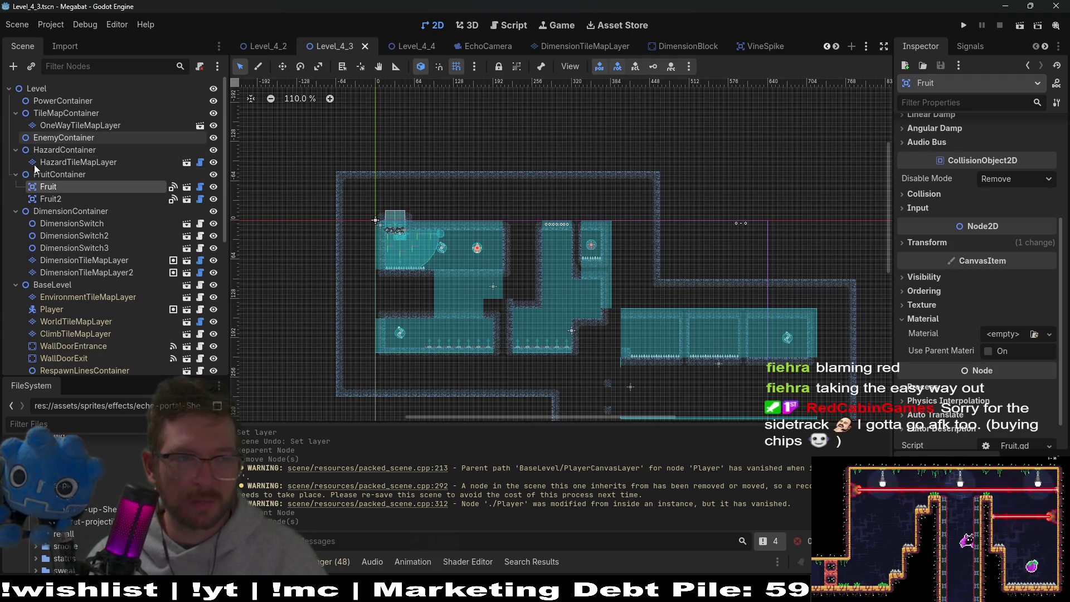
{"action": "scroll", "coordinate": [127, 239], "scroll_direction": "down", "scroll_amount": 3}
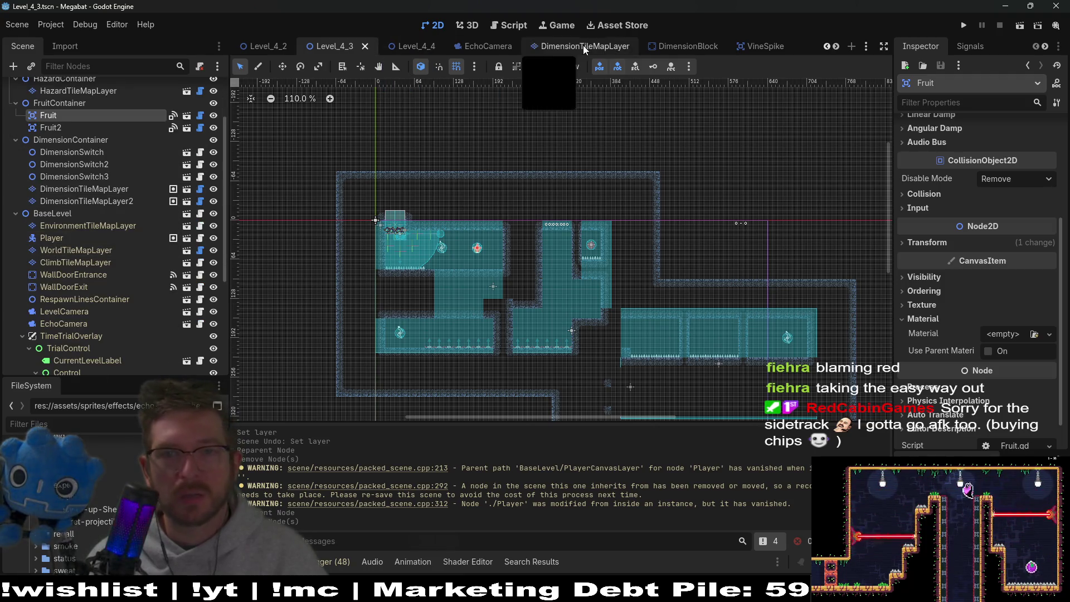
{"action": "left_click", "coordinate": [766, 40]}
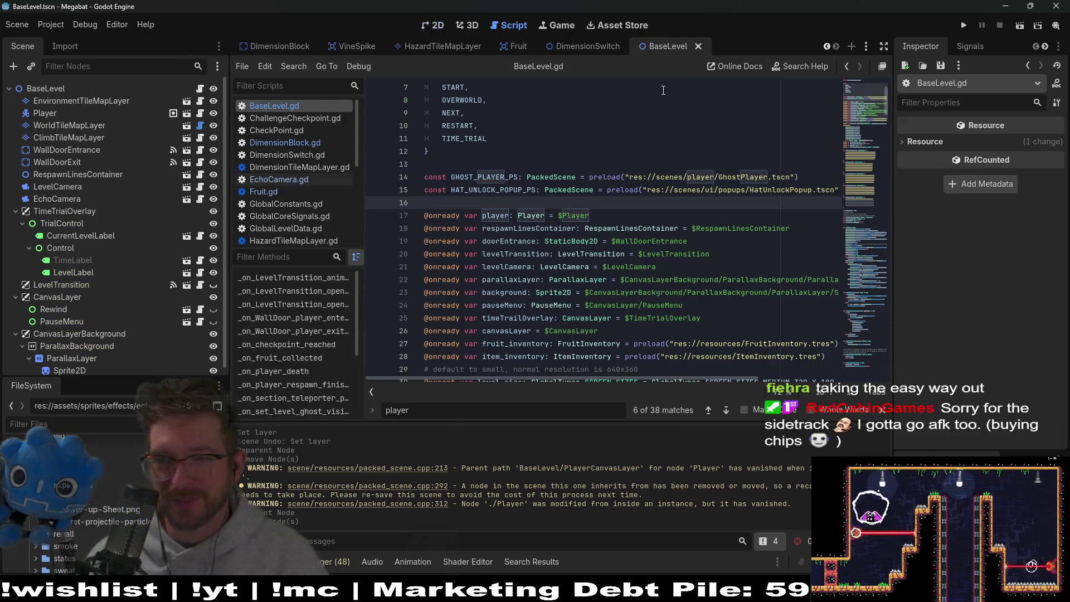
Select Player, expand its material settings, and open the Player scene
{"action": "scroll", "coordinate": [815, 278], "scroll_direction": "down", "scroll_amount": 12}
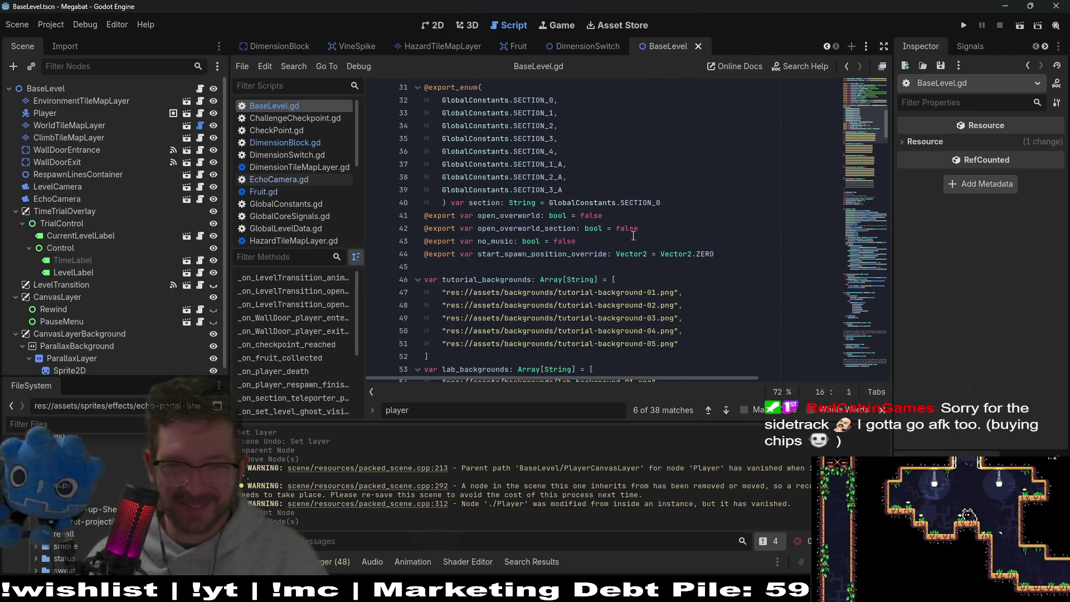
{"action": "scroll", "coordinate": [633, 236], "scroll_direction": "down", "scroll_amount": 12}
{"action": "scroll", "coordinate": [633, 236], "scroll_direction": "up", "scroll_amount": 16}
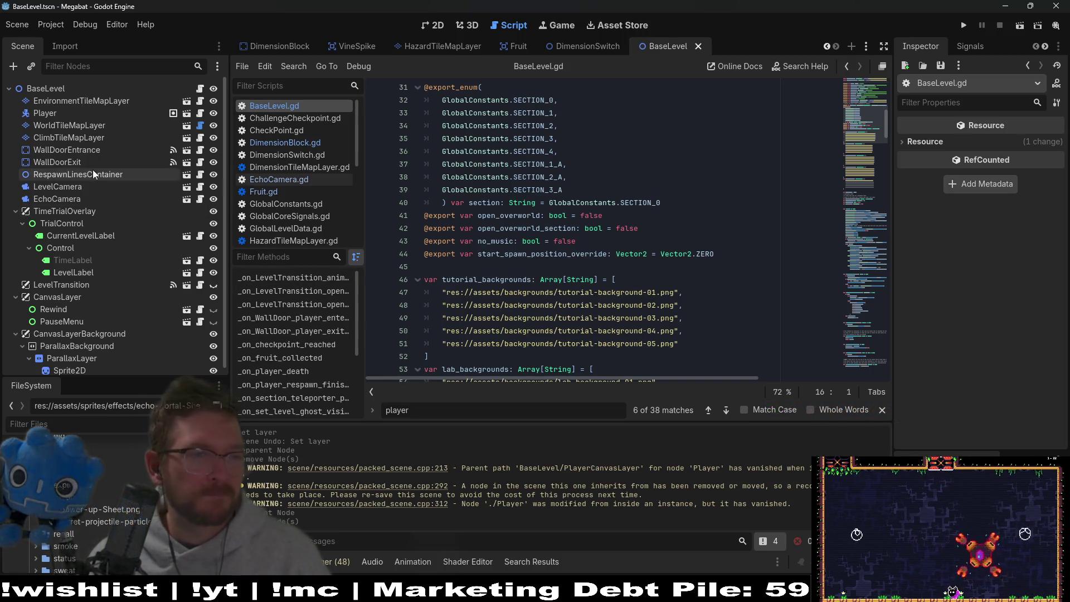
{"action": "left_click", "coordinate": [44, 113]}
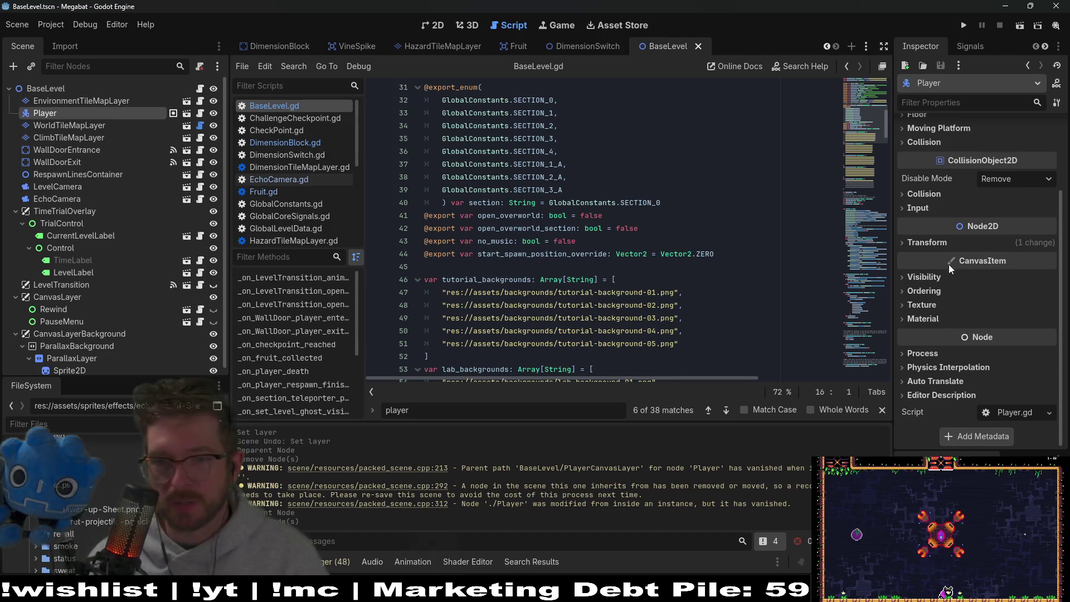
{"action": "left_click", "coordinate": [933, 319]}
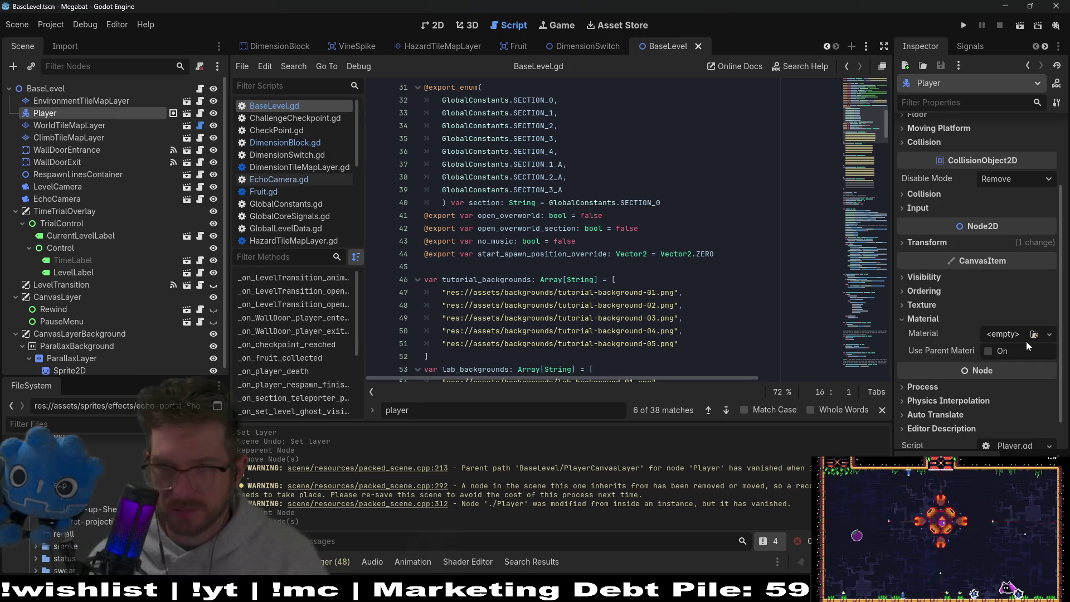
{"action": "left_click", "coordinate": [187, 114]}
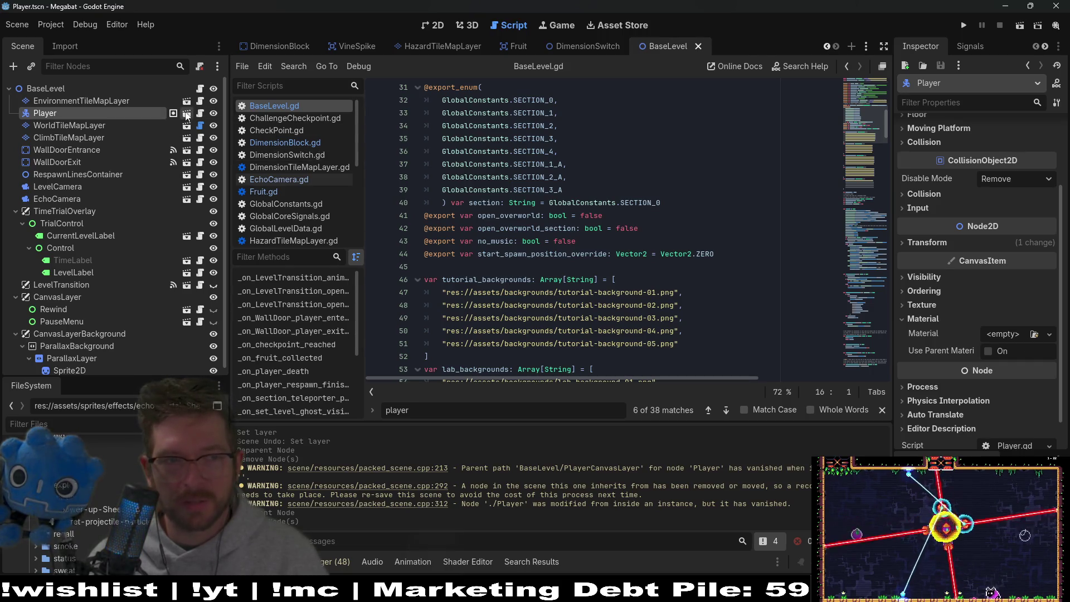
Open the PlayerSprite scene and expand its material's shader parameters
{"action": "left_click", "coordinate": [46, 114]}
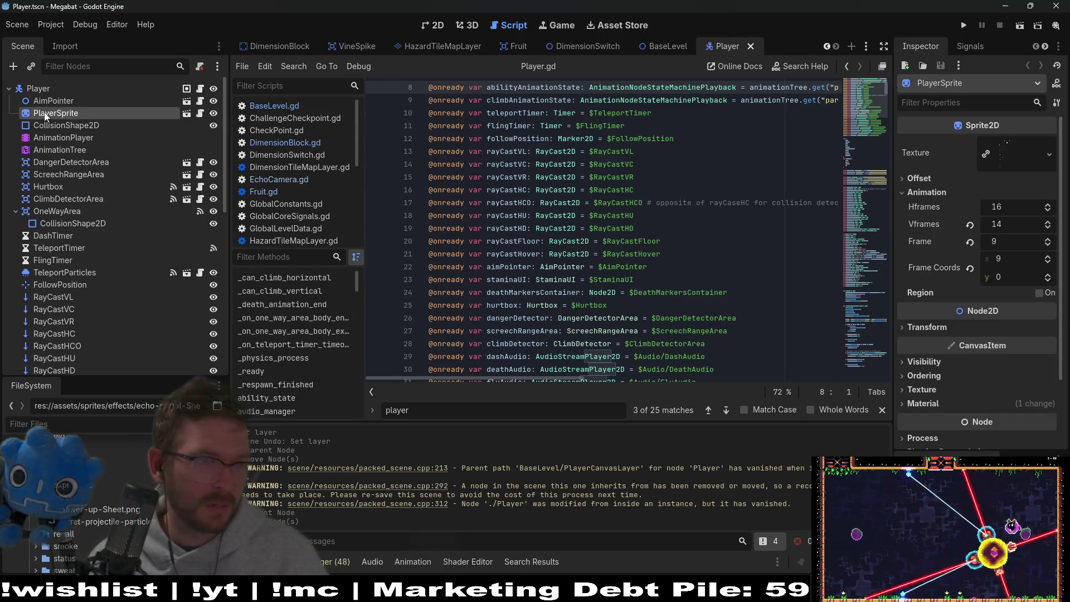
{"action": "left_click", "coordinate": [186, 113]}
{"action": "left_click", "coordinate": [92, 93]}
{"action": "scroll", "coordinate": [980, 335], "scroll_direction": "down", "scroll_amount": 5}
{"action": "left_click", "coordinate": [948, 259]}
{"action": "scroll", "coordinate": [1045, 287], "scroll_direction": "down", "scroll_amount": 5}
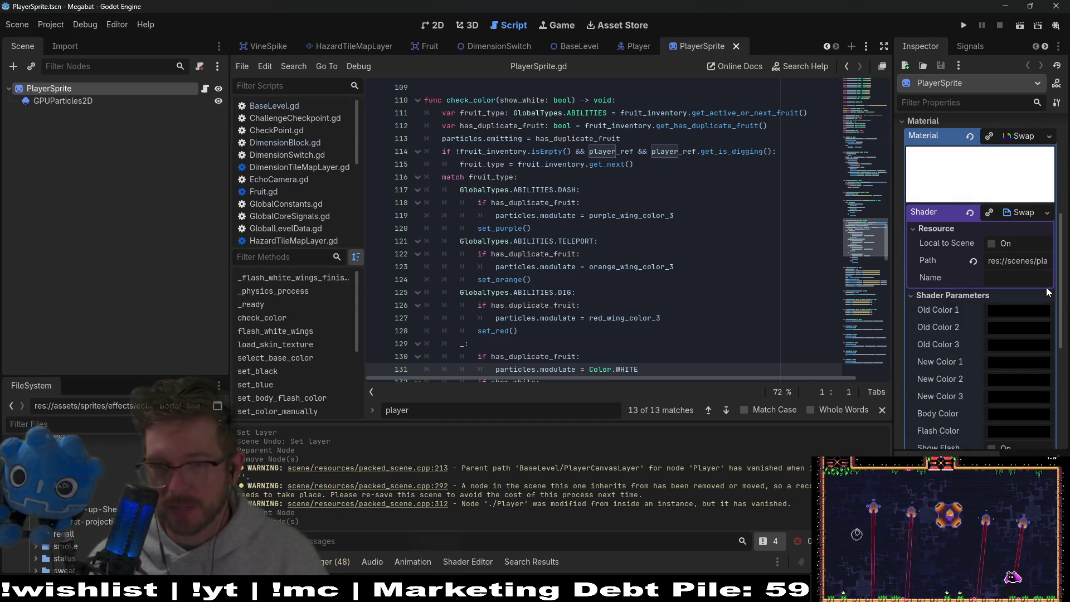
{"action": "scroll", "coordinate": [1045, 287], "scroll_direction": "down", "scroll_amount": 5}
{"action": "scroll", "coordinate": [990, 294], "scroll_direction": "up", "scroll_amount": 3}
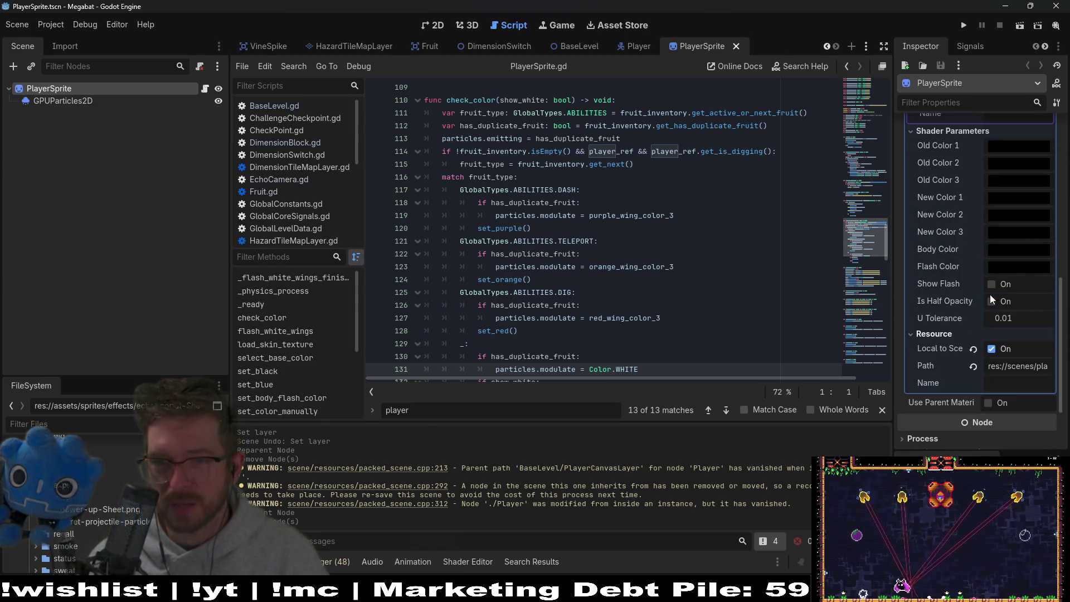
View the SwapColorShader code, then bring the stencil video forward
{"action": "left_click", "coordinate": [1023, 213]}
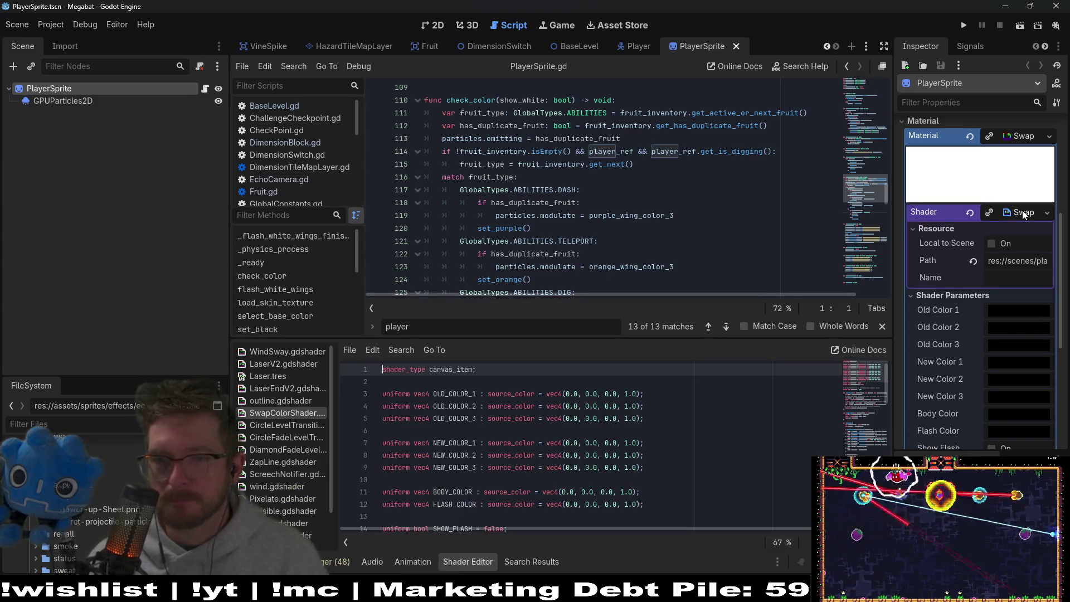
{"action": "scroll", "coordinate": [978, 345], "scroll_direction": "down", "scroll_amount": 3}
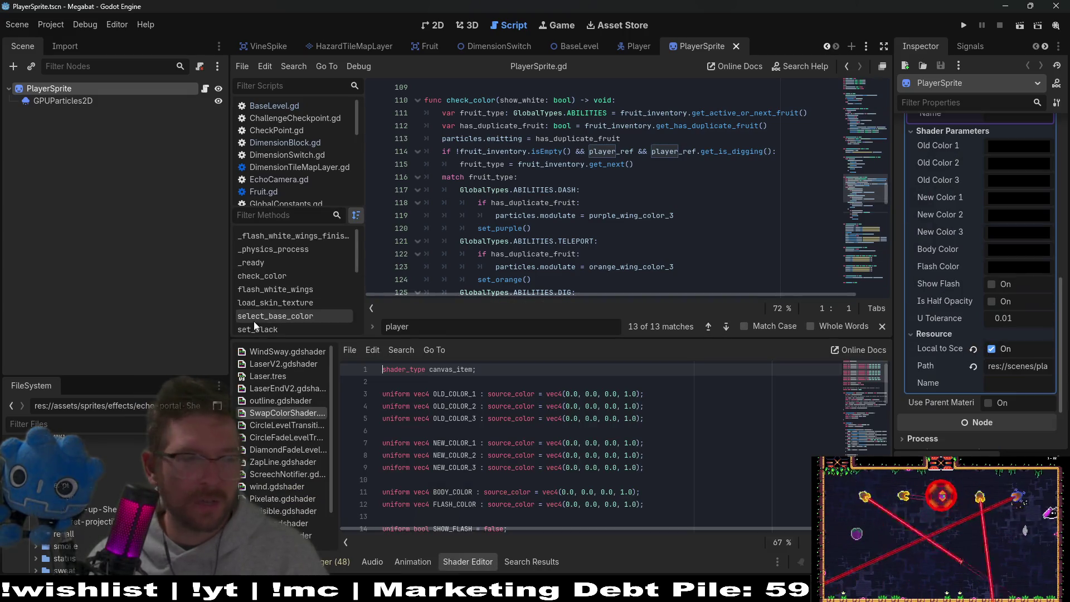
{"action": "key", "text": "alt+Tab"}
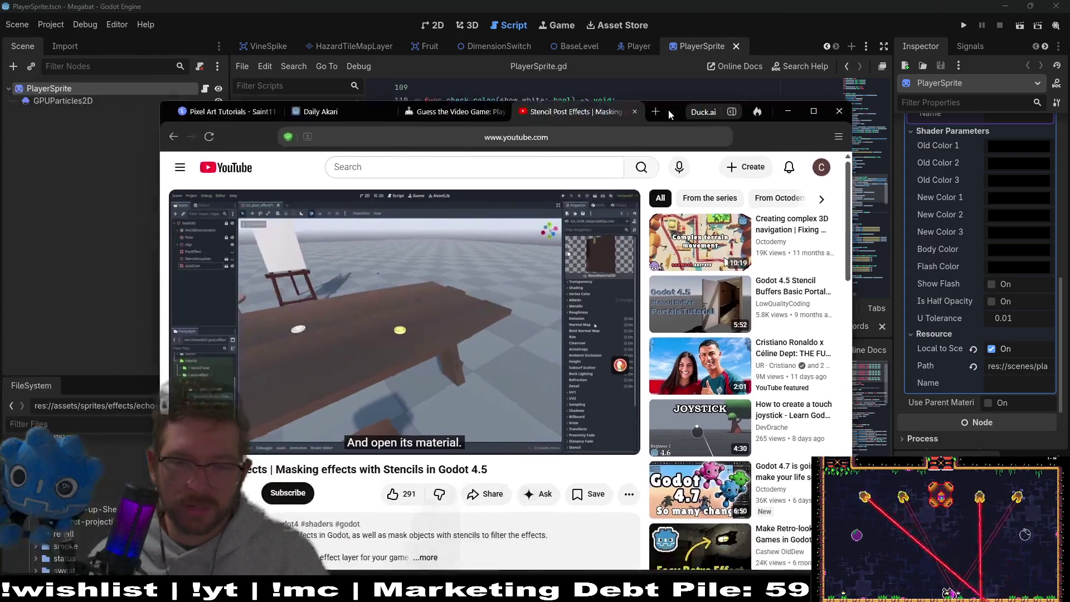
Move the browser window aside and switch Godot to the Fruit scene
{"action": "left_click_drag", "start_coordinate": [668, 109], "coordinate": [718, 42]}
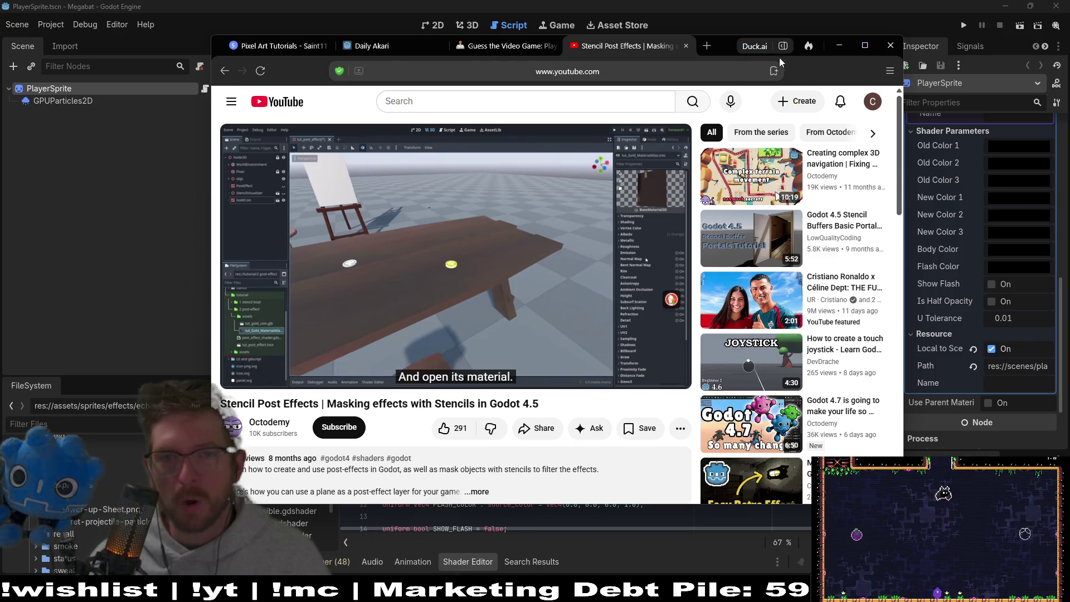
{"action": "left_click_drag", "start_coordinate": [715, 48], "coordinate": [0, 51]}
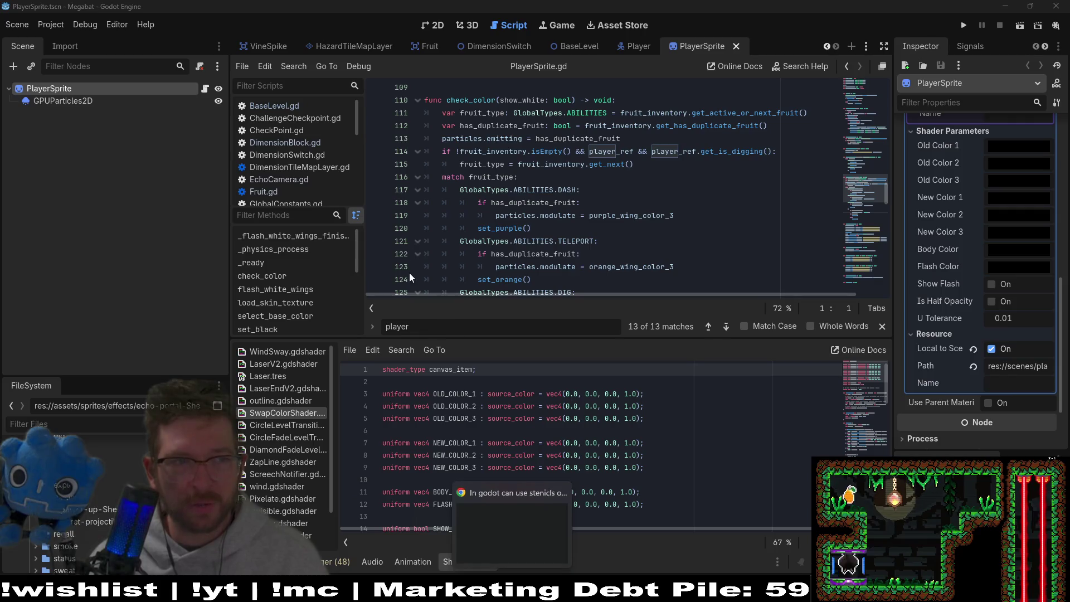
{"action": "left_click", "coordinate": [415, 43]}
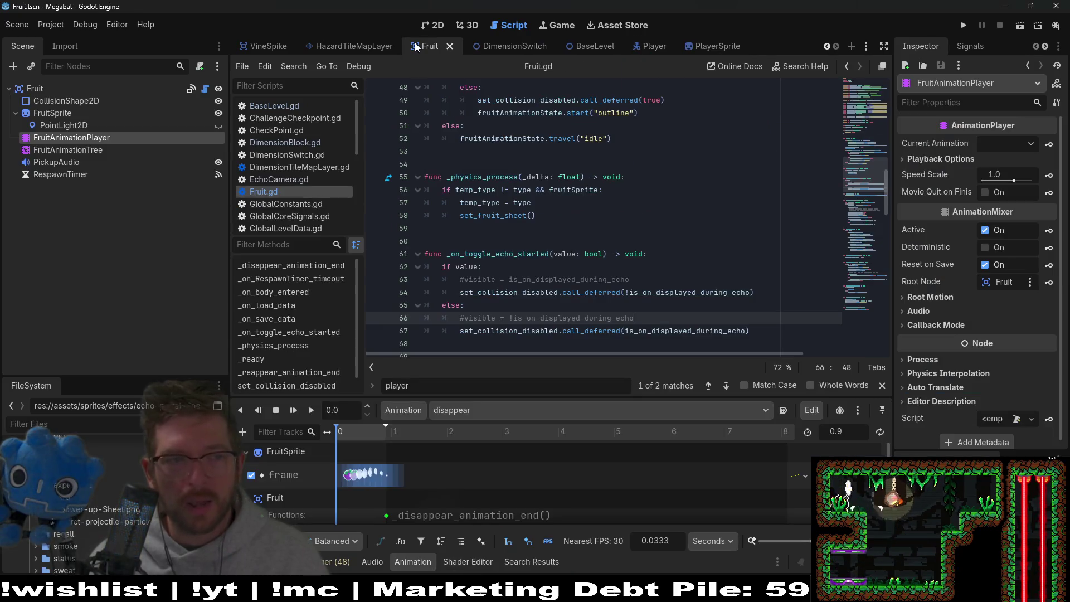
Check FruitSprite's available material types, including New ShaderMaterial, then return to the stencil search
{"action": "left_click", "coordinate": [31, 113]}
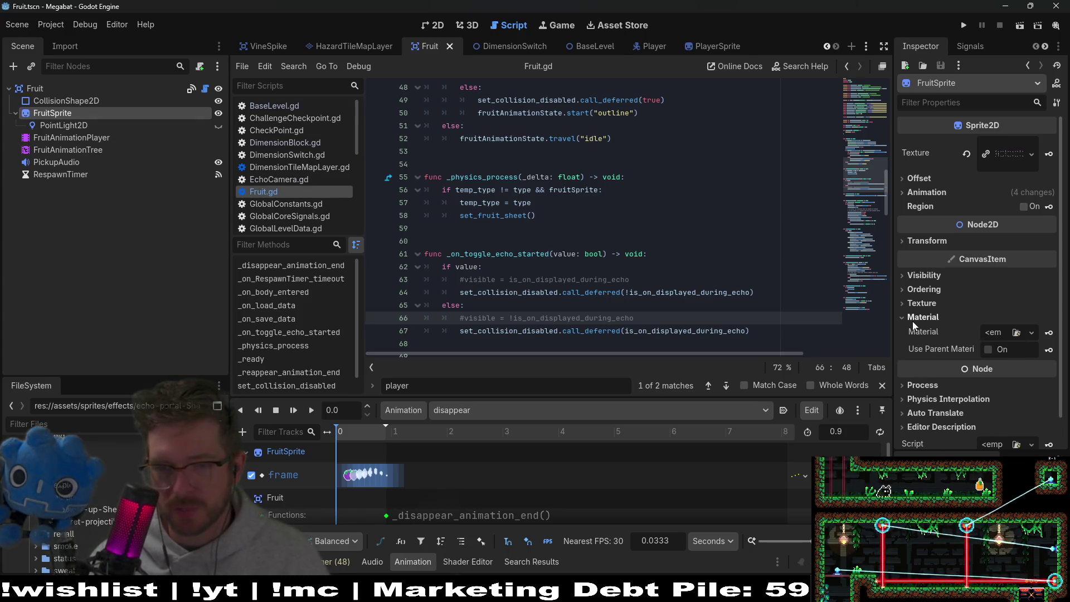
{"action": "left_click", "coordinate": [1031, 333]}
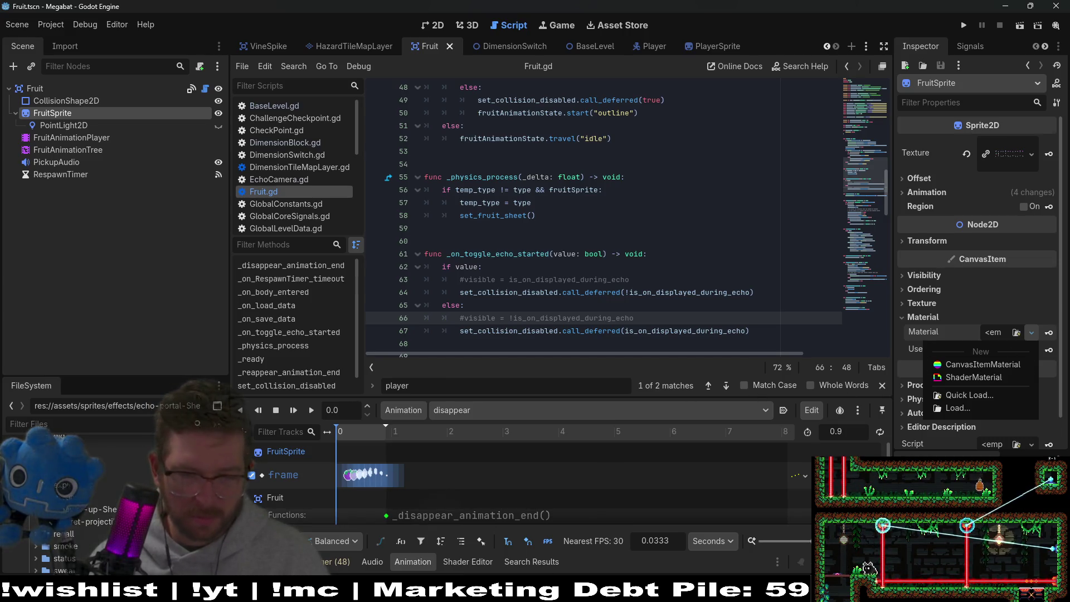
{"action": "key", "text": "alt+Tab"}
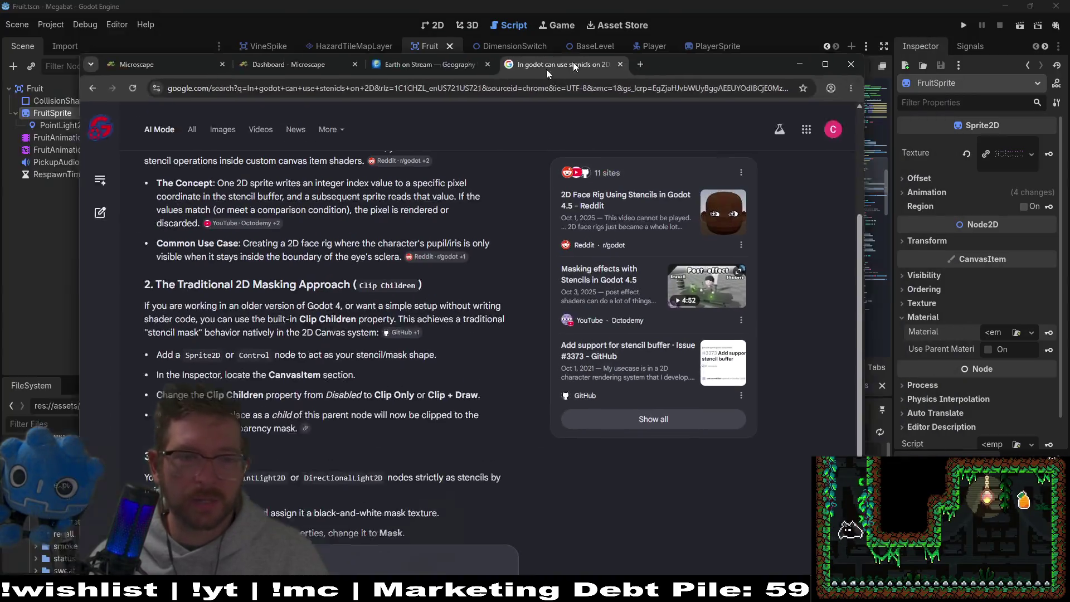
Glance at the Fruit script, then bring the stencil search back and maximize the browser
{"action": "key", "text": "alt+Tab"}
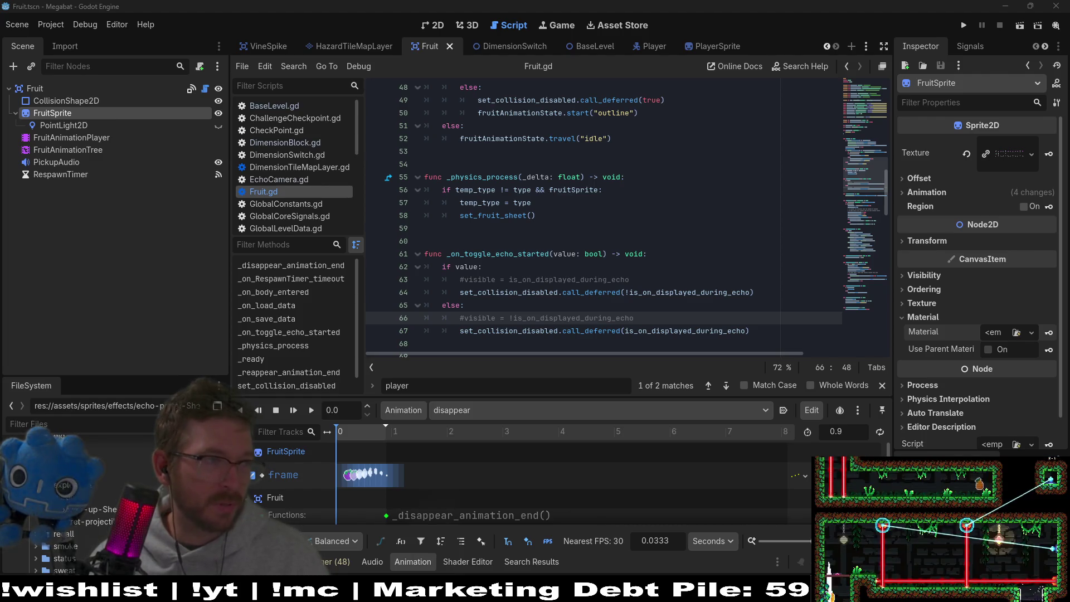
{"action": "key", "text": "alt+Tab"}
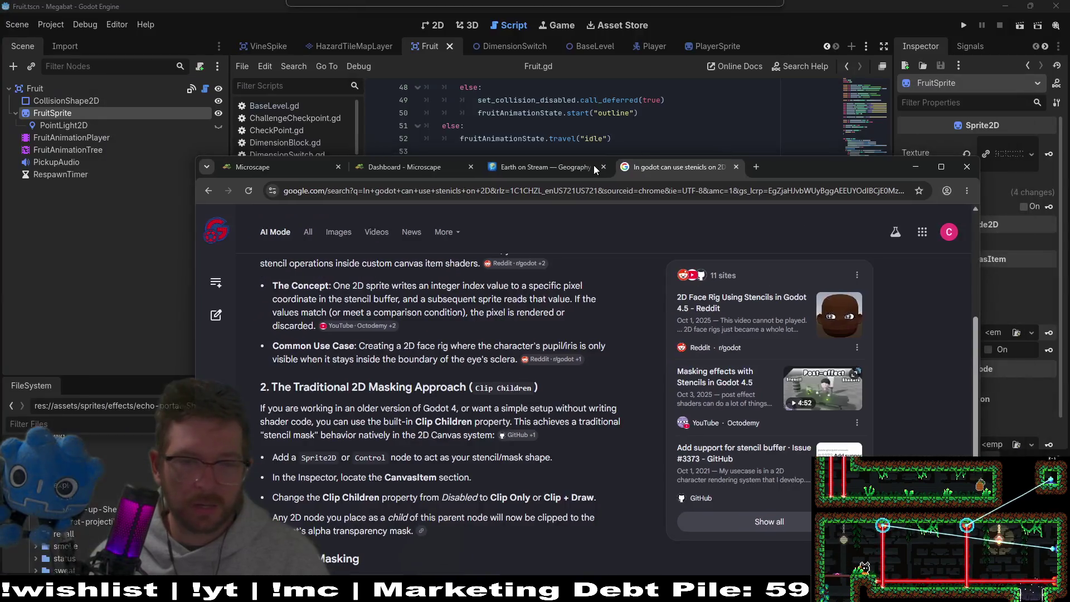
{"action": "left_click_drag", "start_coordinate": [594, 164], "coordinate": [559, 44]}
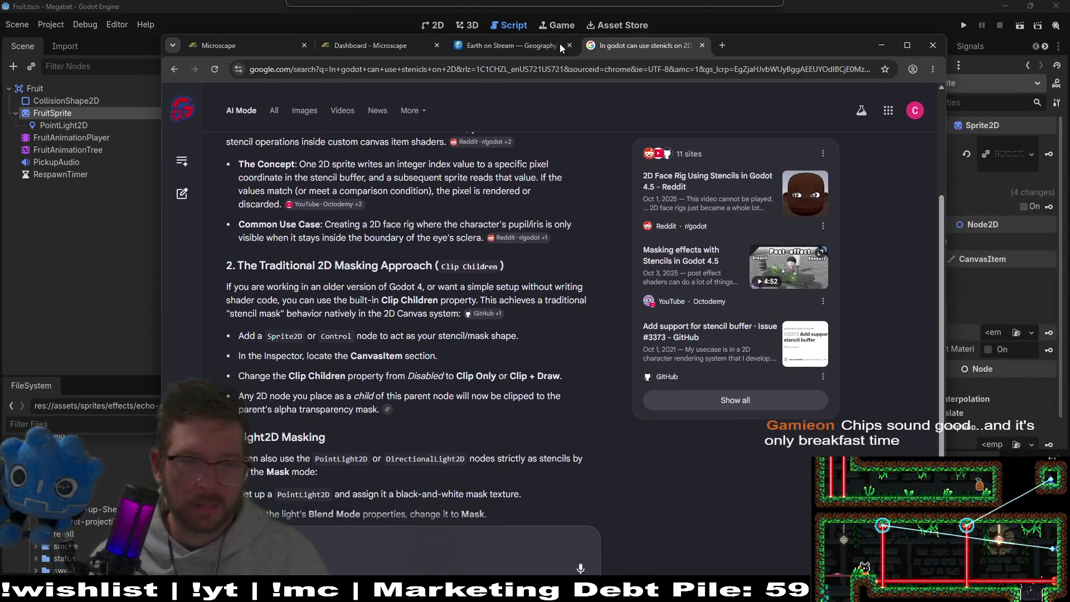
{"action": "double_click", "coordinate": [776, 42]}
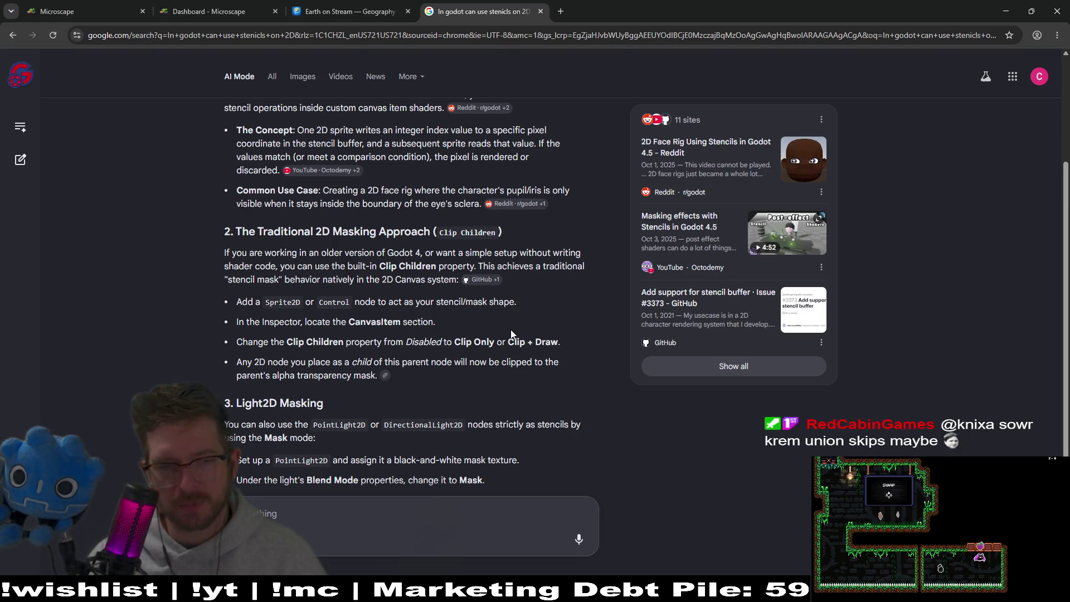
Read through the AI Mode stencil answer, then return to the Godot editor
{"action": "middle_click", "coordinate": [604, 274]}
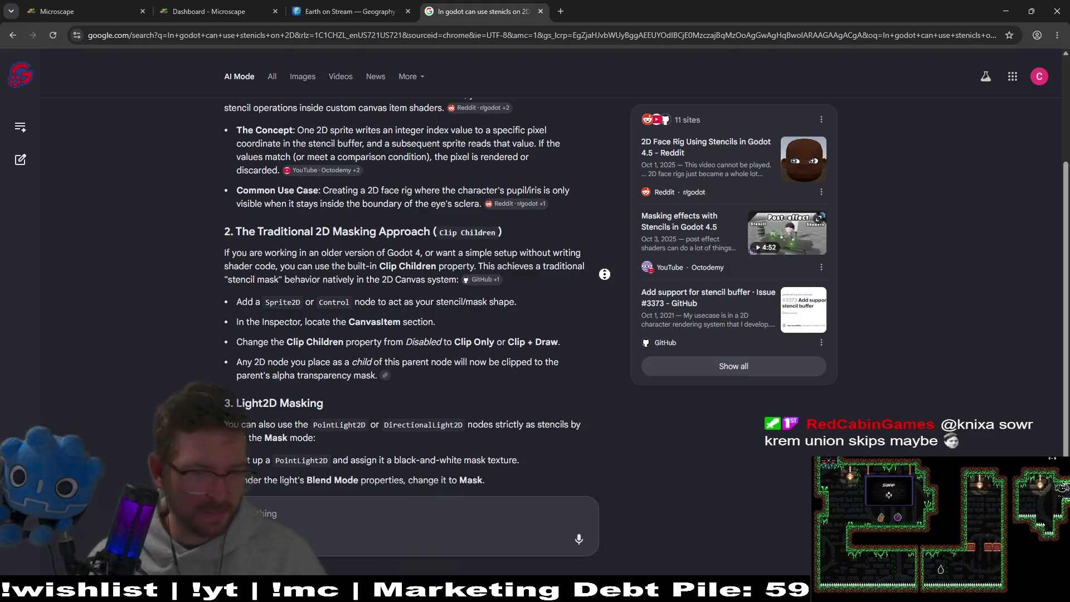
{"action": "right_click", "coordinate": [617, 246]}
{"action": "left_click", "coordinate": [593, 196]}
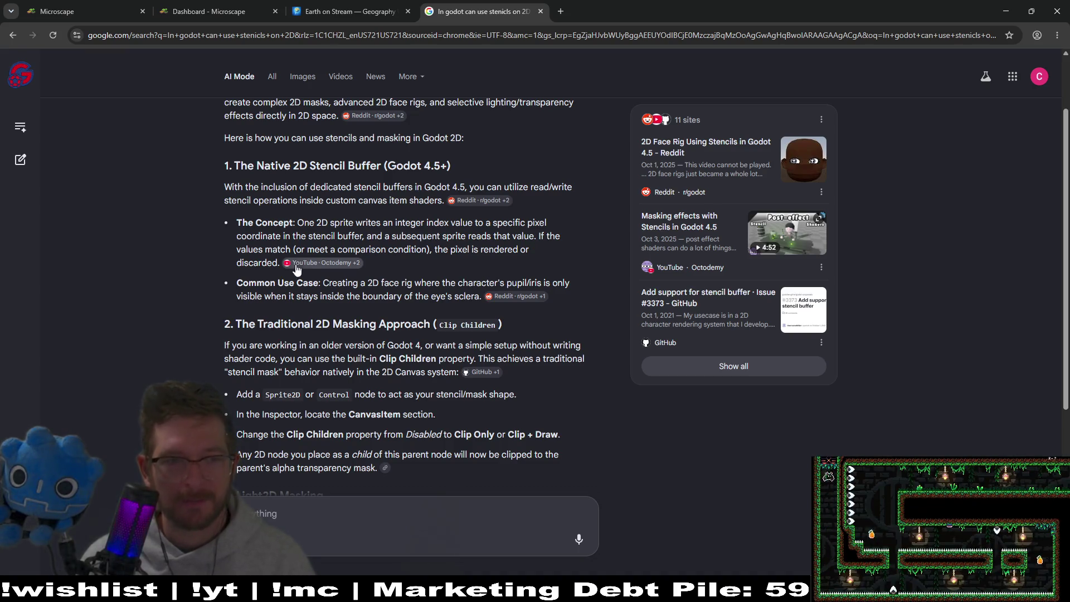
{"action": "mouse_move", "coordinate": [308, 268]}
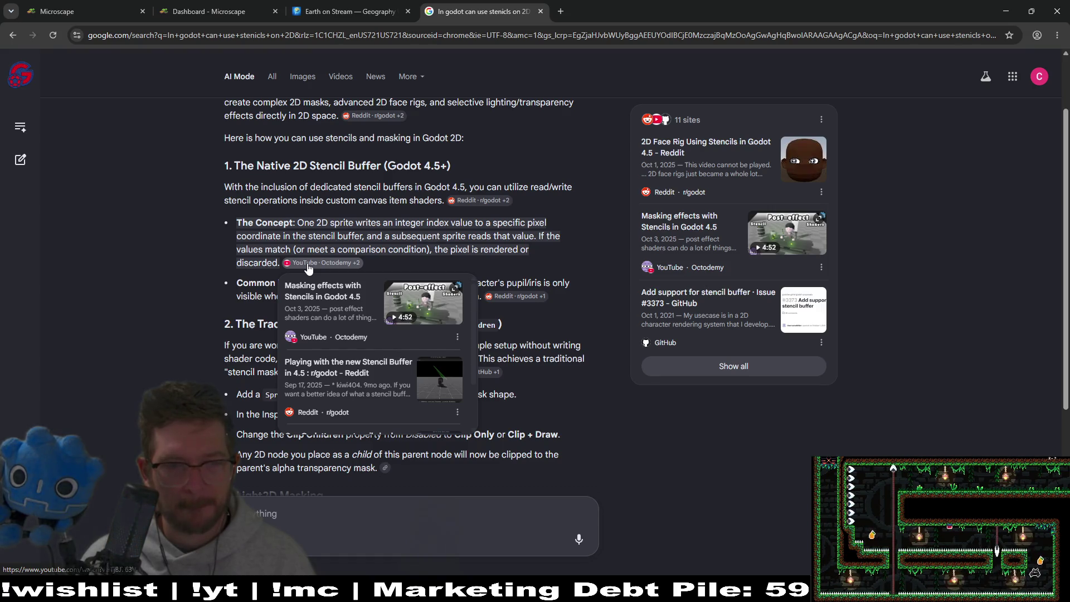
{"action": "scroll", "coordinate": [606, 220], "scroll_direction": "down", "scroll_amount": 5}
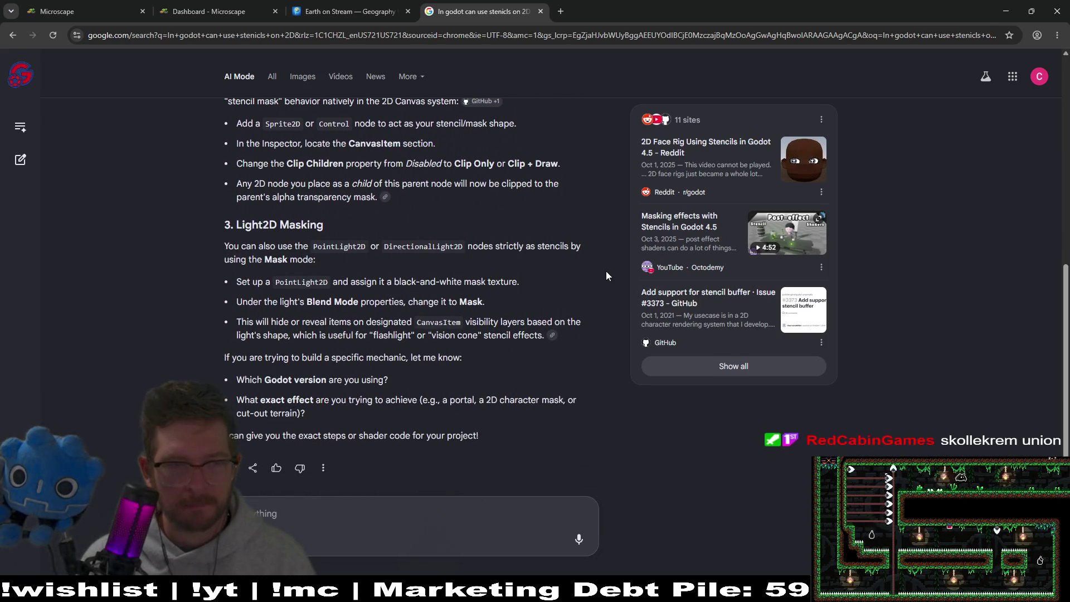
{"action": "scroll", "coordinate": [607, 271], "scroll_direction": "up", "scroll_amount": 5}
{"action": "scroll", "coordinate": [609, 292], "scroll_direction": "down", "scroll_amount": 1}
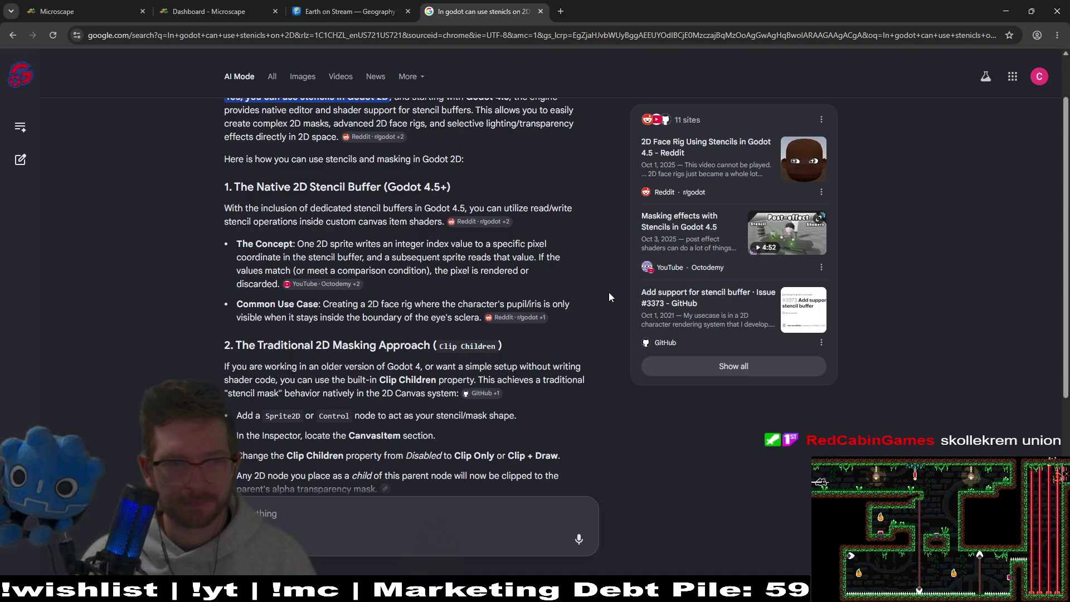
{"action": "right_click", "coordinate": [607, 292]}
{"action": "left_click", "coordinate": [603, 235]}
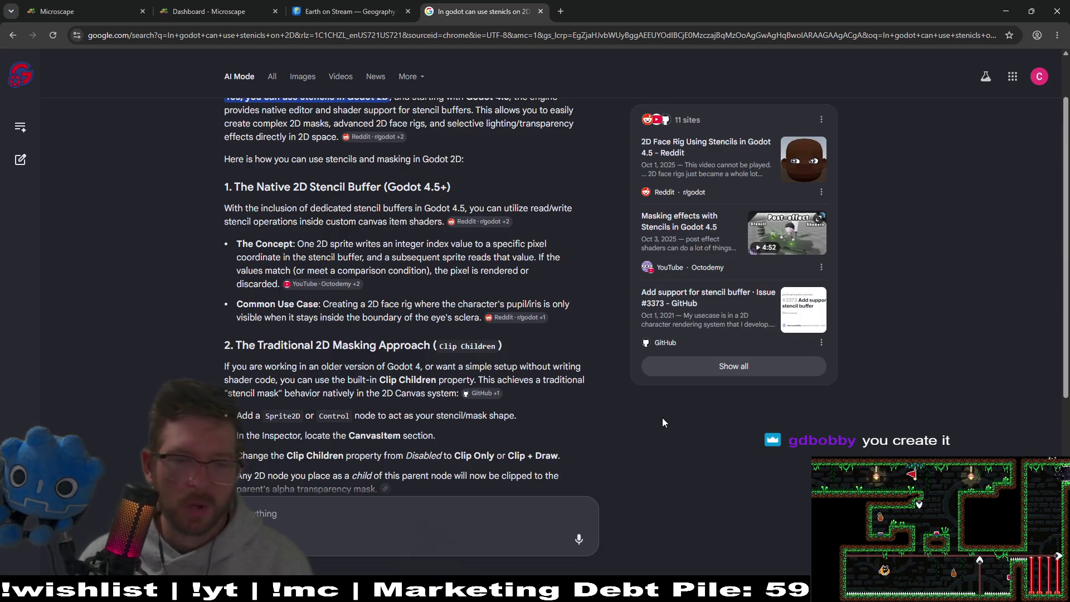
{"action": "key", "text": "alt+Tab"}
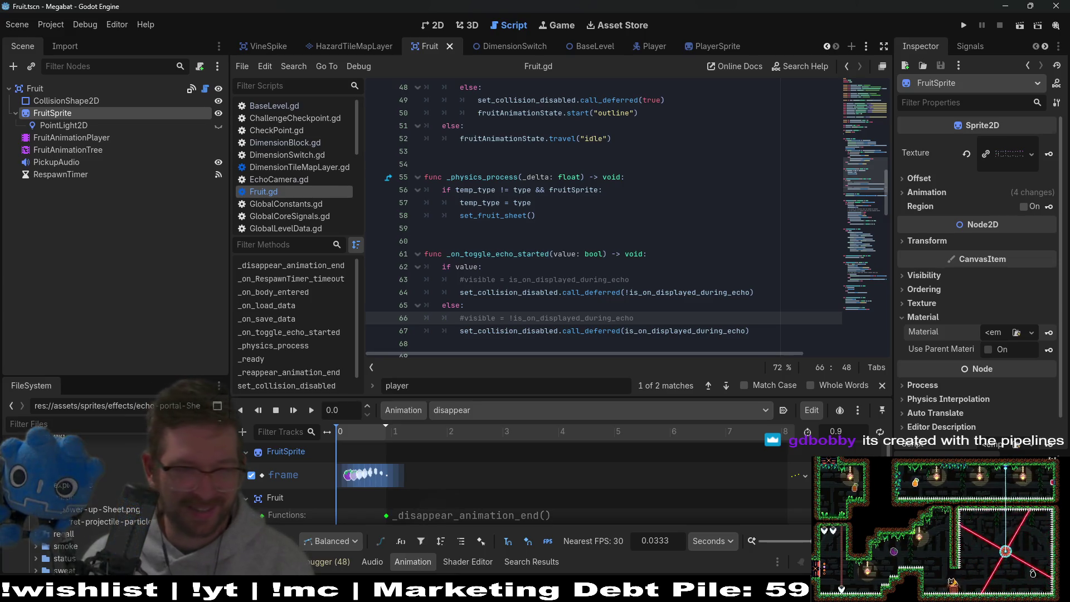
Position the tutorial video window over the editor, then hide it
{"action": "mouse_move", "coordinate": [0, 118]}
{"action": "left_mouse_down"}
{"action": "mouse_move", "coordinate": [502, 114]}
{"action": "mouse_move", "coordinate": [696, 79]}
{"action": "left_mouse_up"}
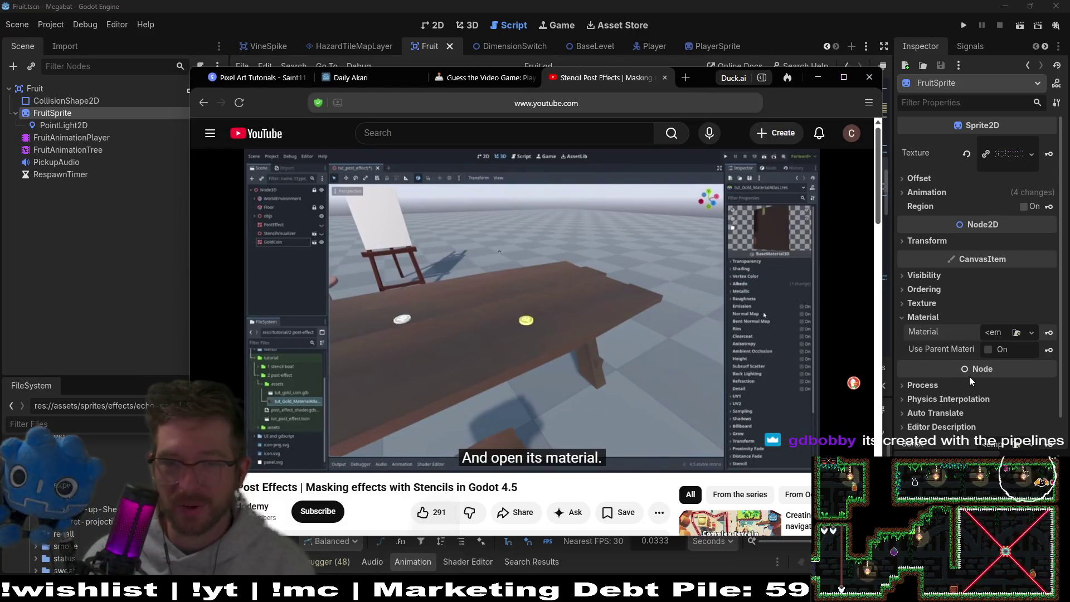
{"action": "mouse_move", "coordinate": [968, 377]}
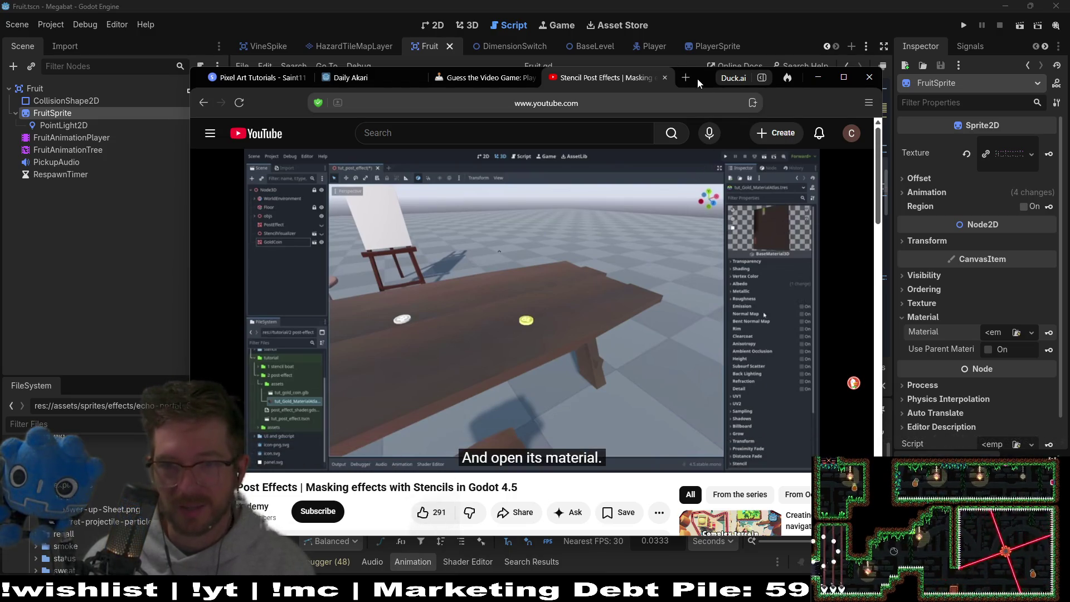
{"action": "key", "text": "alt+Tab"}
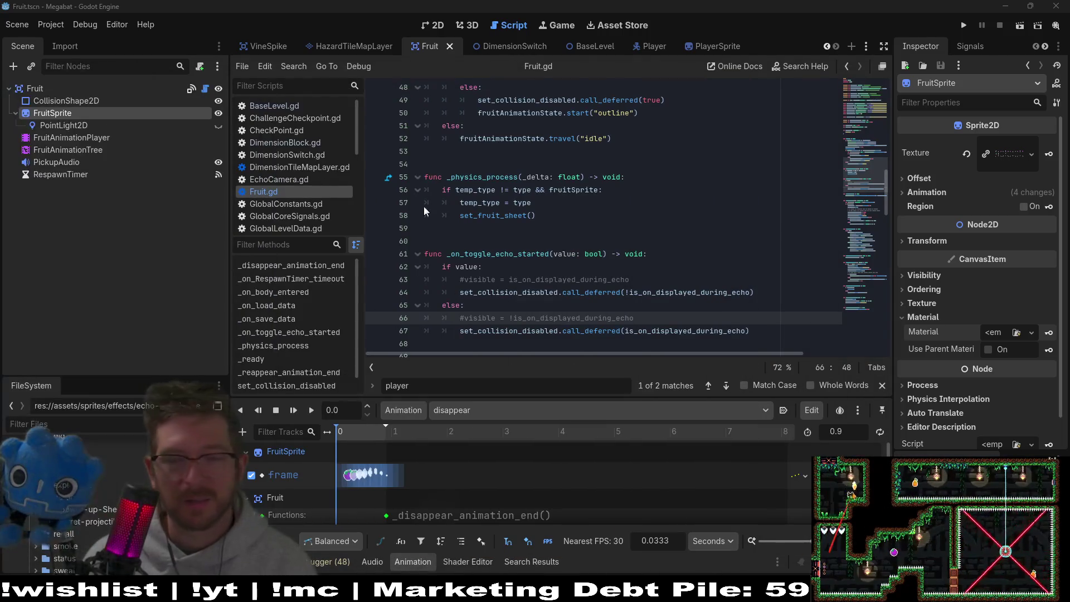
Assign FruitSprite a new CanvasItemMaterial and expand its Resource settings
{"action": "left_click", "coordinate": [1031, 333]}
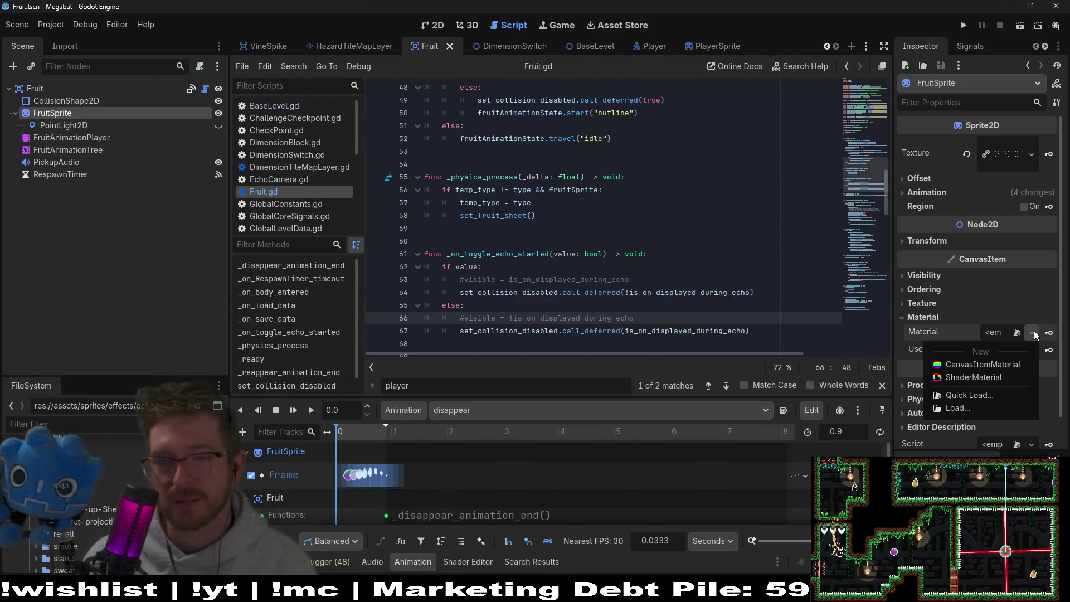
{"action": "left_click", "coordinate": [1006, 365]}
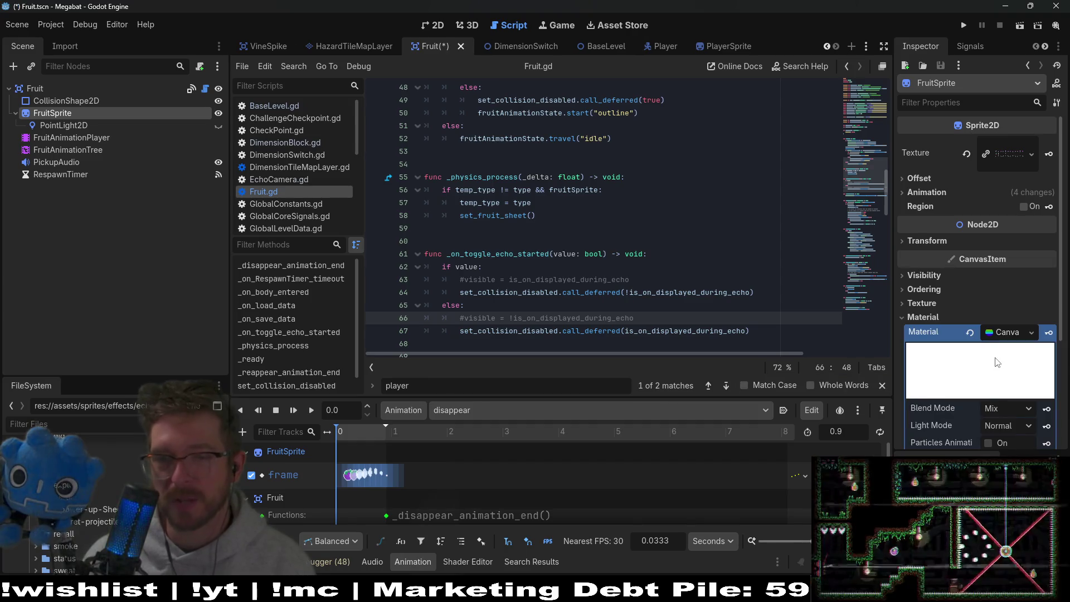
{"action": "scroll", "coordinate": [998, 362], "scroll_direction": "down", "scroll_amount": 4}
{"action": "left_click", "coordinate": [934, 335]}
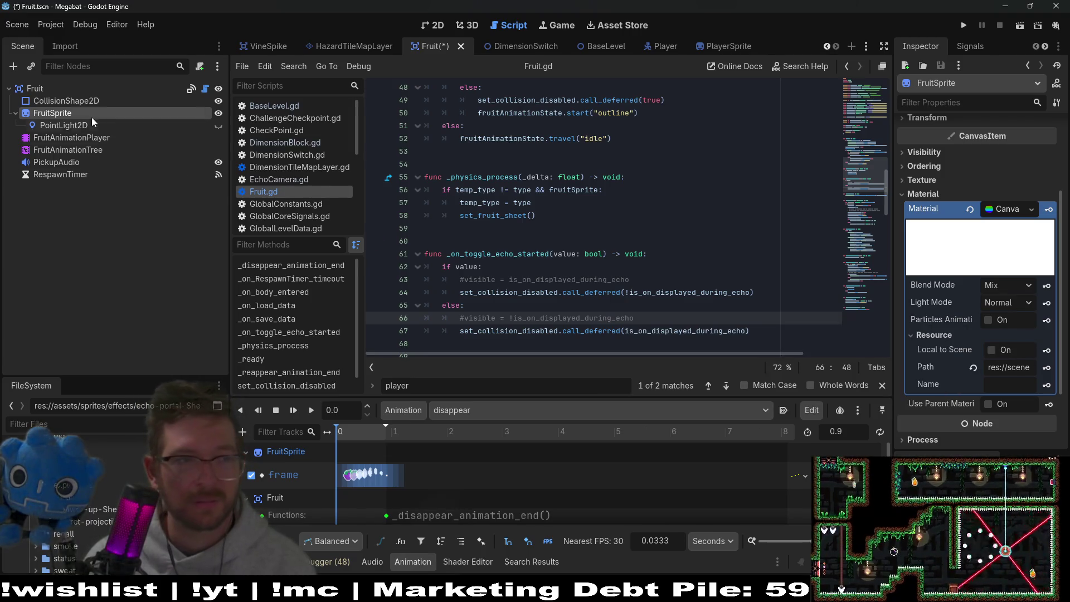
{"action": "left_click", "coordinate": [62, 148]}
{"action": "left_click", "coordinate": [45, 113]}
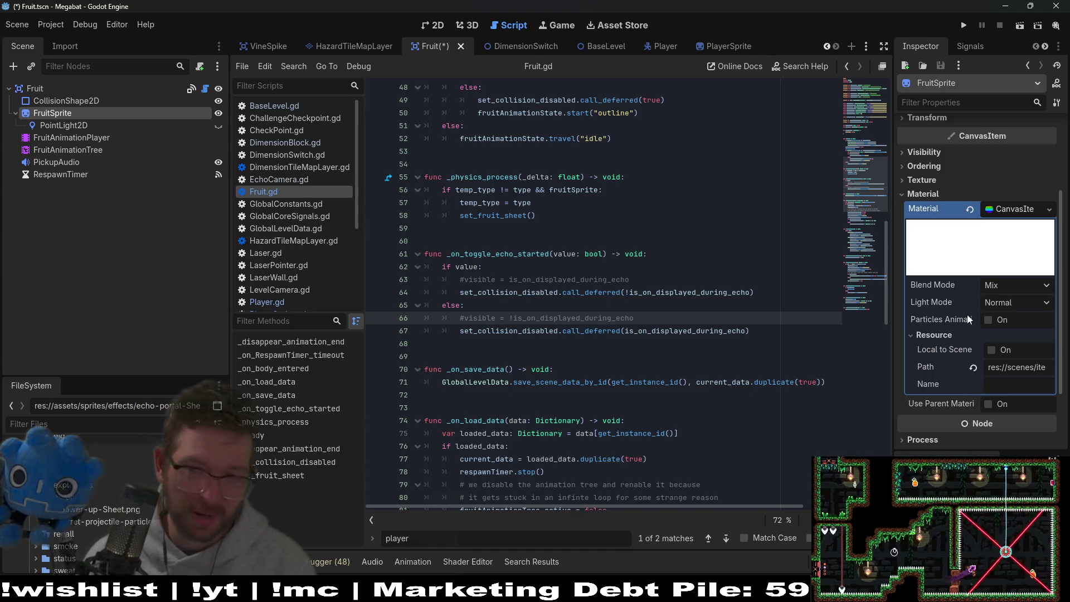
{"action": "mouse_move", "coordinate": [968, 320]}
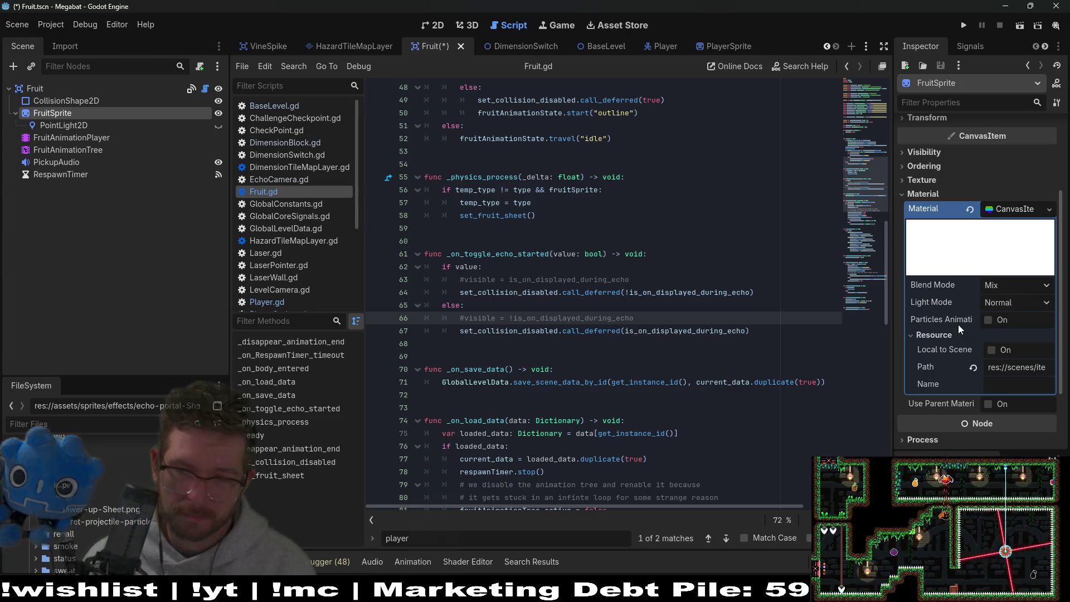
Replace FruitSprite's CanvasItemMaterial with a new ShaderMaterial, leaving its Shader slot empty
{"action": "left_click", "coordinate": [970, 209]}
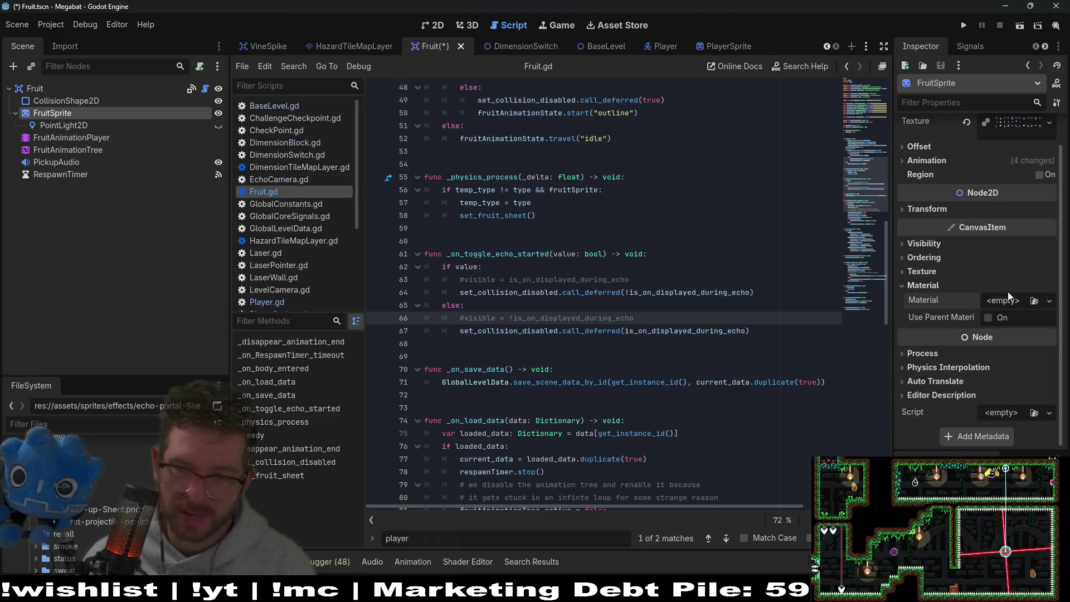
{"action": "left_click", "coordinate": [1049, 301]}
{"action": "left_click", "coordinate": [1008, 346]}
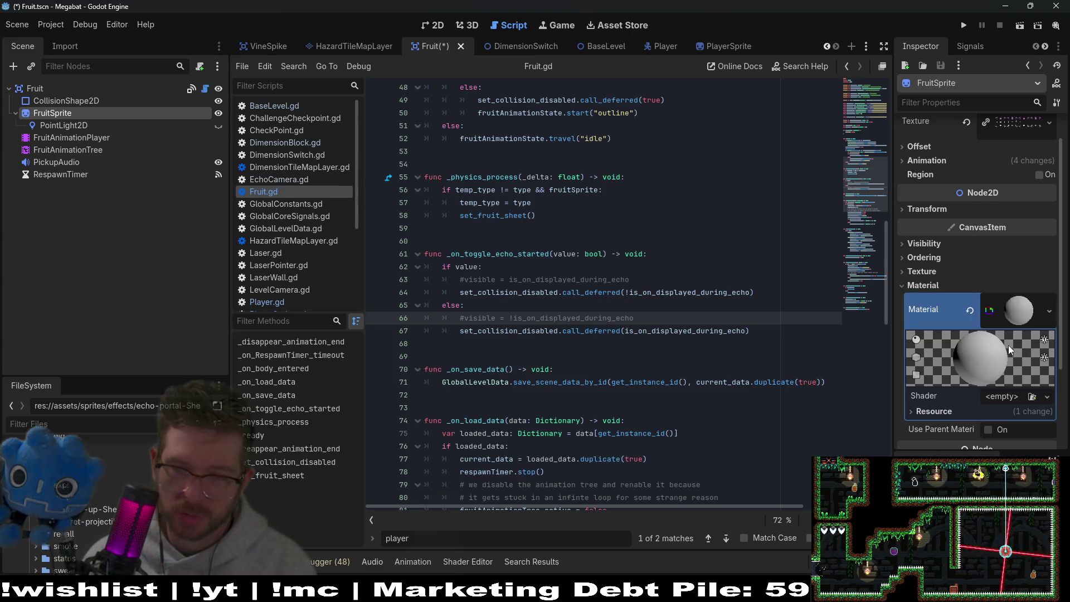
{"action": "scroll", "coordinate": [950, 301], "scroll_direction": "down", "scroll_amount": 1}
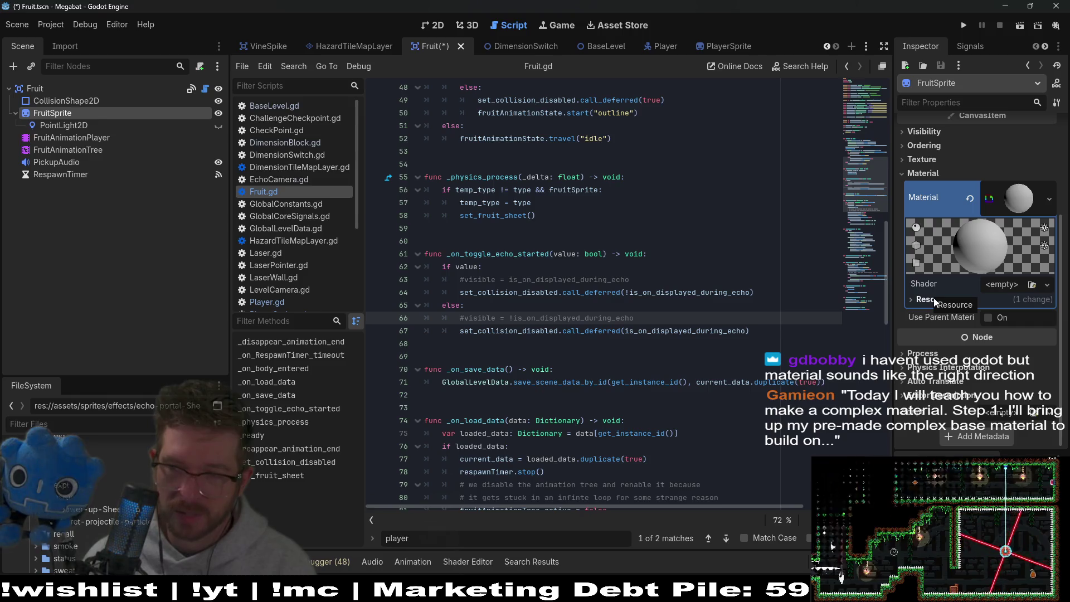
{"action": "left_click", "coordinate": [1047, 285]}
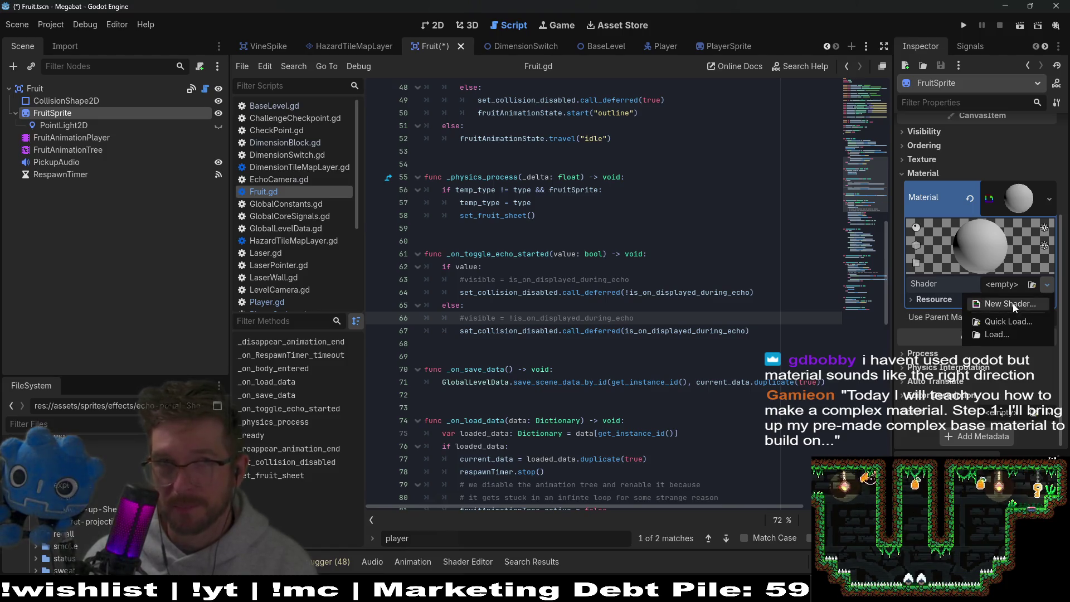
{"action": "left_click", "coordinate": [931, 303]}
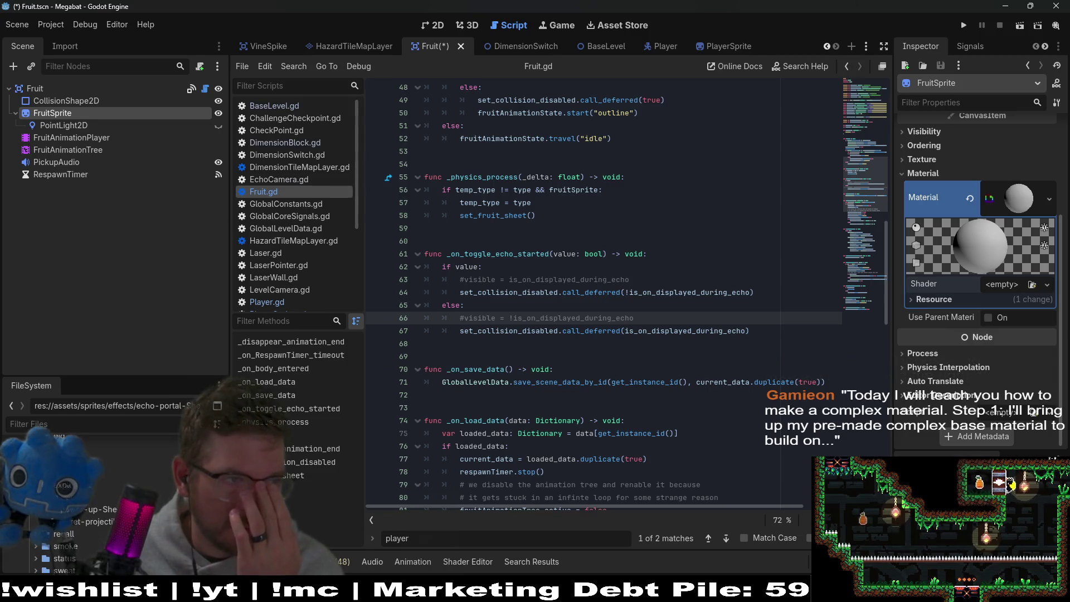
{"action": "key", "text": "alt+Tab"}
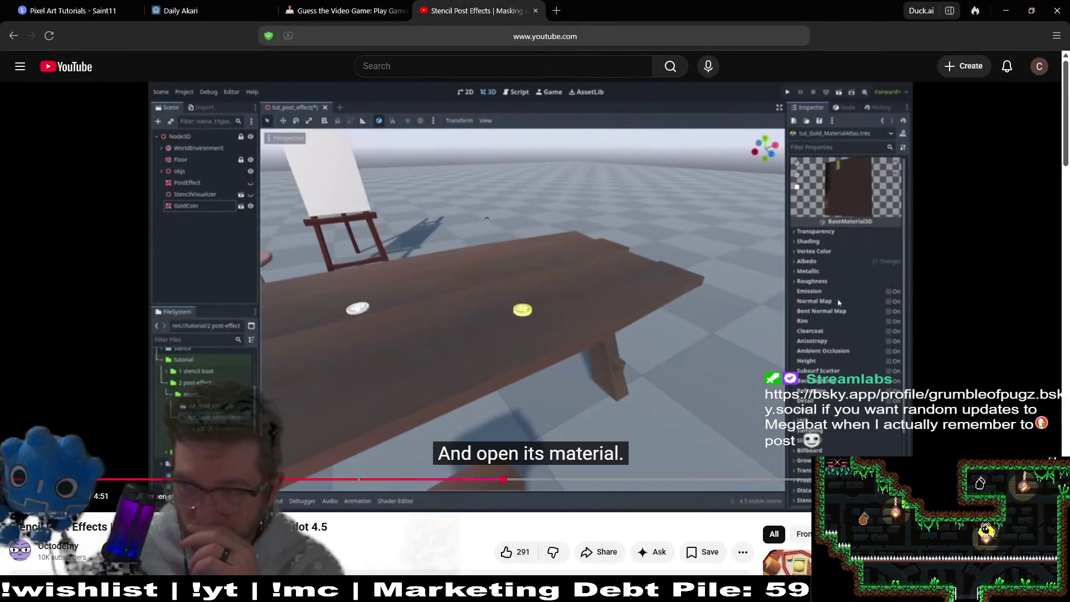
Restore the browser as a floating window showing the tutorial paused at 2:18
{"action": "left_click_drag", "start_coordinate": [747, 10], "coordinate": [570, 49]}
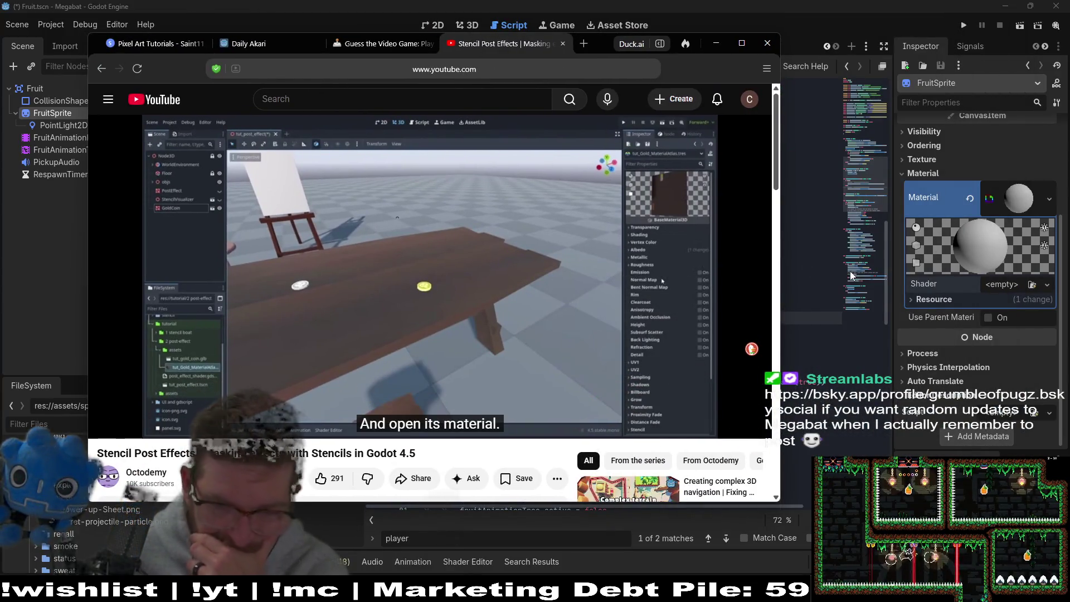
{"action": "mouse_move", "coordinate": [656, 440]}
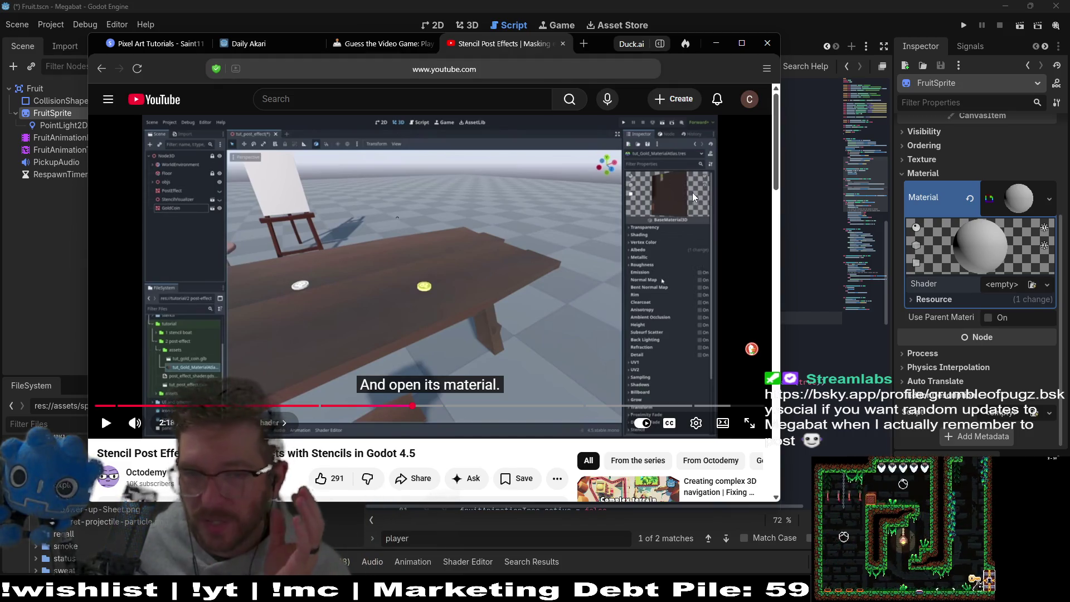
Create Fruit.gdshader as a new Canvas Item shader on FruitSprite's ShaderMaterial, then return to Chrome
{"action": "left_click", "coordinate": [987, 263]}
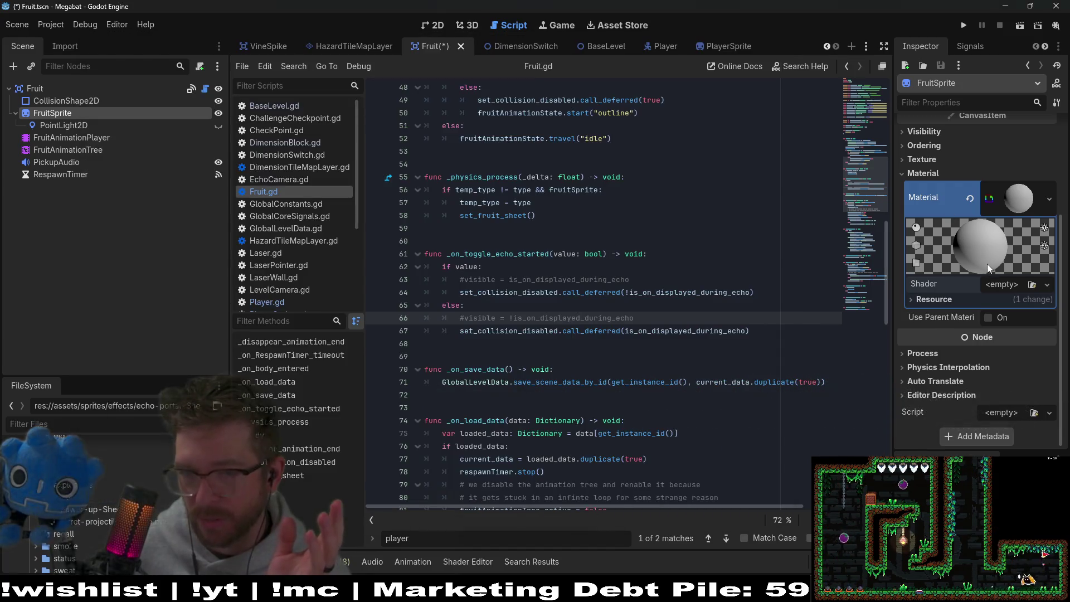
{"action": "left_click", "coordinate": [943, 299]}
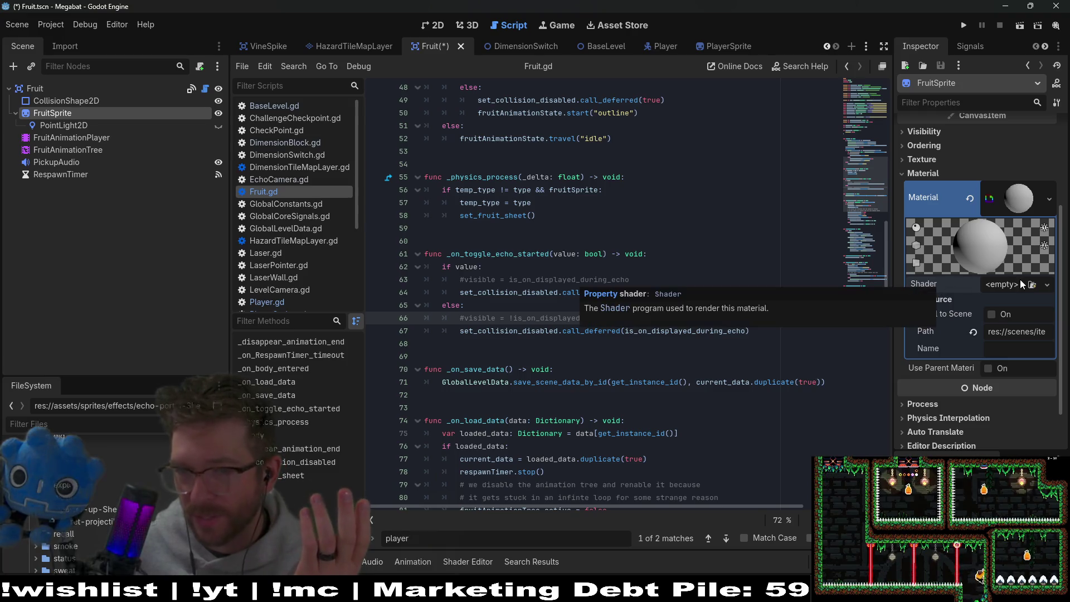
{"action": "left_click", "coordinate": [1047, 285]}
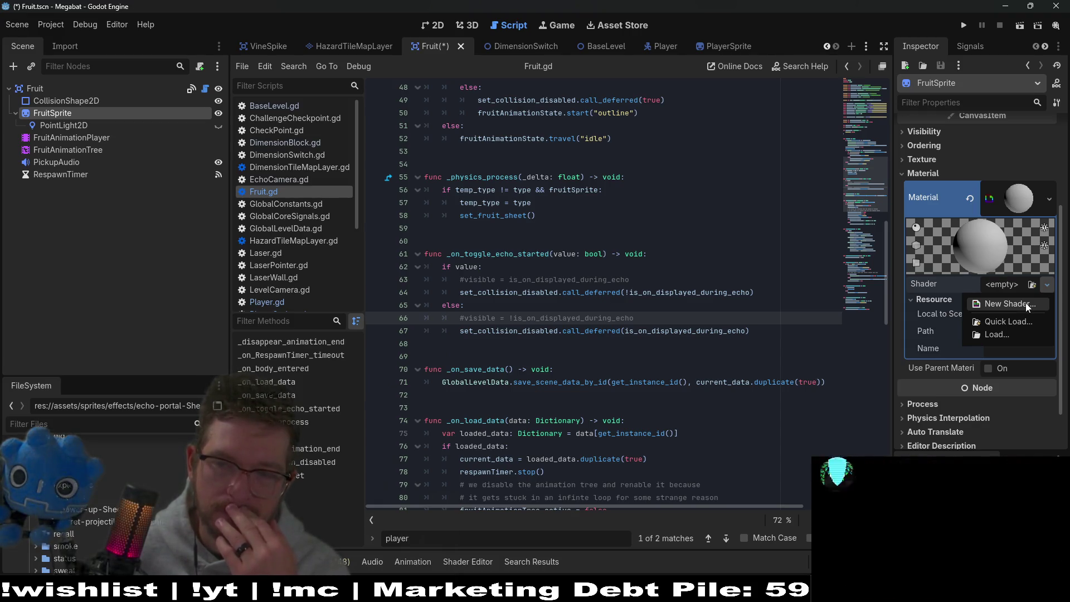
{"action": "left_click", "coordinate": [1026, 304]}
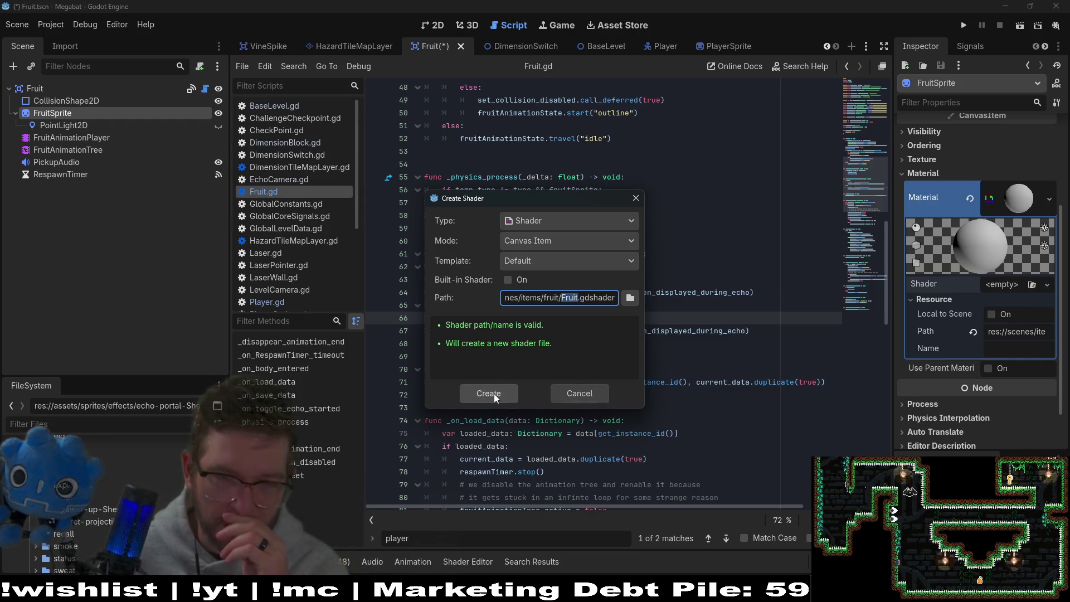
{"action": "left_click", "coordinate": [541, 240]}
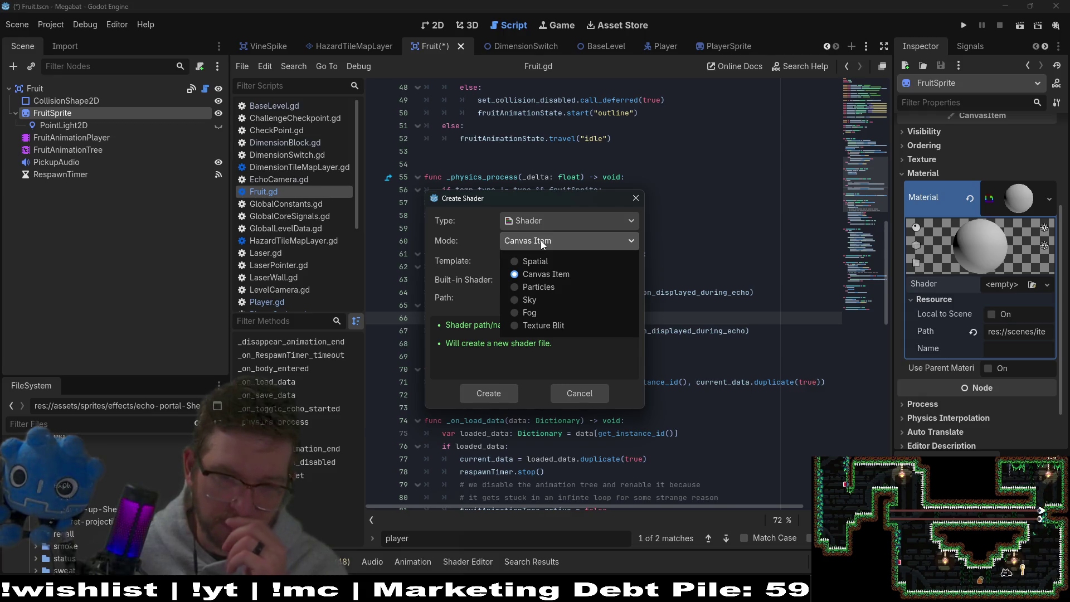
{"action": "left_click", "coordinate": [541, 244]}
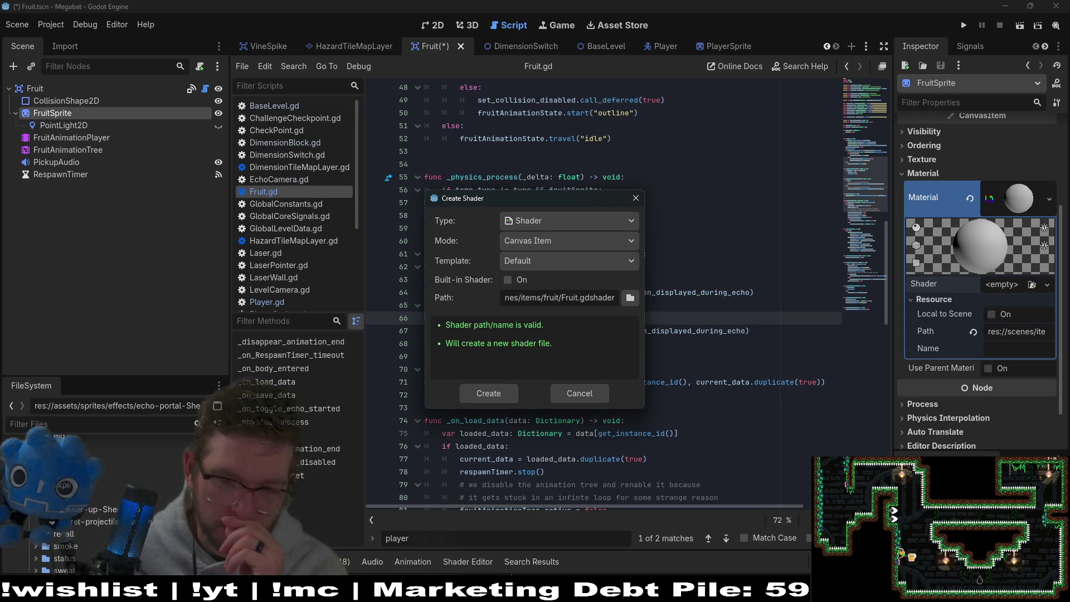
{"action": "key", "text": "alt+Tab"}
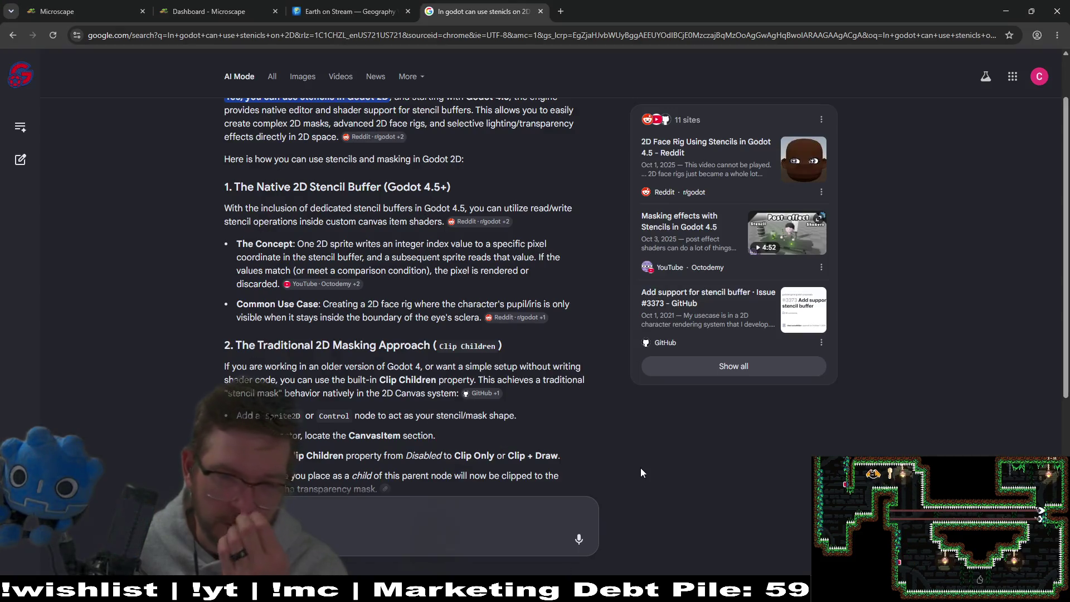
{"action": "scroll", "coordinate": [602, 240], "scroll_direction": "down", "scroll_amount": 2}
{"action": "scroll", "coordinate": [601, 256], "scroll_direction": "down", "scroll_amount": 3}
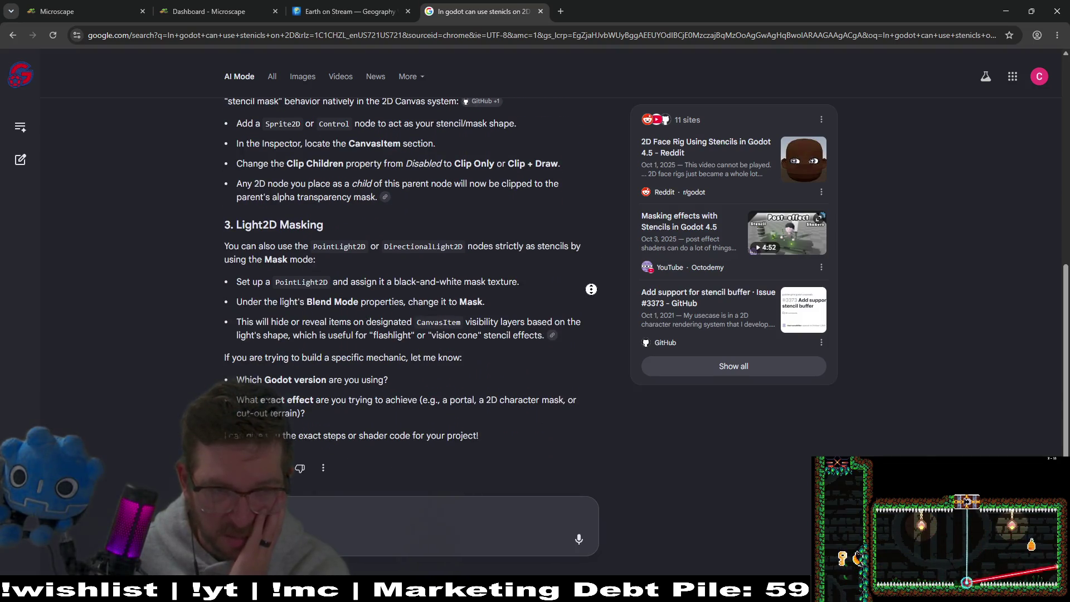
{"action": "scroll", "coordinate": [592, 282], "scroll_direction": "up", "scroll_amount": 2}
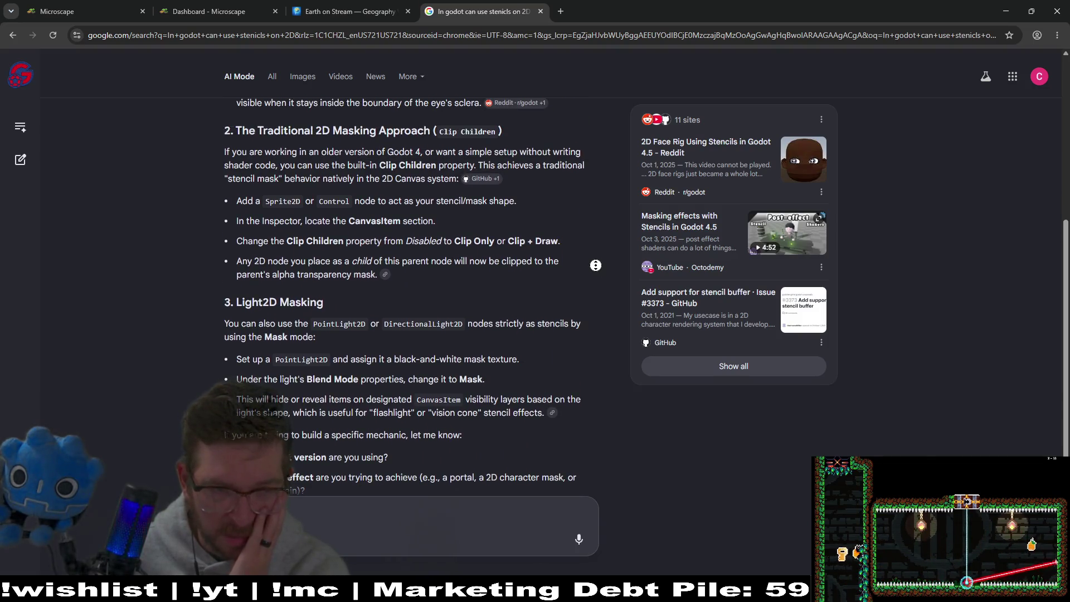
{"action": "scroll", "coordinate": [596, 265], "scroll_direction": "up", "scroll_amount": 3}
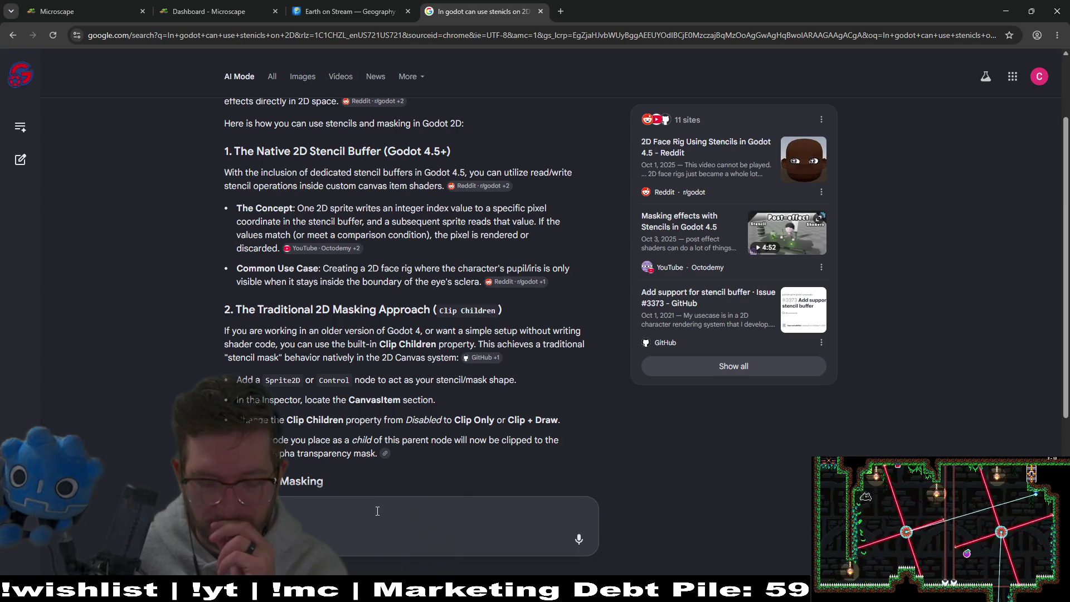
Draft an AI Mode follow-up about a full-screen outline shader, then open a new blank tab
{"action": "type", "text": "s"}
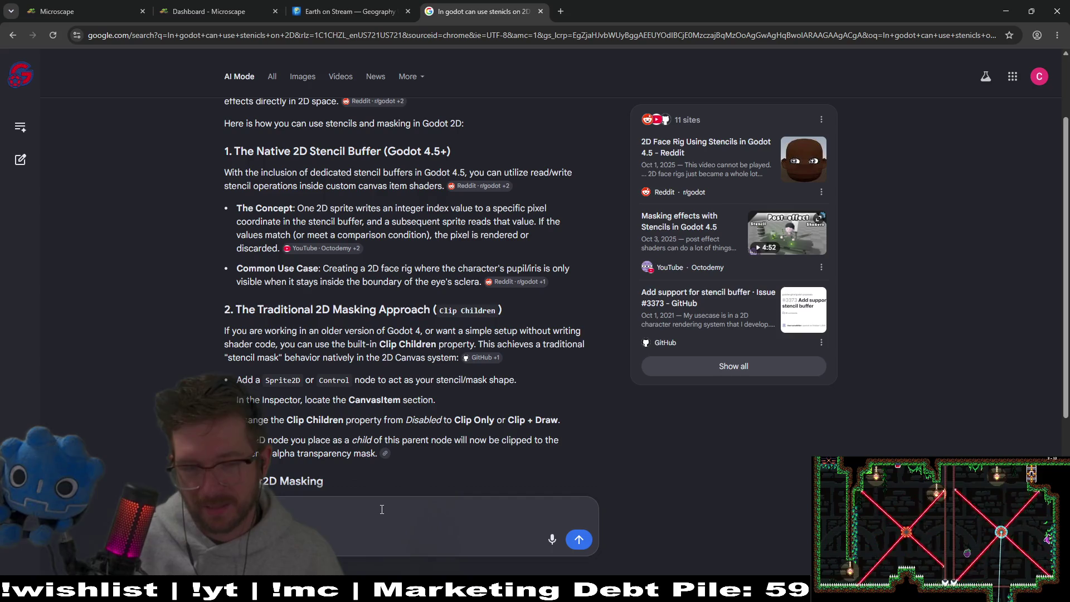
{"action": "type", "text": "a"}
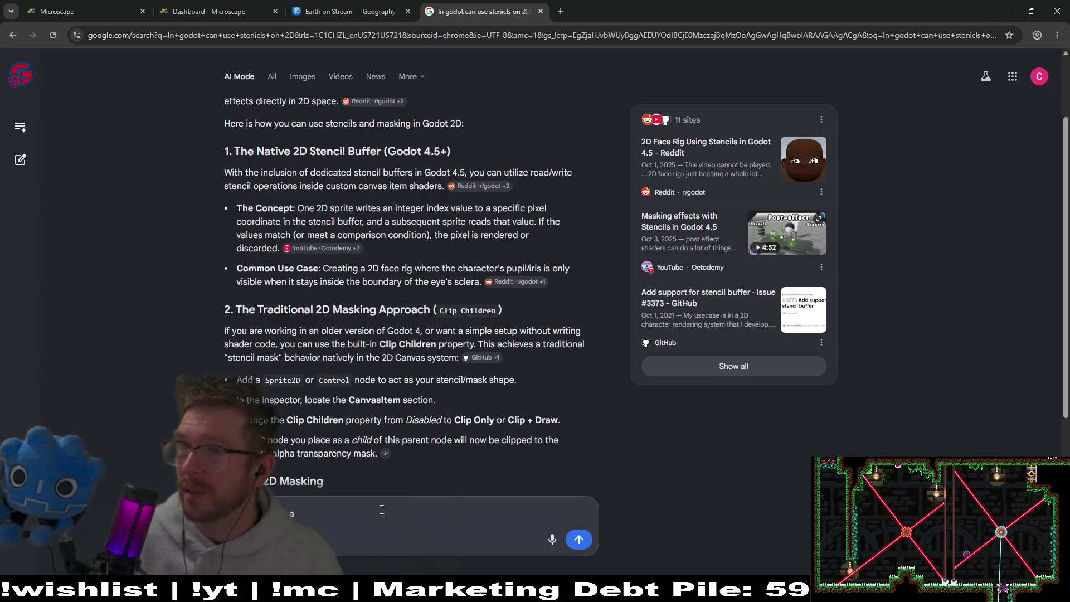
{"action": "type", "text": " shader that covers the "}
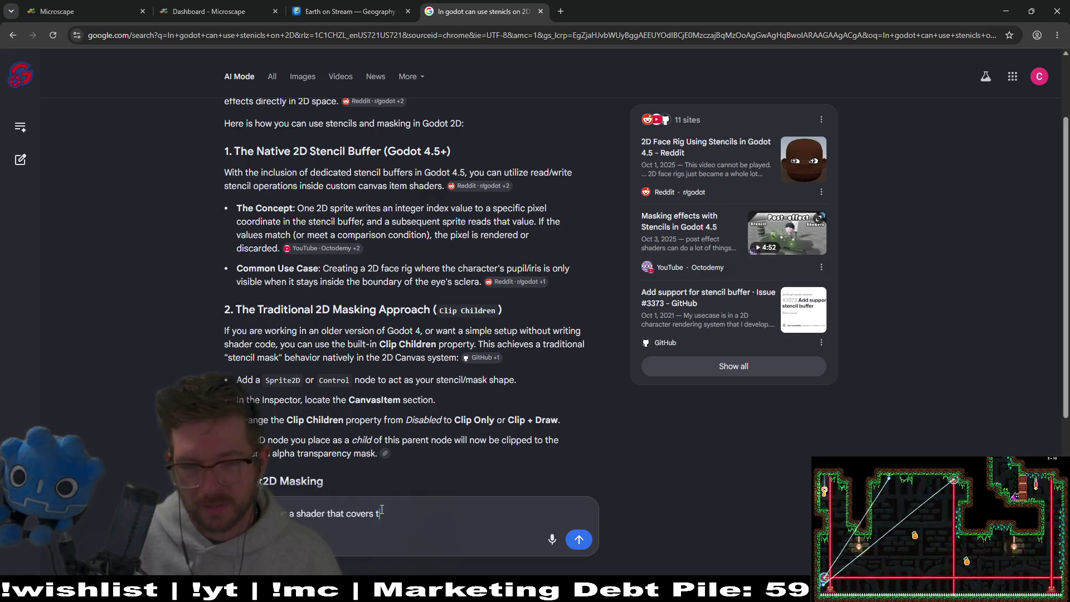
{"action": "type", "text": "whole screen and it draws and outl"}
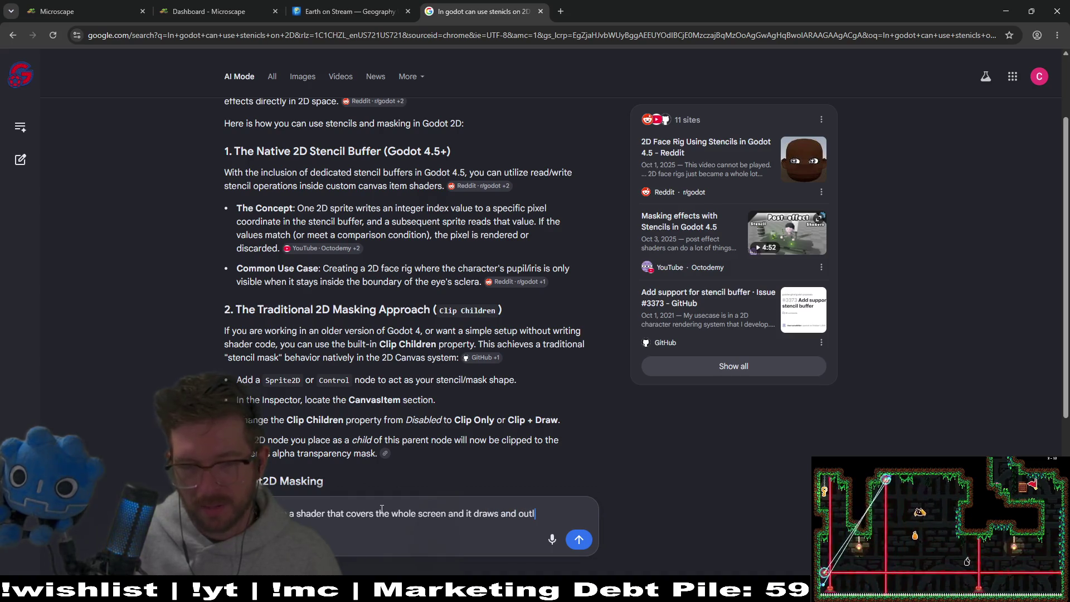
{"action": "type", "text": "round"}
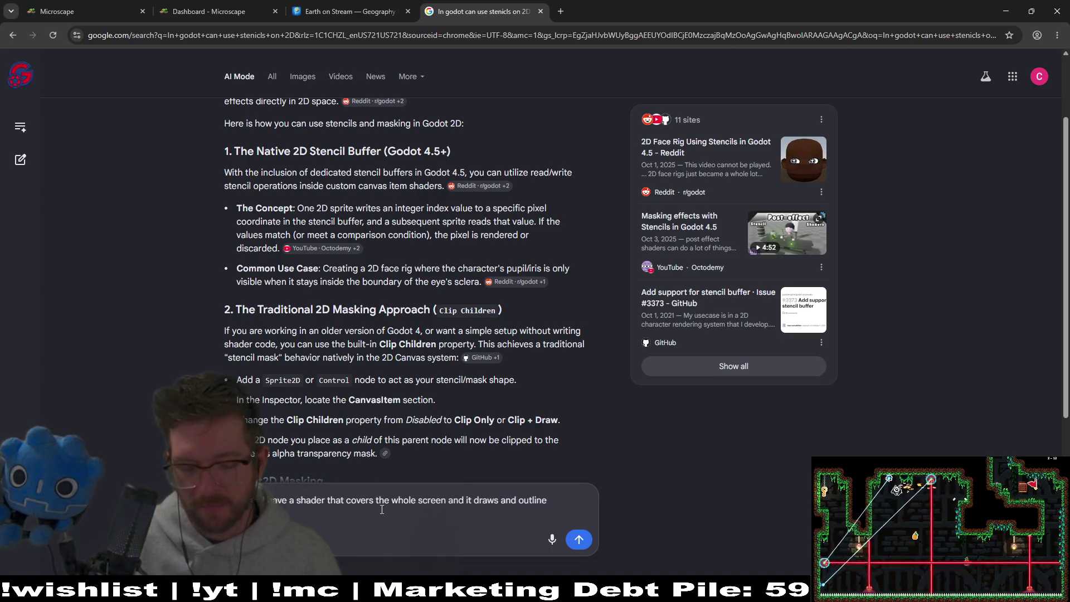
{"action": "type", "text": " thing"}
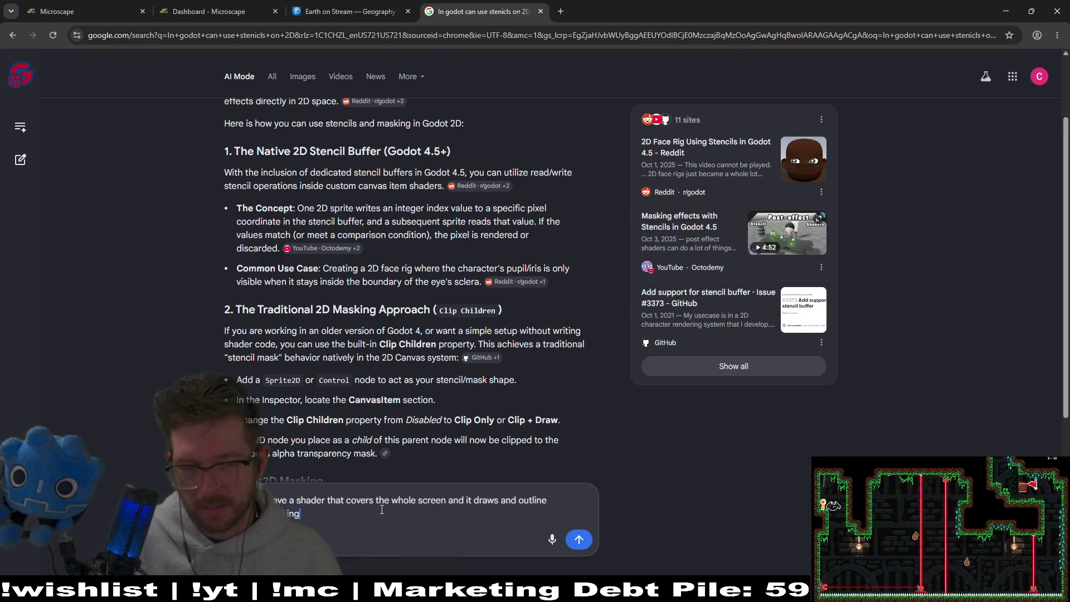
{"action": "type", "text": "Is it possible t"}
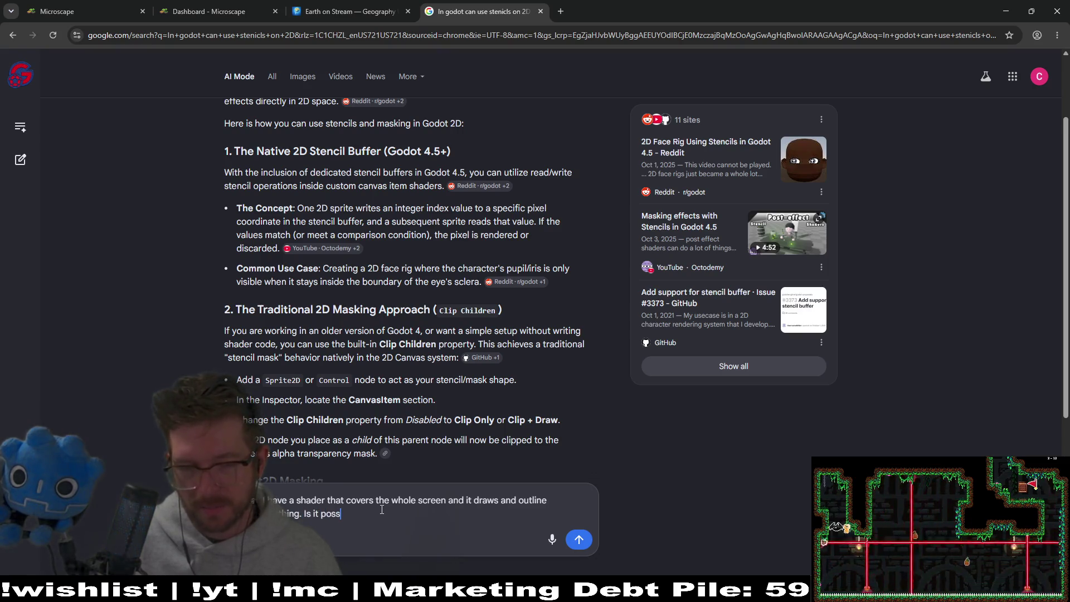
{"action": "type", "text": "o use"}
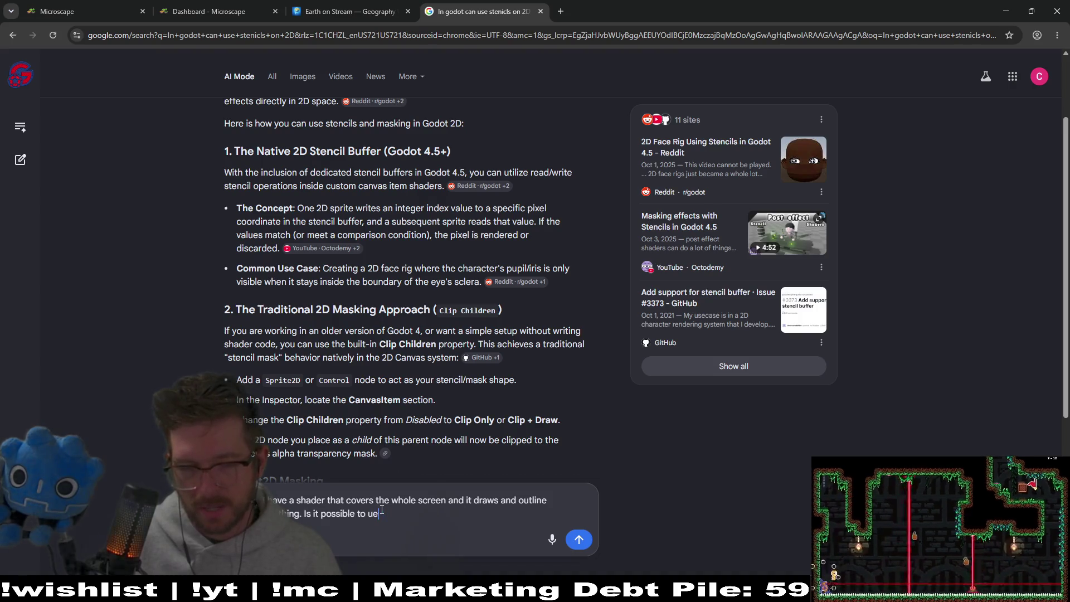
{"action": "type", "text": " a s"}
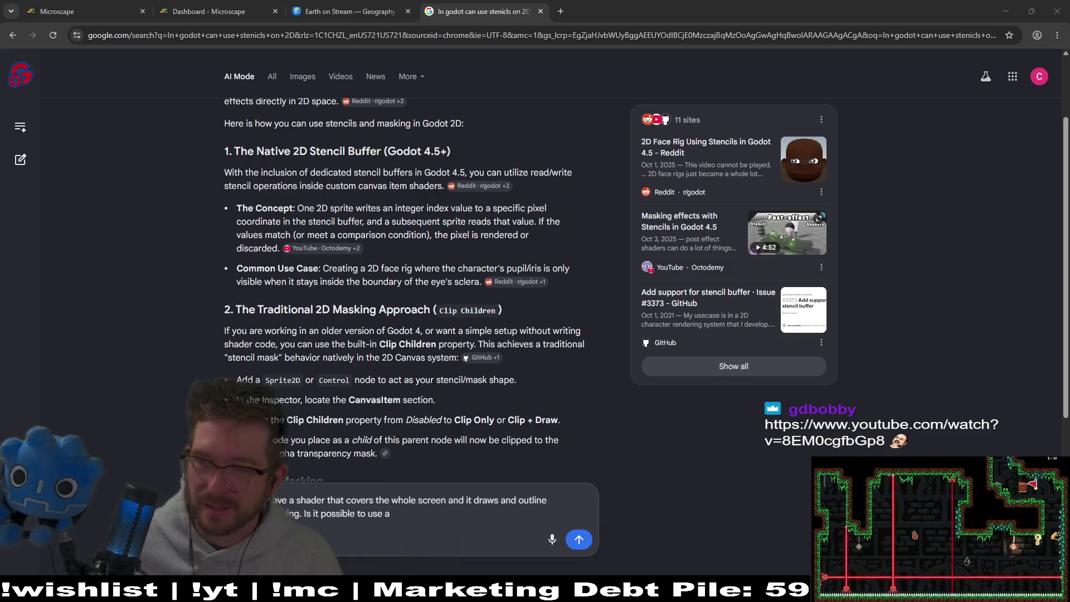
{"action": "left_click", "coordinate": [560, 14]}
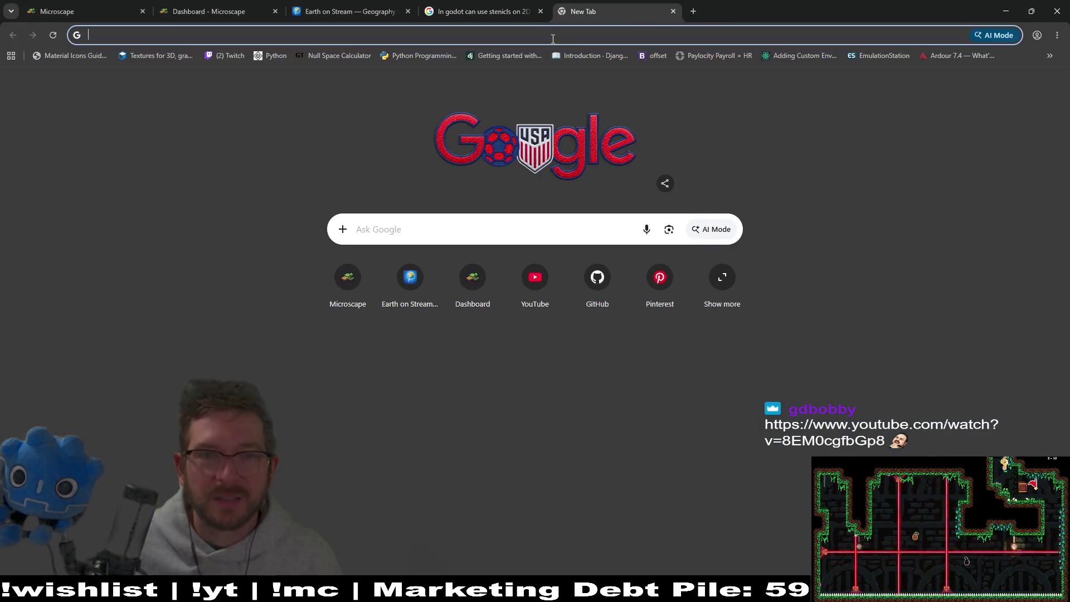
Load the Godot 4.5 stencil tutorial from the pasted link in theater mode and seek to about 2:07
{"action": "type", "text": "https://www.youtube.com/watch?v=8EM0cgfbGp8"}
{"action": "key", "text": "Return"}
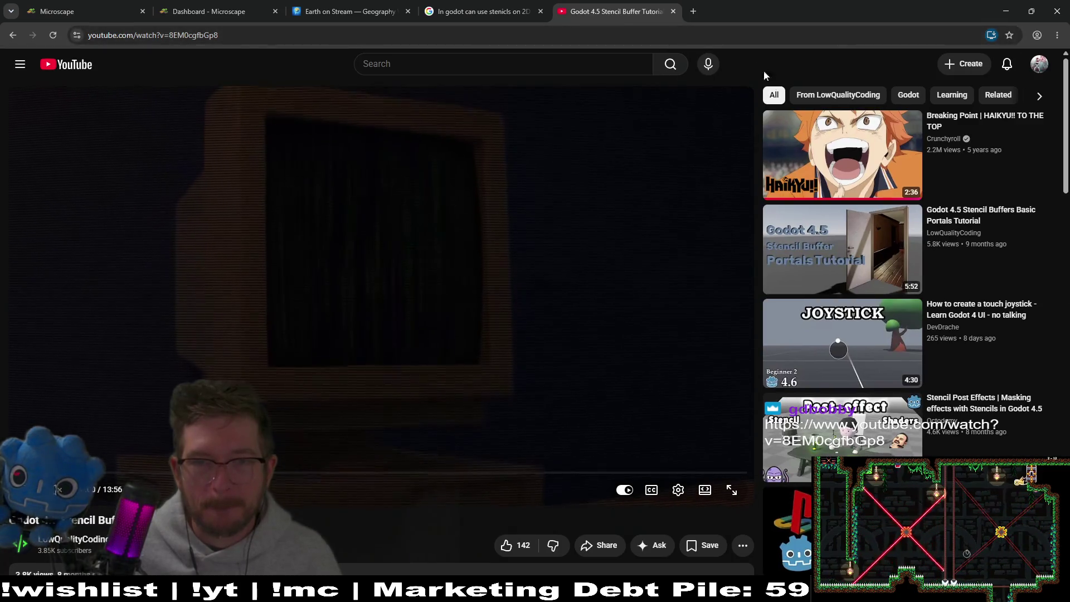
{"action": "left_click", "coordinate": [705, 491]}
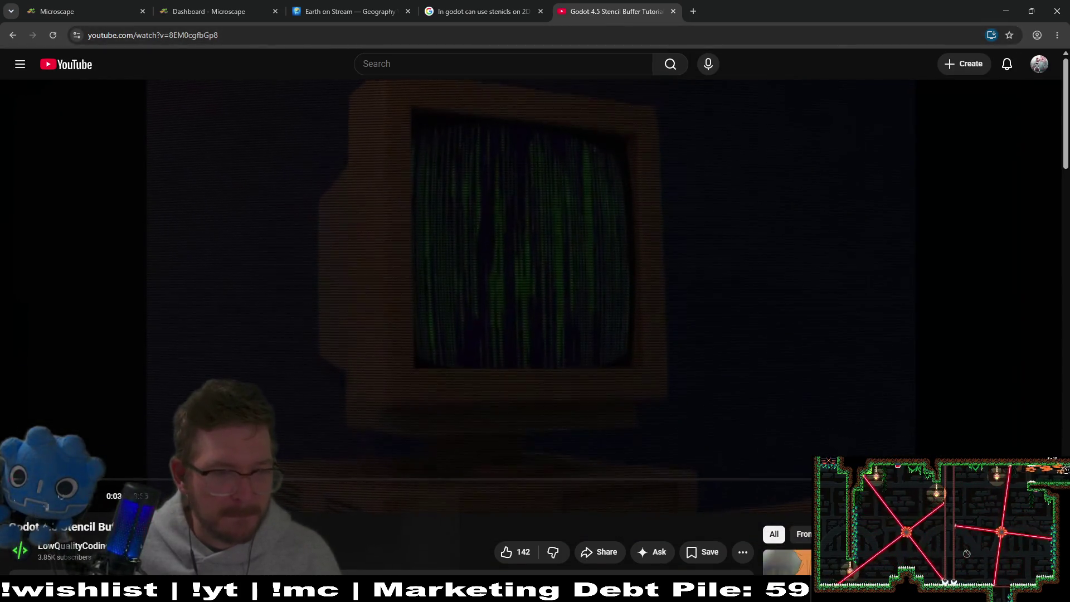
{"action": "mouse_move", "coordinate": [102, 480]}
{"action": "left_mouse_down"}
{"action": "mouse_move", "coordinate": [191, 480]}
{"action": "mouse_move", "coordinate": [170, 479]}
{"action": "left_mouse_up"}
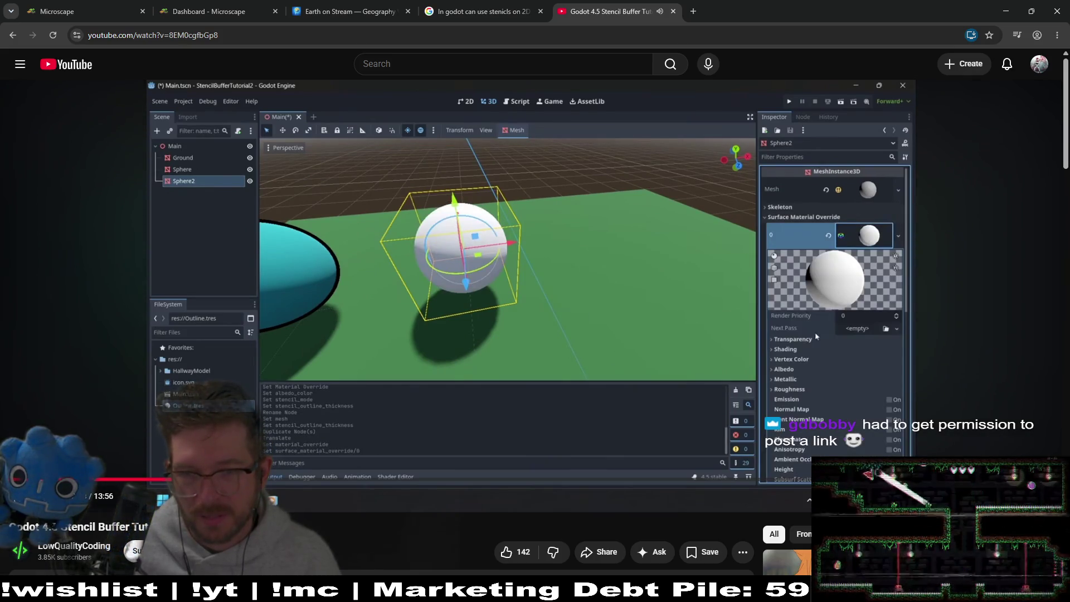
Pause and rewind the tutorial to review its Geometry settings
{"action": "left_click", "coordinate": [360, 407]}
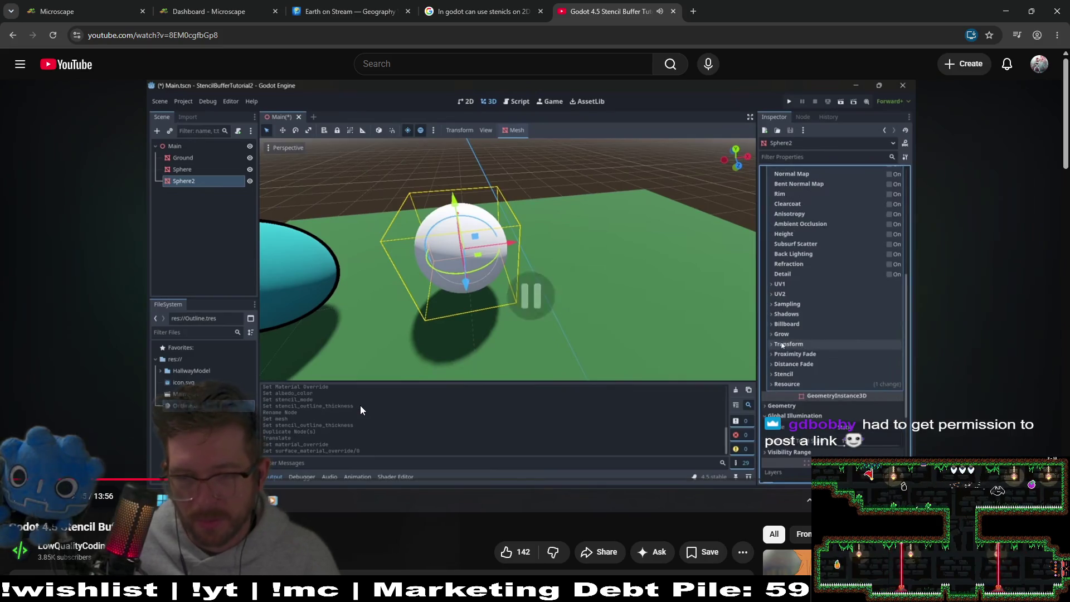
{"action": "key", "text": "Left"}
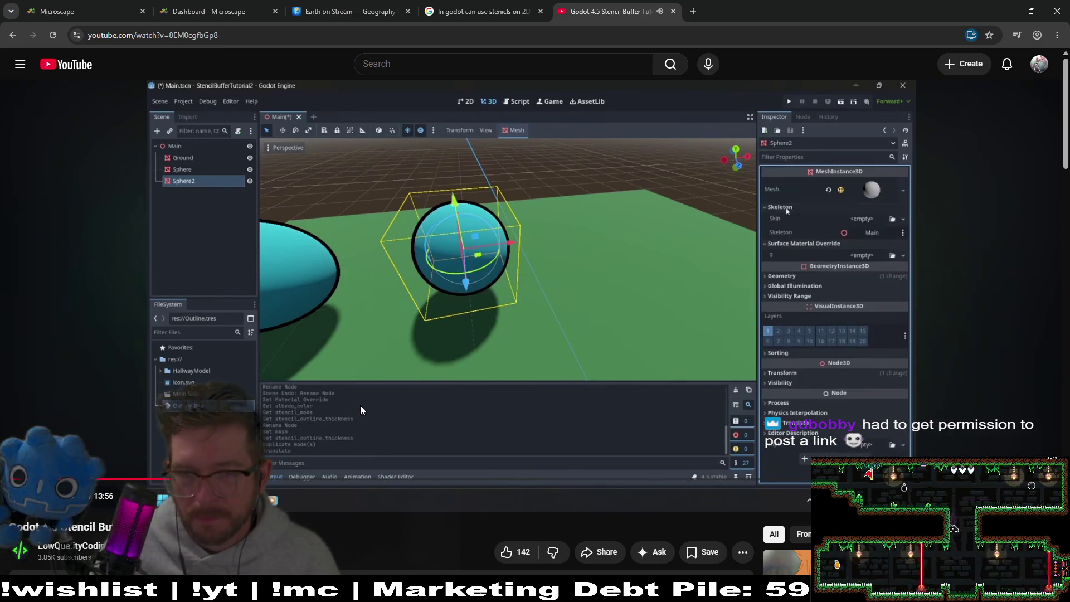
{"action": "left_click", "coordinate": [501, 353]}
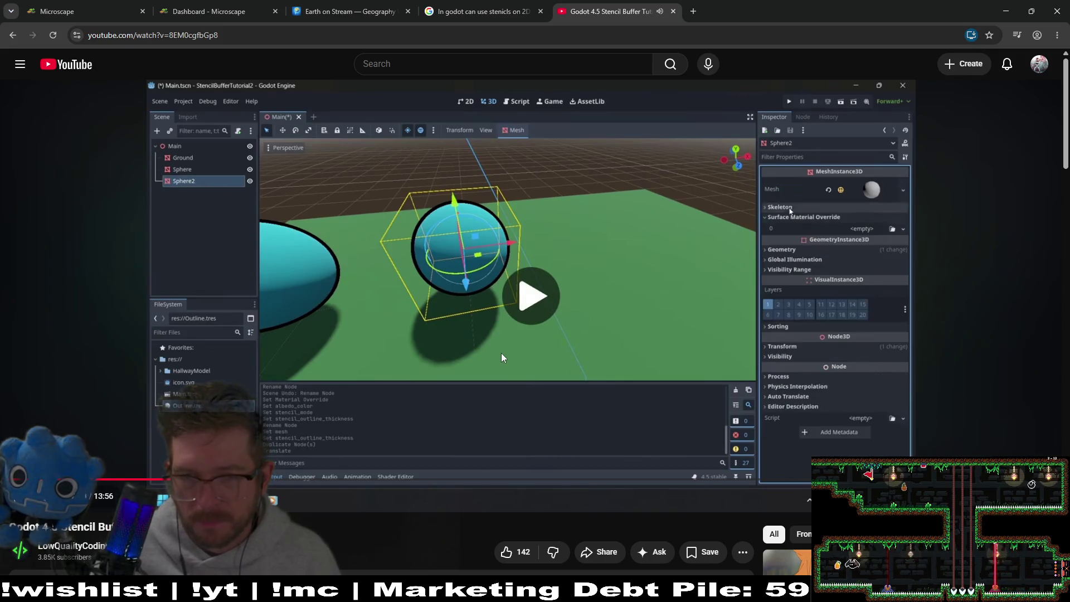
{"action": "left_click", "coordinate": [501, 353]}
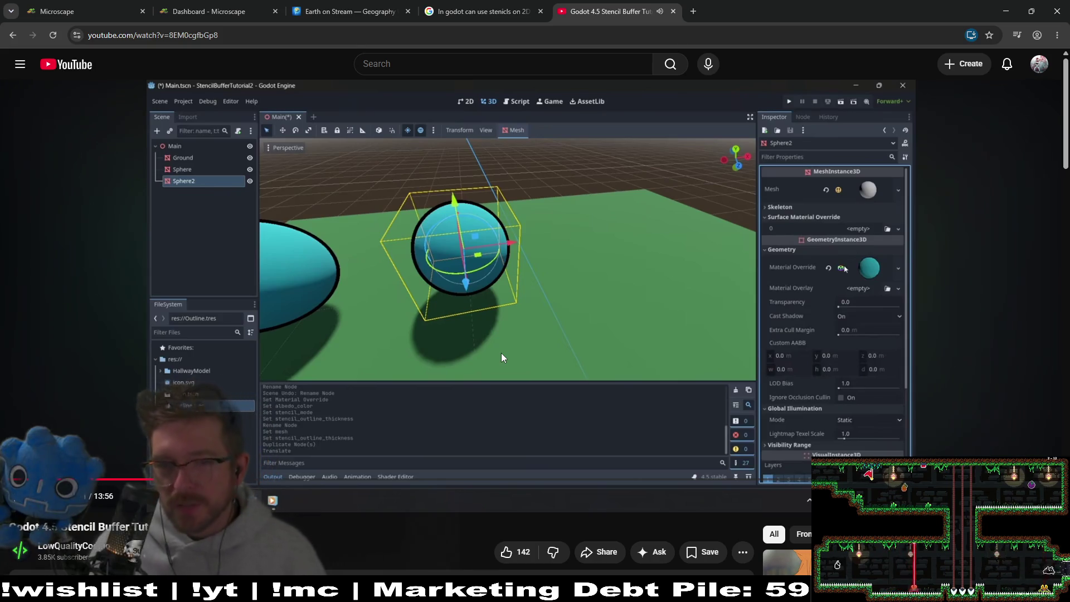
{"action": "left_click", "coordinate": [500, 353]}
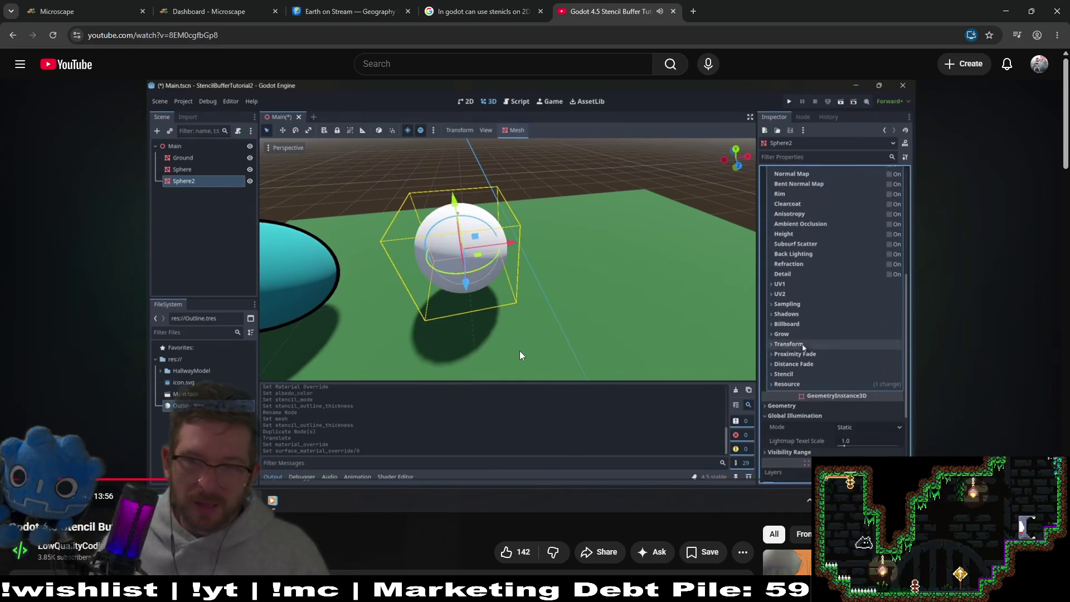
{"action": "left_click", "coordinate": [519, 350]}
{"action": "key", "text": "Left"}
{"action": "left_click", "coordinate": [520, 355]}
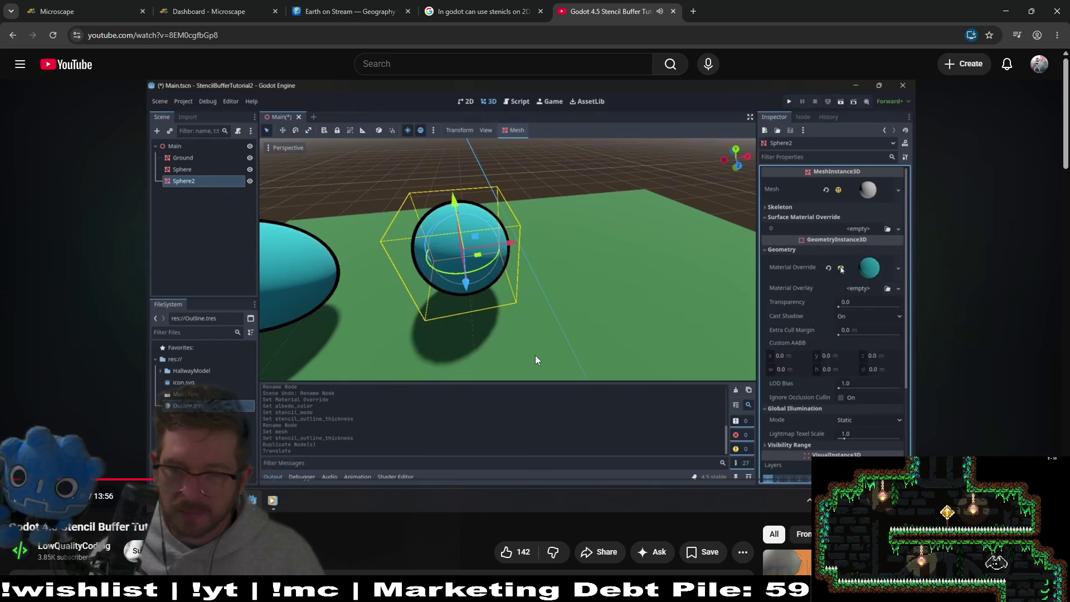
Stop the tutorial on the sphere's surface material override step, then return to the AI Mode answer
{"action": "left_click", "coordinate": [535, 356]}
{"action": "left_click", "coordinate": [535, 356]}
{"action": "left_click", "coordinate": [536, 356]}
{"action": "left_click", "coordinate": [536, 359]}
{"action": "double_click", "coordinate": [536, 359]}
{"action": "double_click", "coordinate": [536, 359]}
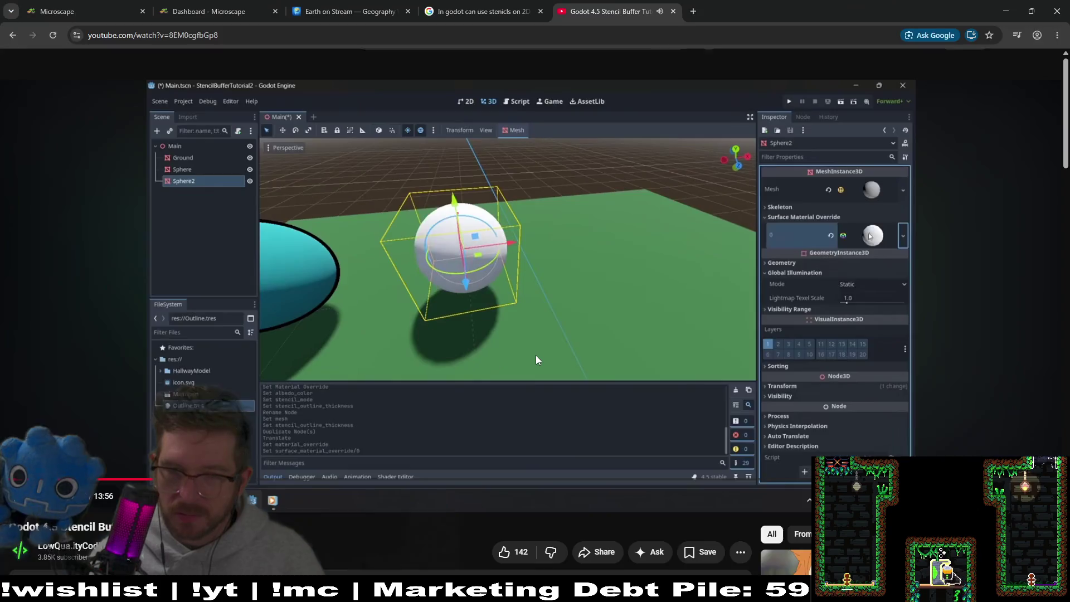
{"action": "left_click", "coordinate": [510, 320]}
{"action": "left_click", "coordinate": [511, 320]}
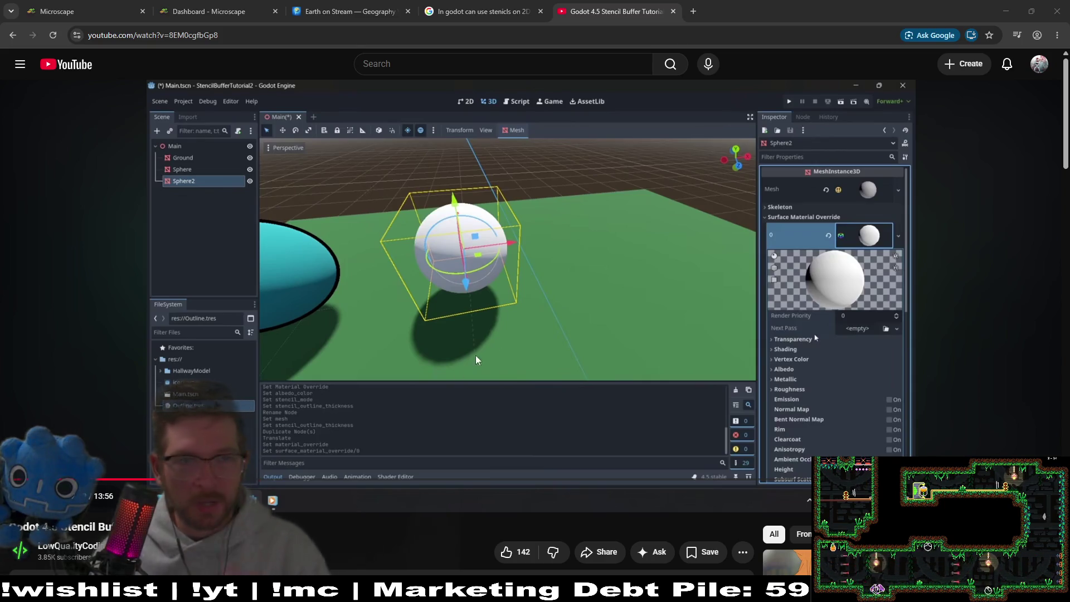
{"action": "left_click", "coordinate": [491, 12]}
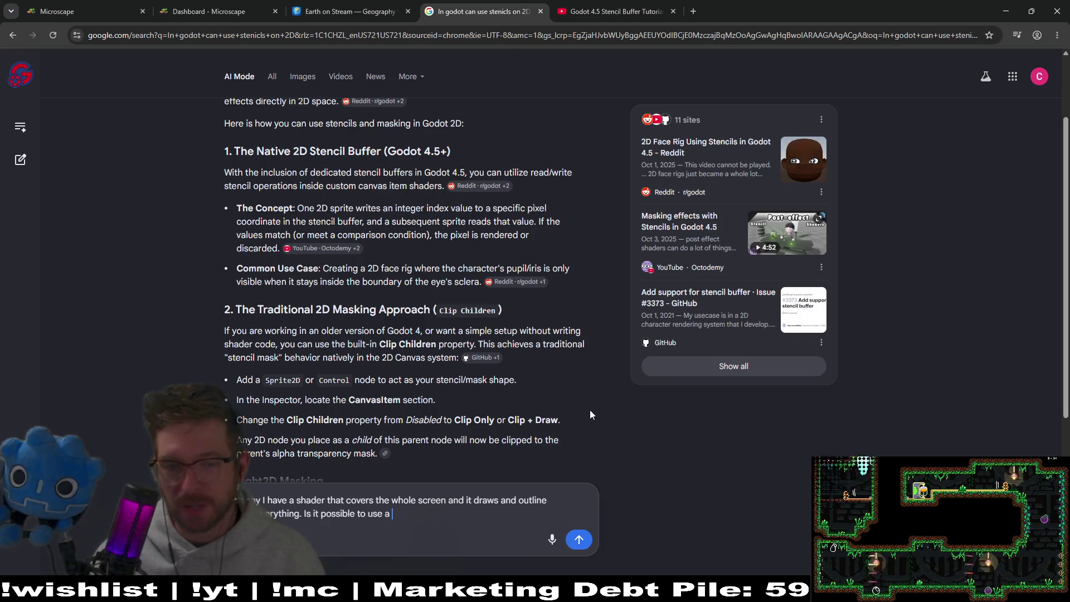
Compare the tutorial with the AI Mode answer, ending on the half-written 'Is it possible to use a' draft
{"action": "key", "text": "ctrl+Tab"}
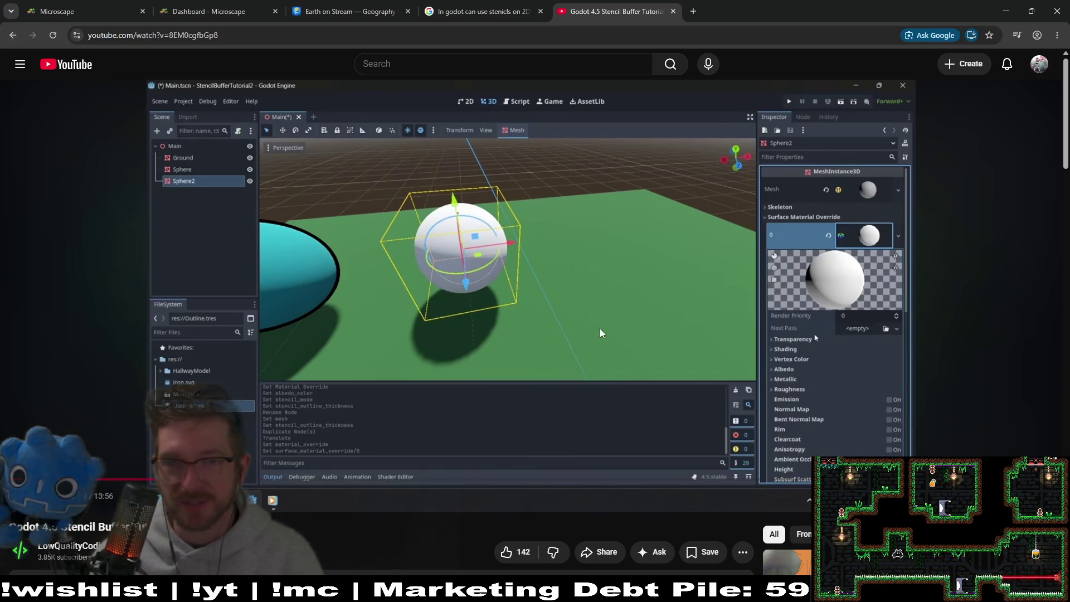
{"action": "left_click", "coordinate": [490, 5]}
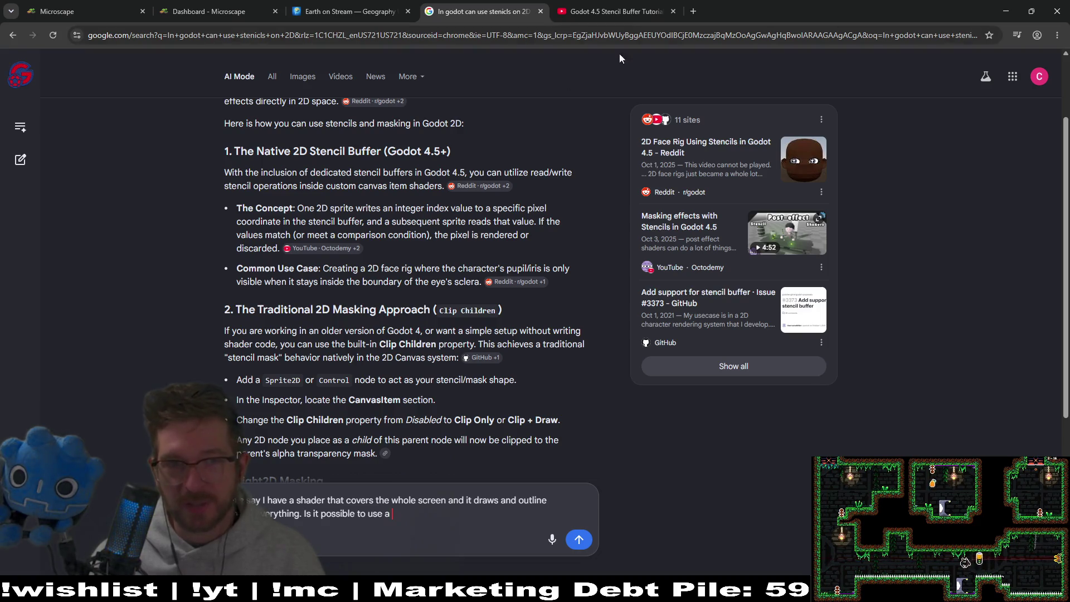
{"action": "left_click", "coordinate": [621, 14]}
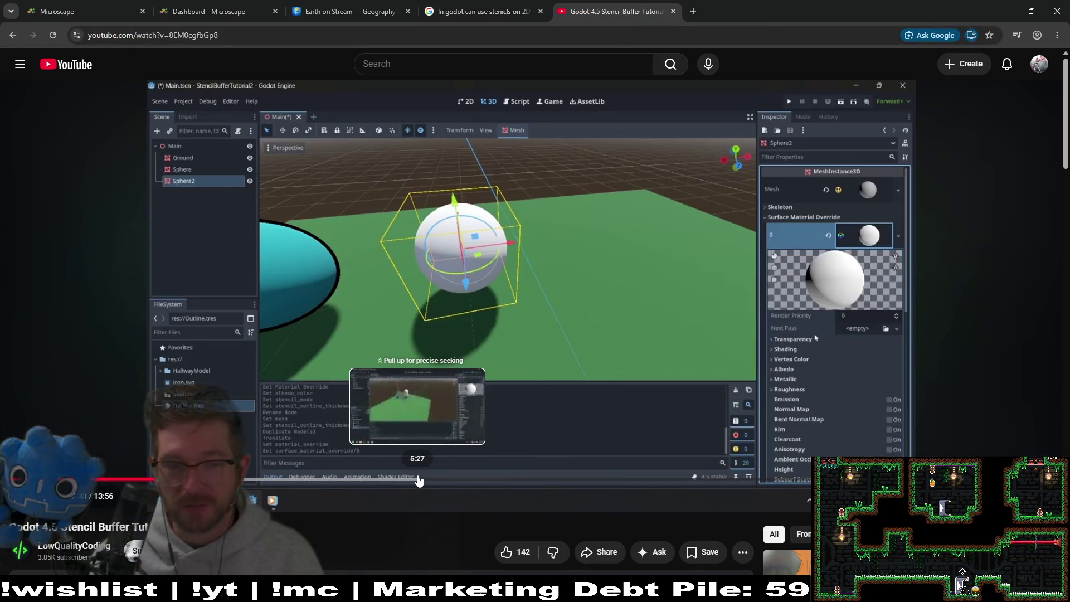
{"action": "left_click", "coordinate": [471, 15]}
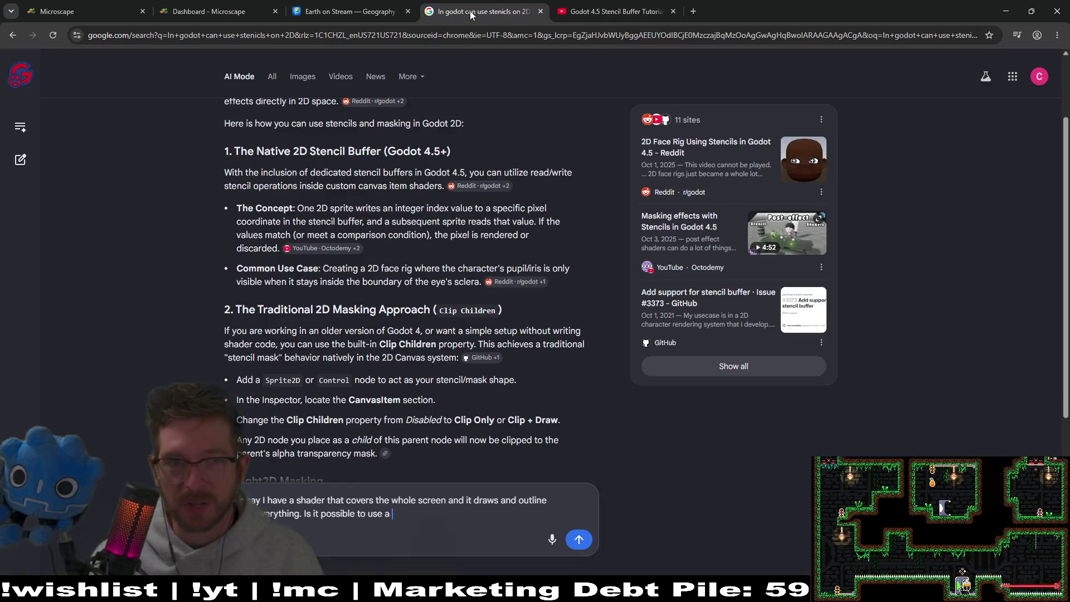